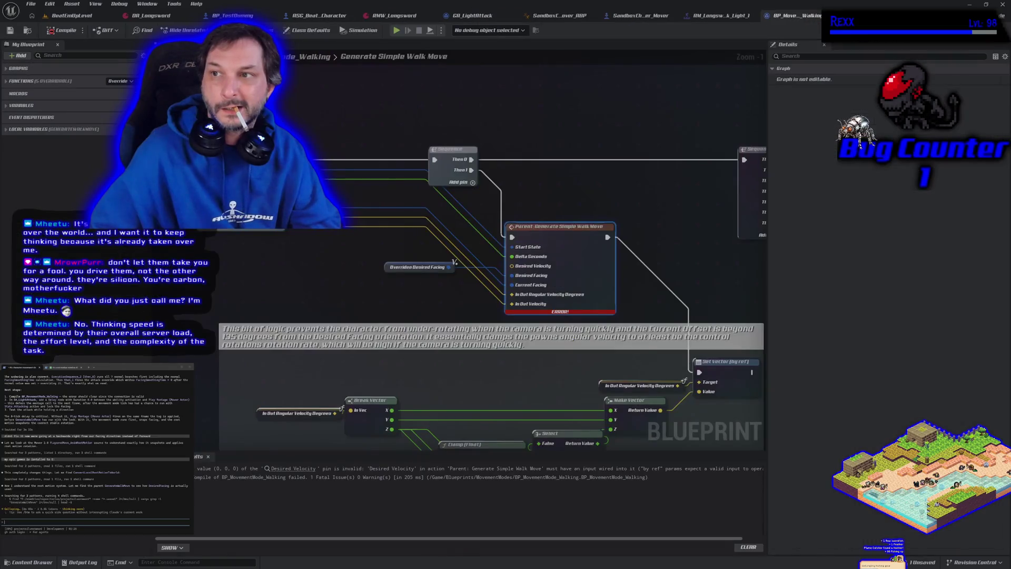
# - Promote Generate Simple Walk Move's Desired Velocity pin to a new variable, then compile and play-test
pyautogui.click(807, 15)
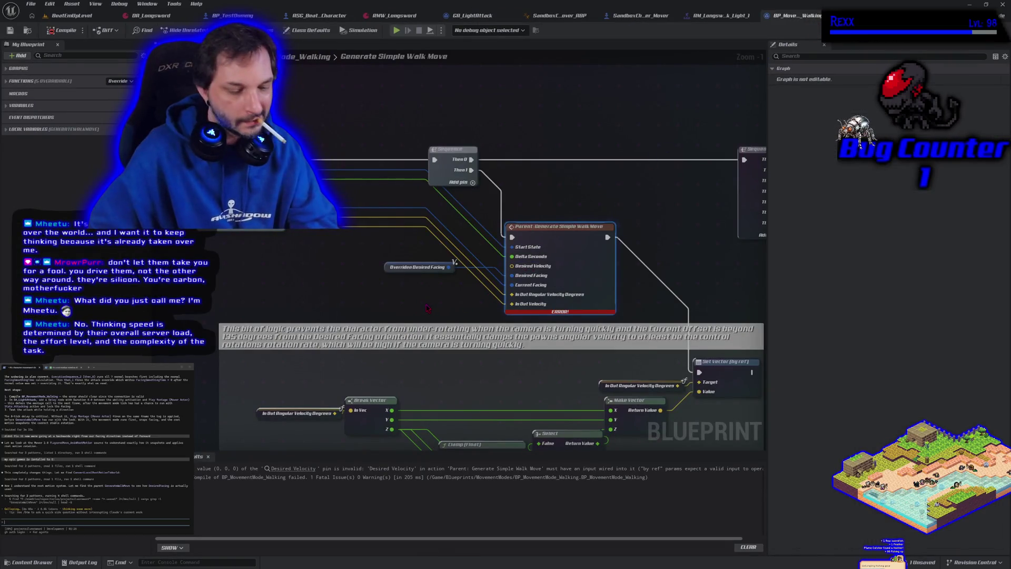
pyautogui.hotkey('ctrl', 'z')
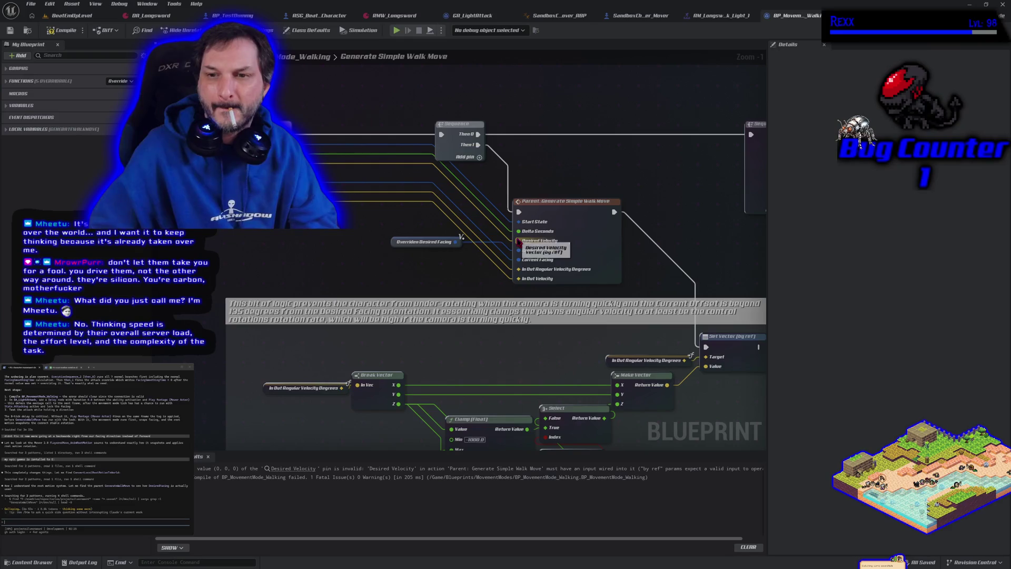
pyautogui.keyDown('alt'); pyautogui.click(521, 242); pyautogui.keyUp('alt')
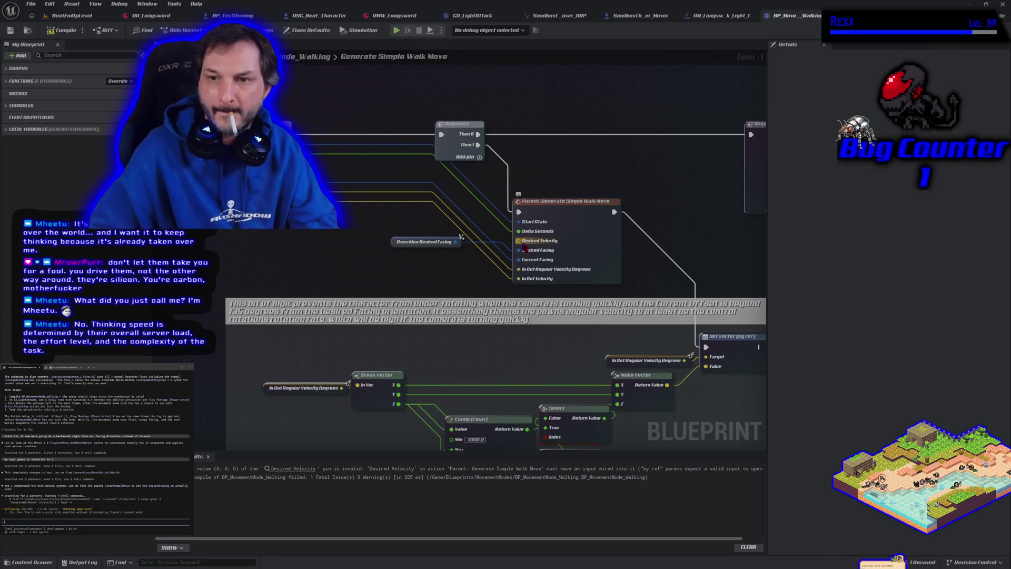
pyautogui.moveTo(520, 243); pyautogui.dragTo(416, 269)
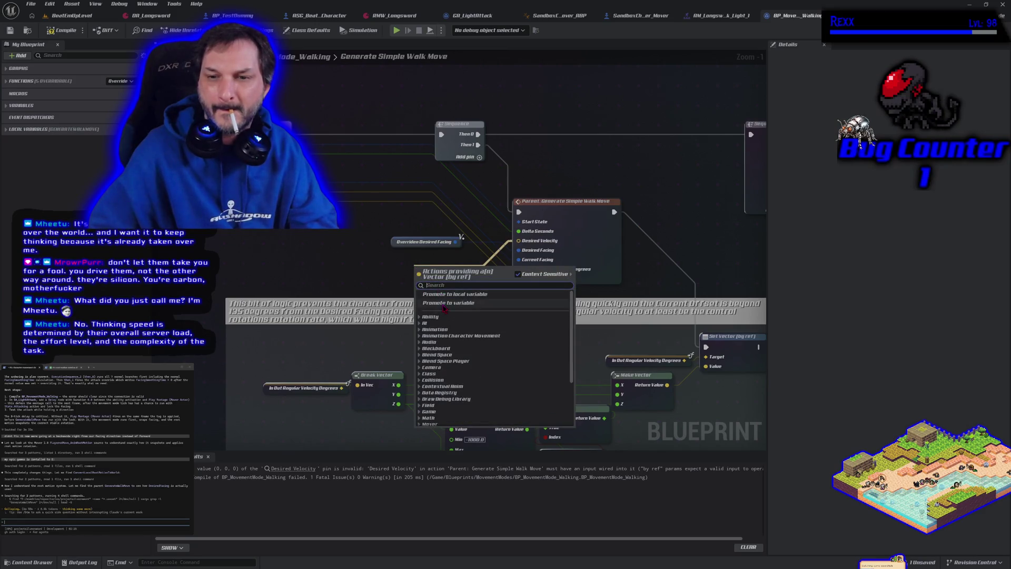
pyautogui.click(442, 303)
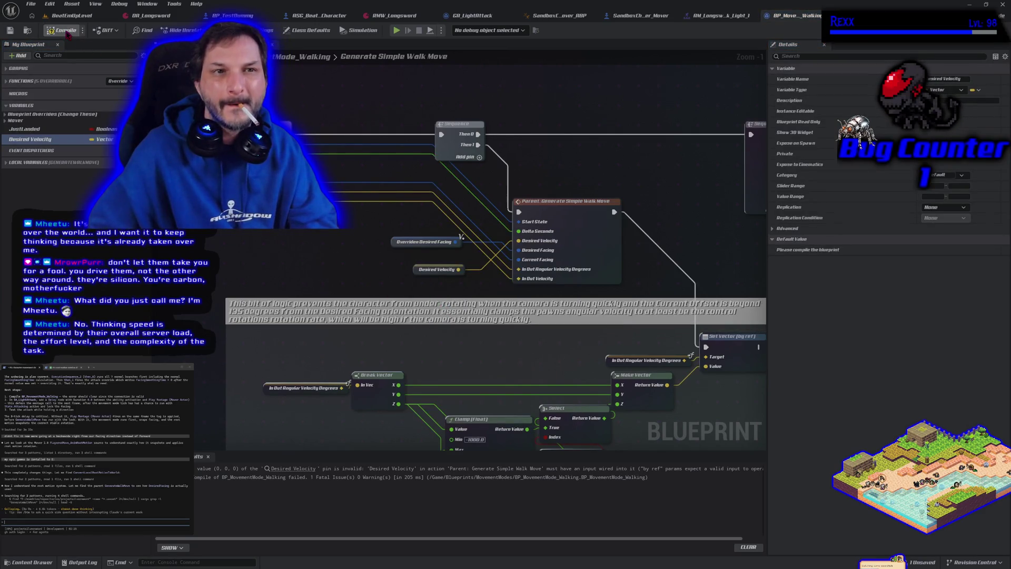
pyautogui.click(62, 30)
pyautogui.click(397, 31)
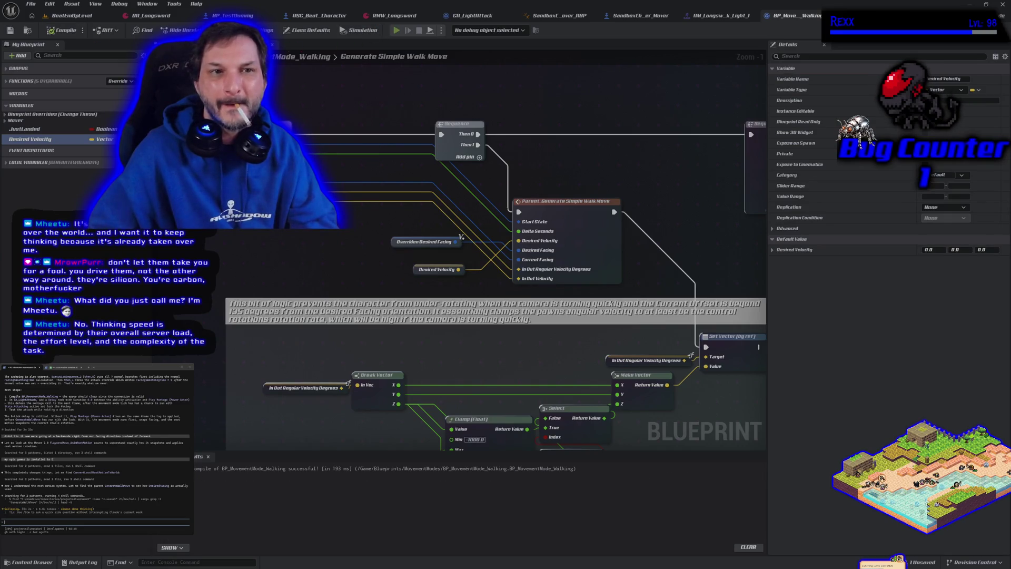
# - Walk the character right and turn it with sword swings, then end the play session
pyautogui.press('d')
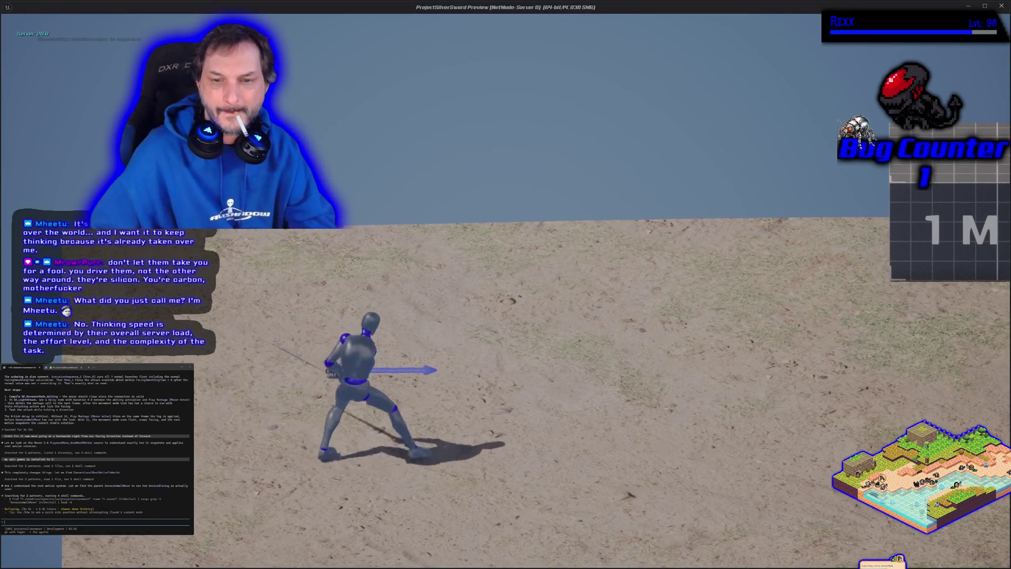
pyautogui.click(505, 284)
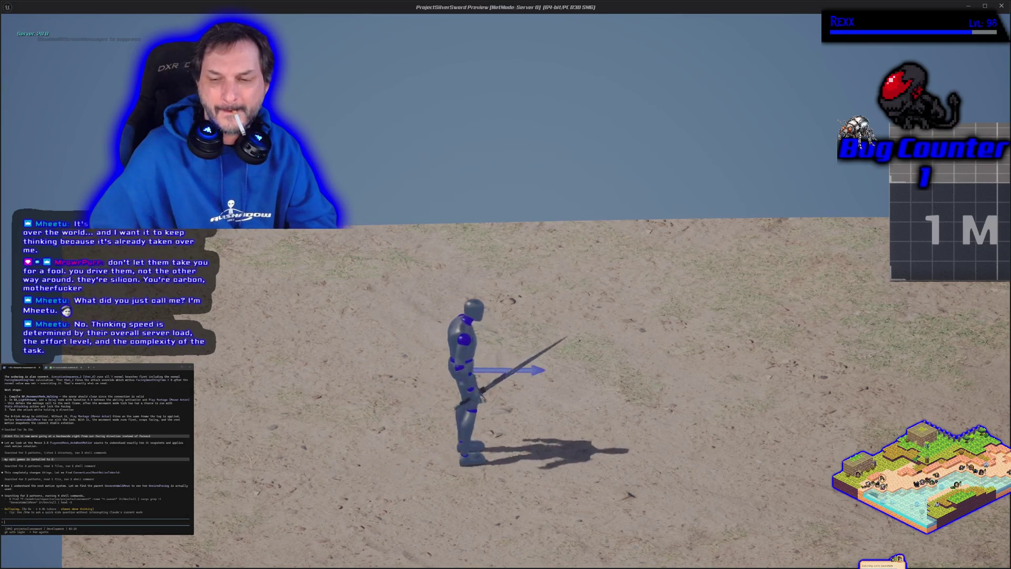
pyautogui.click(505, 285)
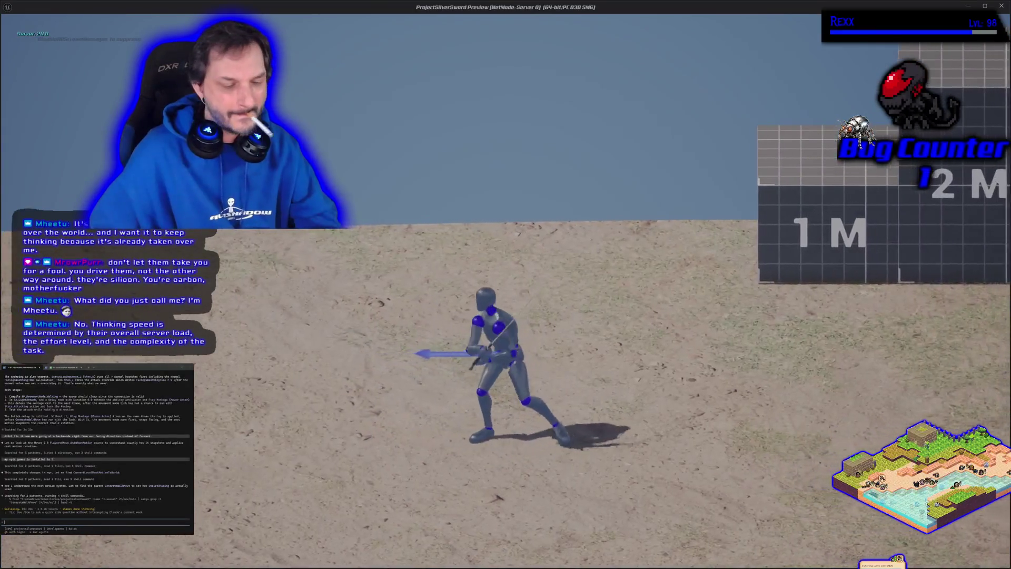
pyautogui.press('Escape')
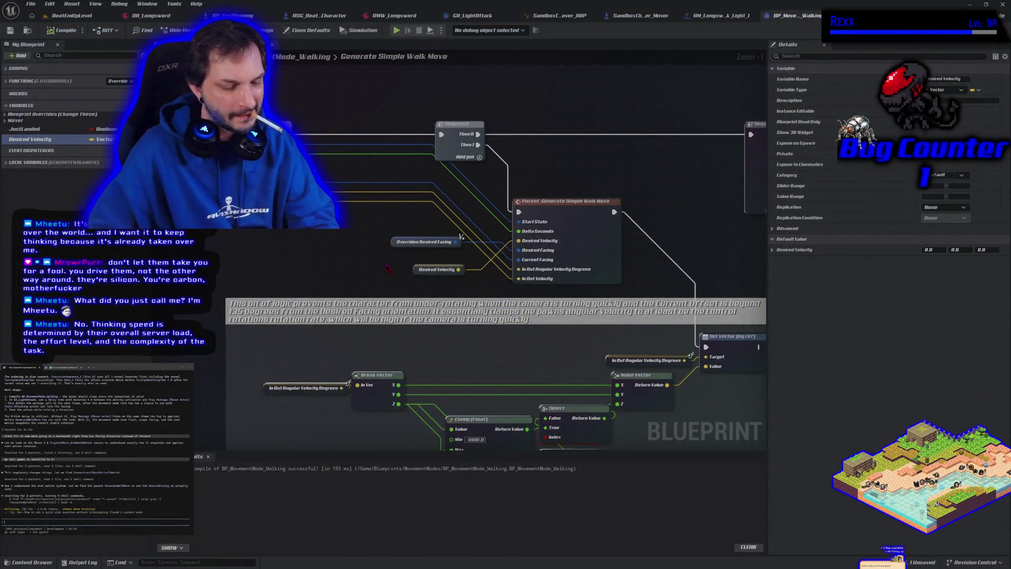
# - Undo the Desired Velocity variable promotion and recompile BP_MovementMode_Walking
pyautogui.hotkey('ctrl', 'z')
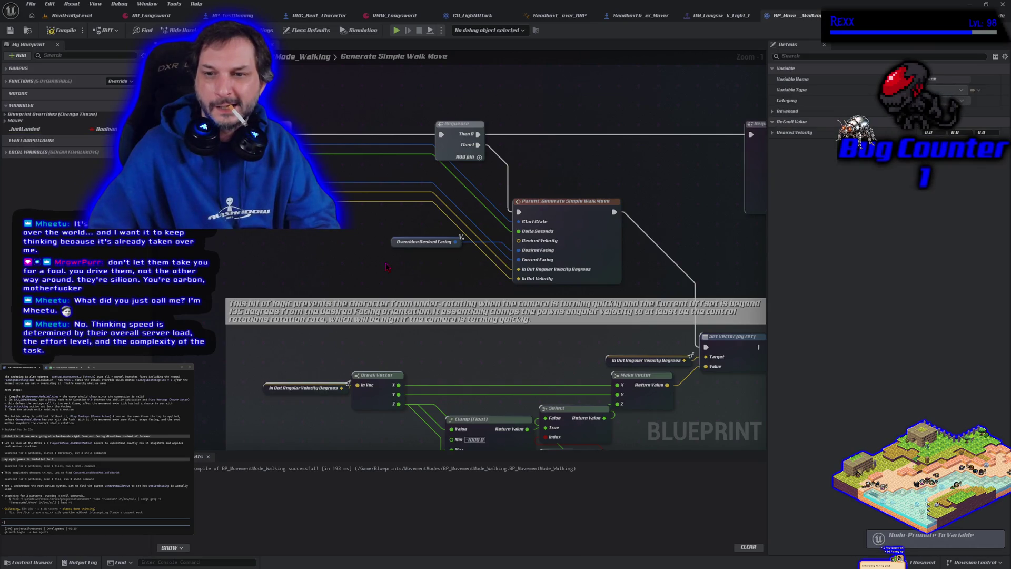
pyautogui.click(63, 30)
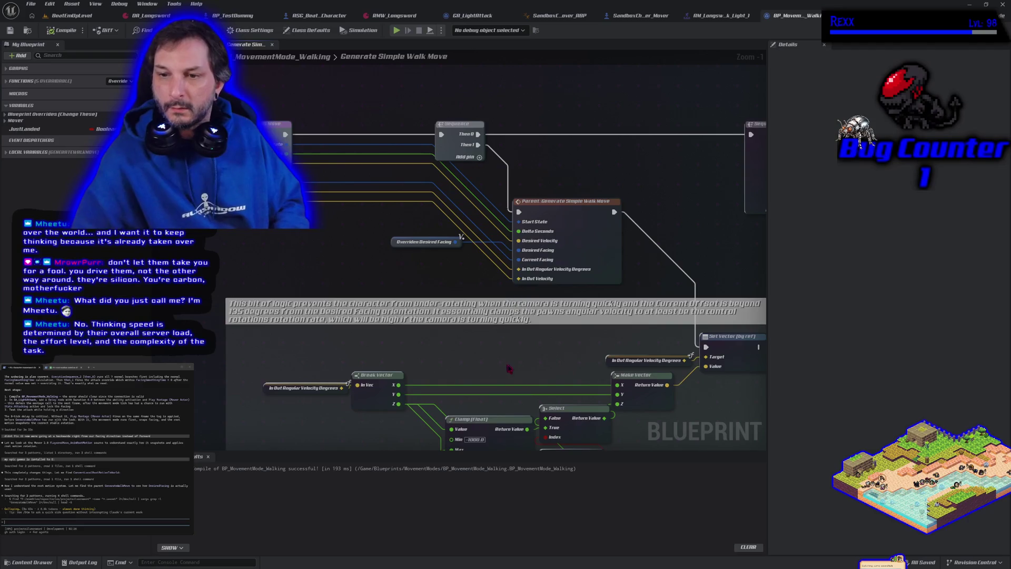
# - Pan the graph to the ±1000 Clamp and ±135 Select nodes, dismissing the stray browser popup
pyautogui.moveTo(511, 368); pyautogui.dragTo(461, 211)
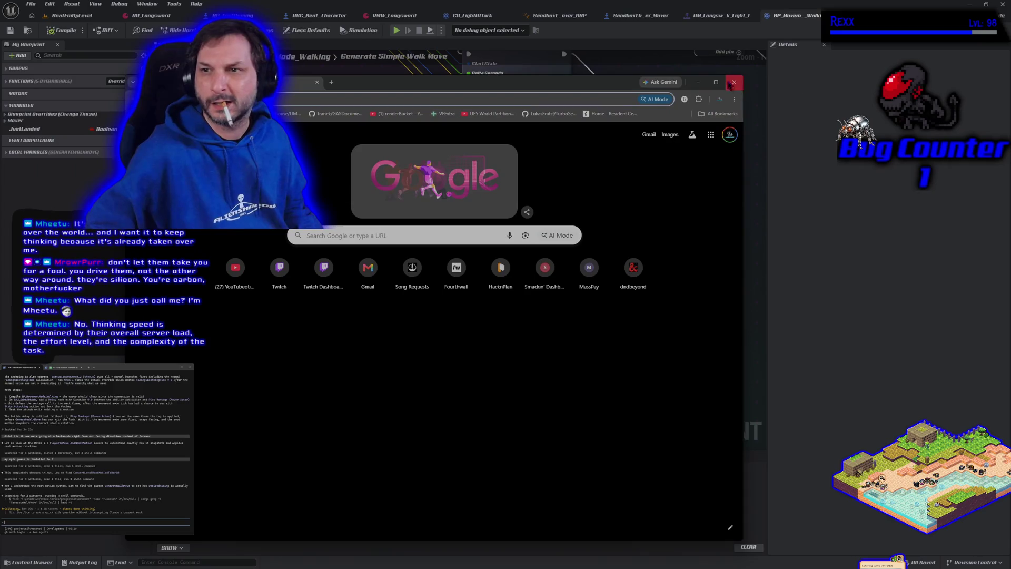
pyautogui.click(734, 83)
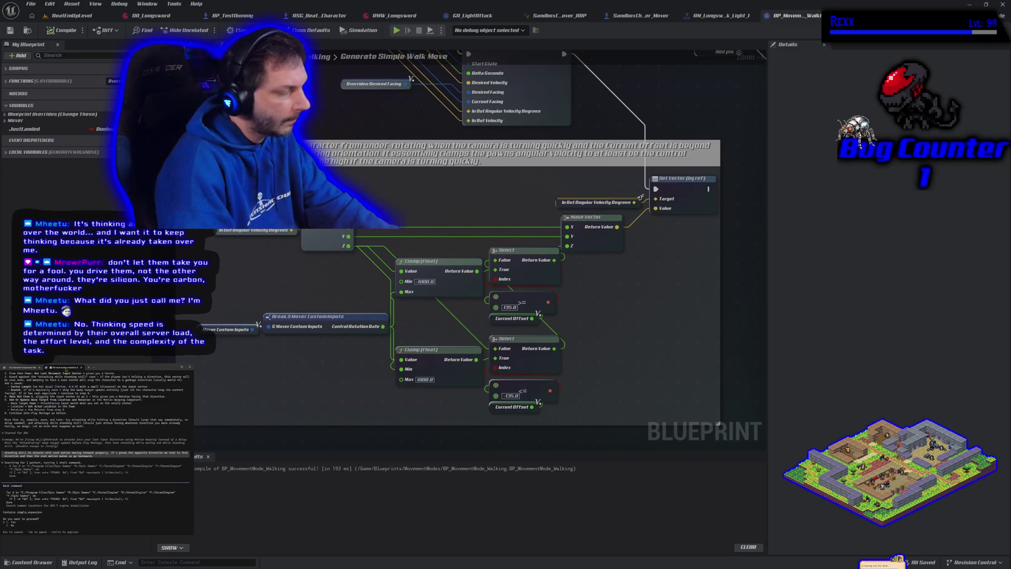
# - Approve the assistant's two pending commands with 1. Yes
pyautogui.press('Return')
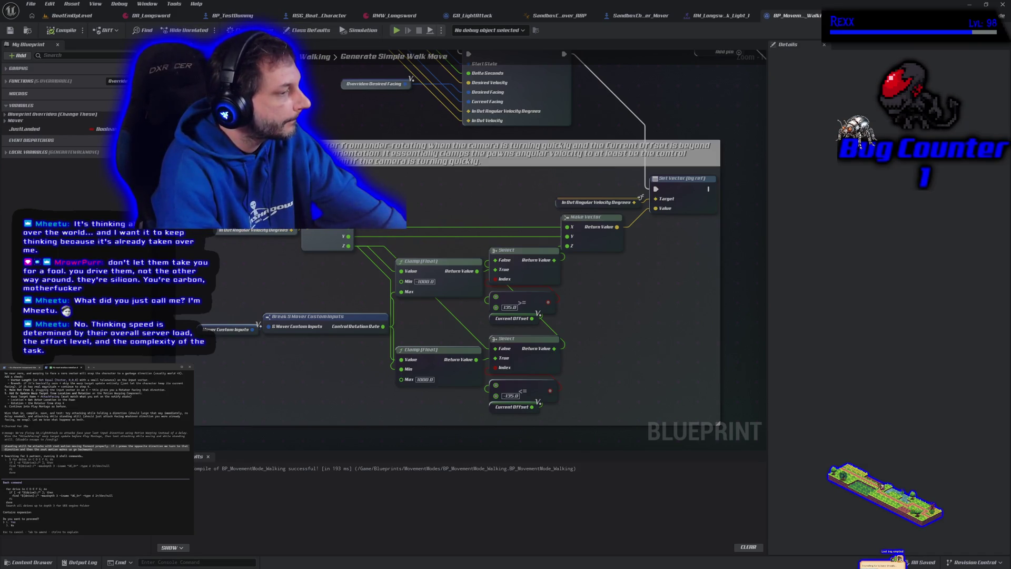
pyautogui.press('Return')
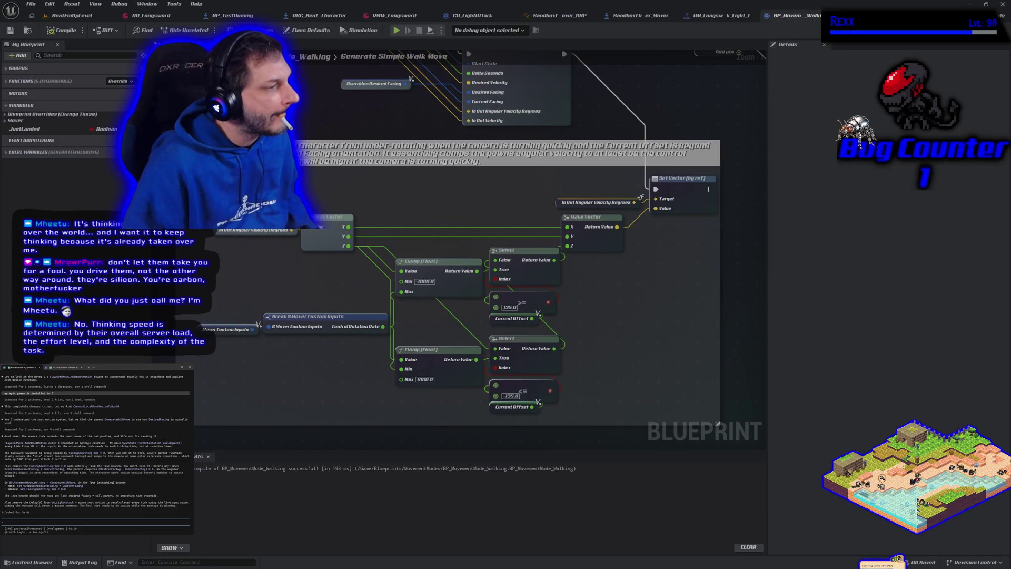
# - Tell the assistant the character rotates before sliding backwards, noting motion warping on the animation montage
pyautogui.write('th')
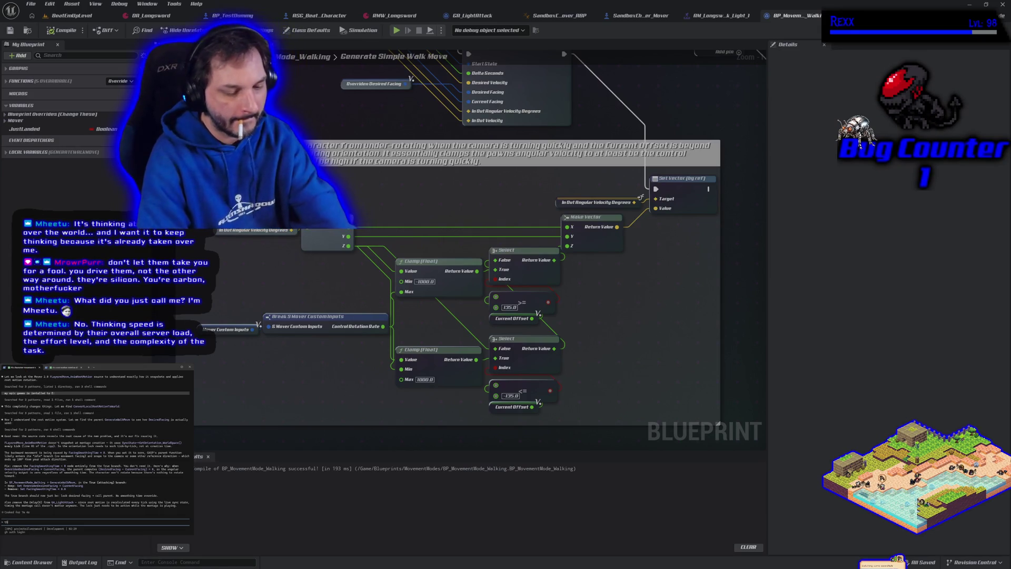
pyautogui.write('e dter is rotating')
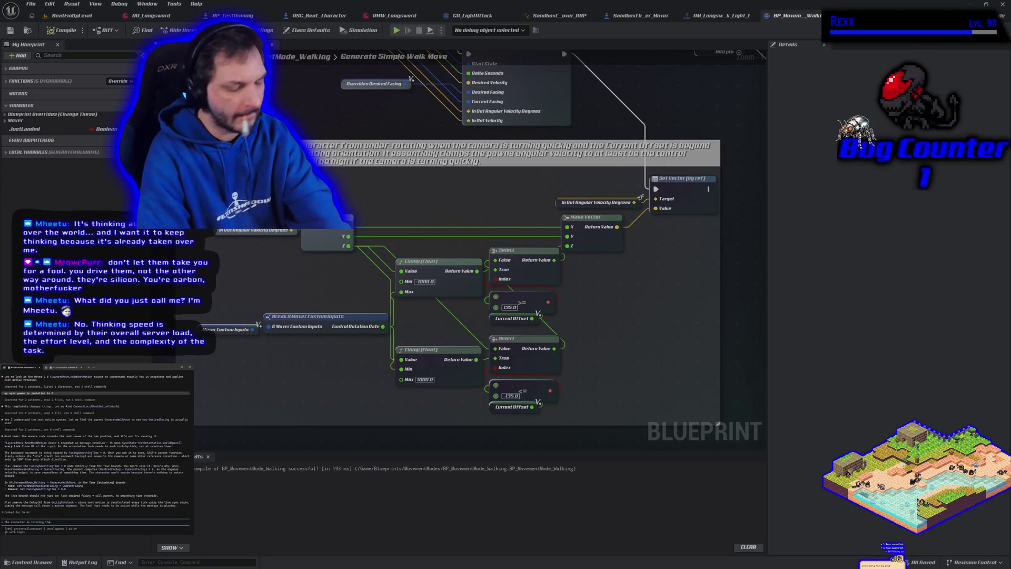
pyautogui.write(' the')
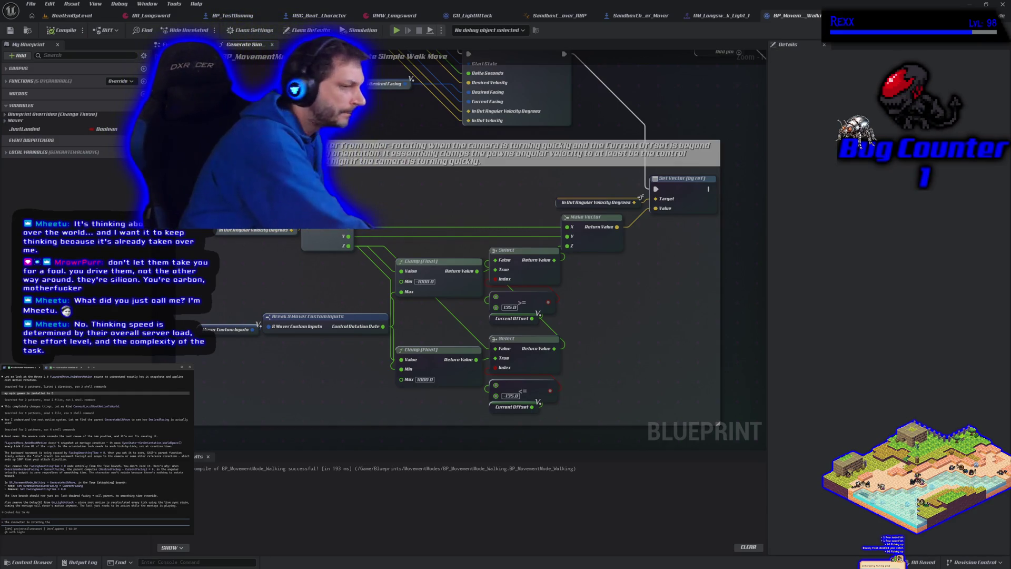
pyautogui.press('BackSpace')
pyautogui.write('ough bef')
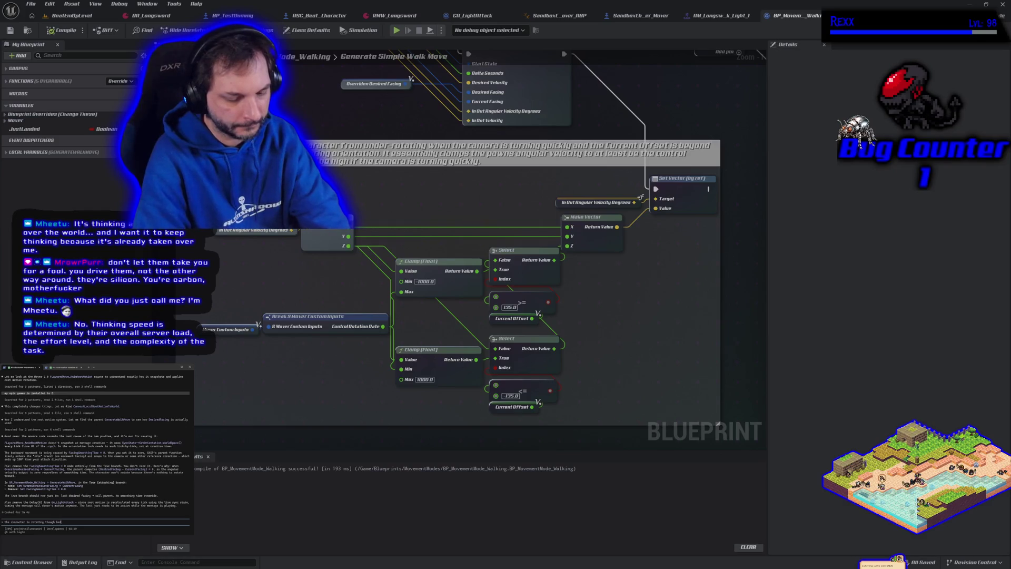
pyautogui.write('ore they alide backwards.')
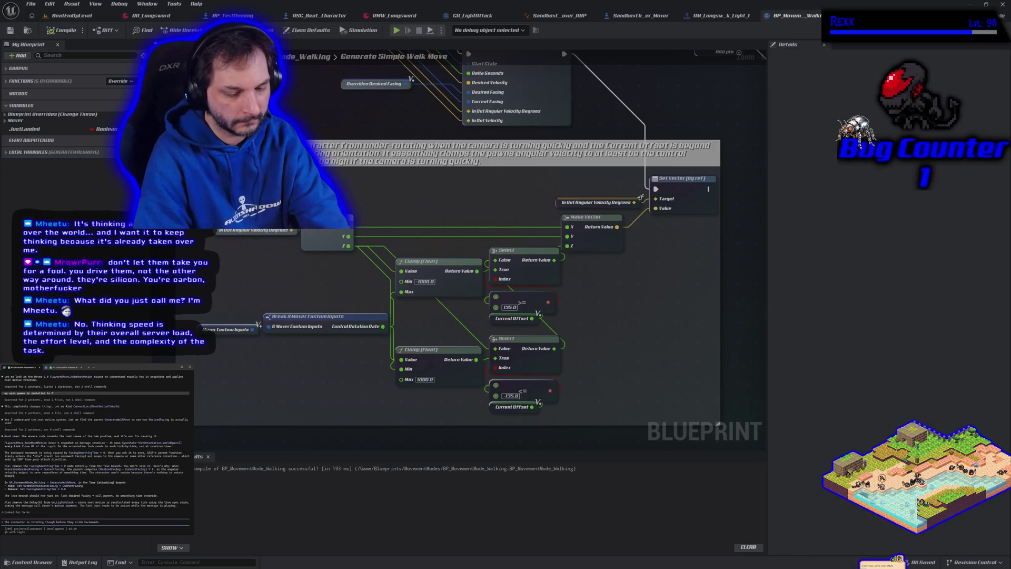
pyautogui.write(' i just set up ')
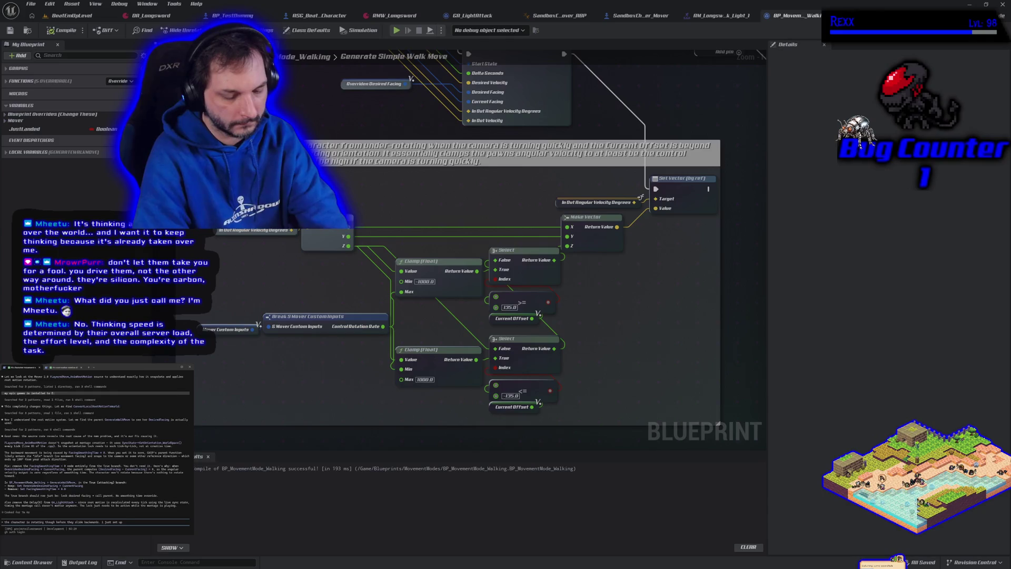
pyautogui.write('motion warping o')
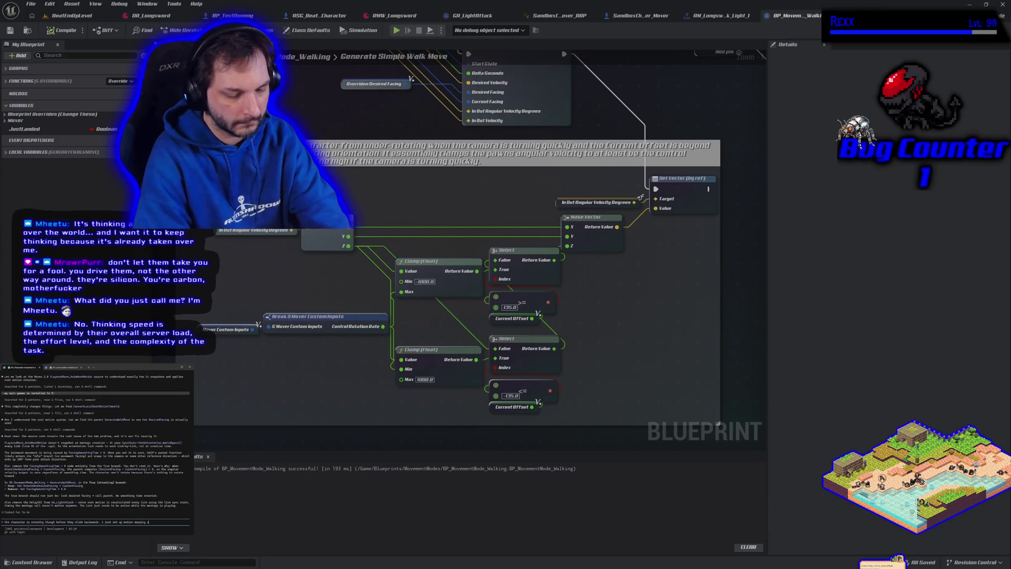
pyautogui.write('n the animation mo')
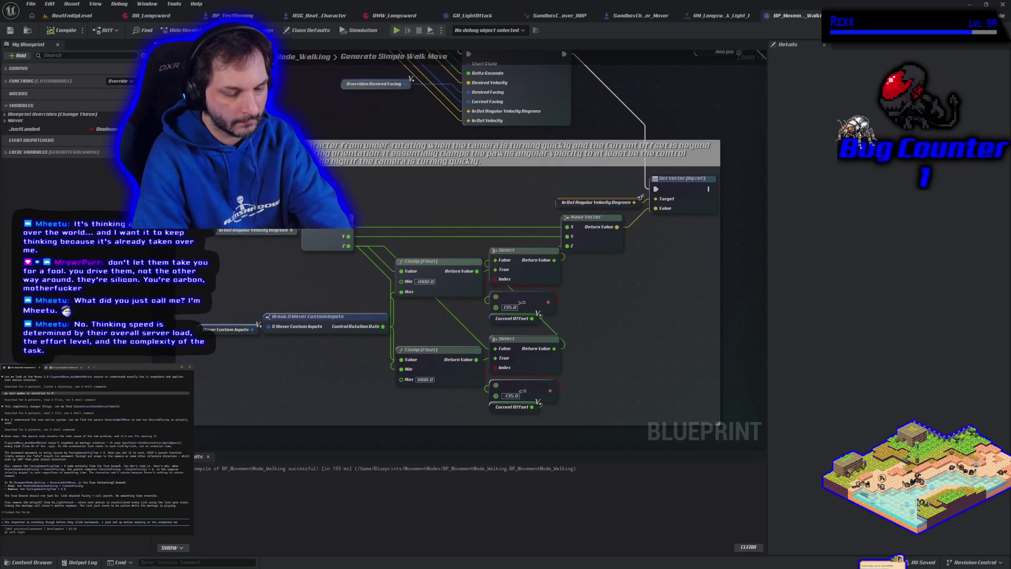
pyautogui.write('ntage for light attack and its')
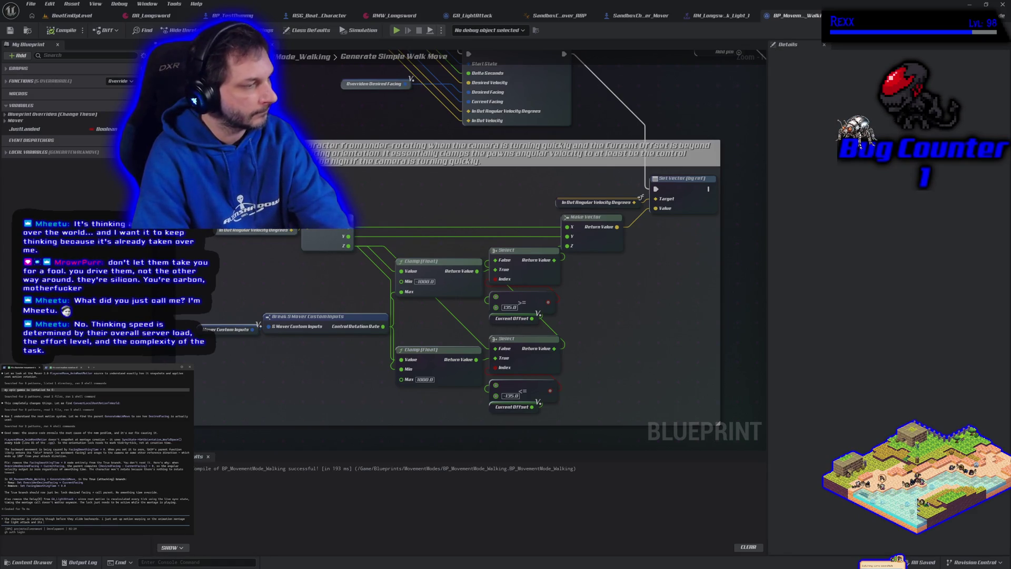
pyautogui.write(' still doing this')
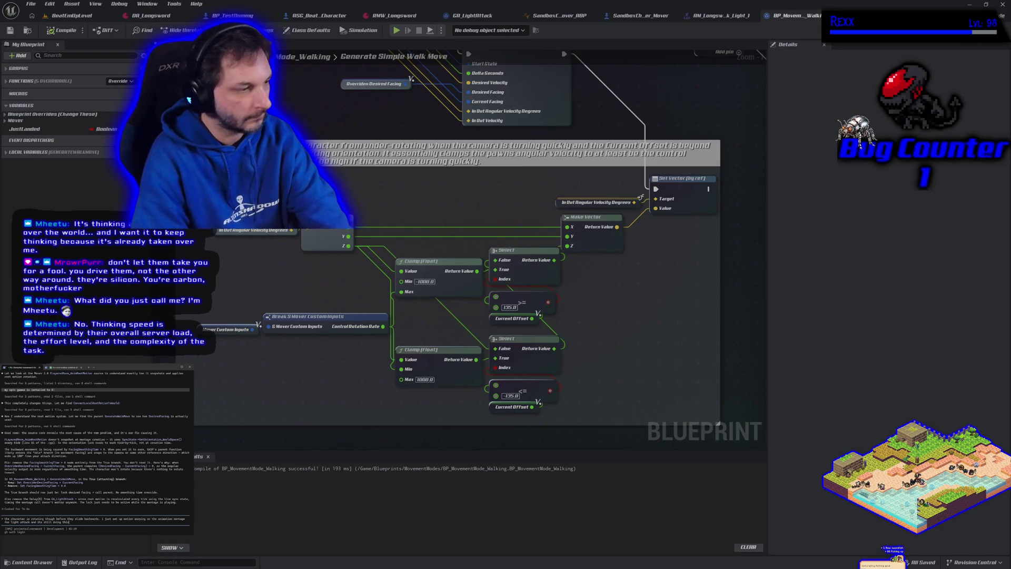
pyautogui.press('Return')
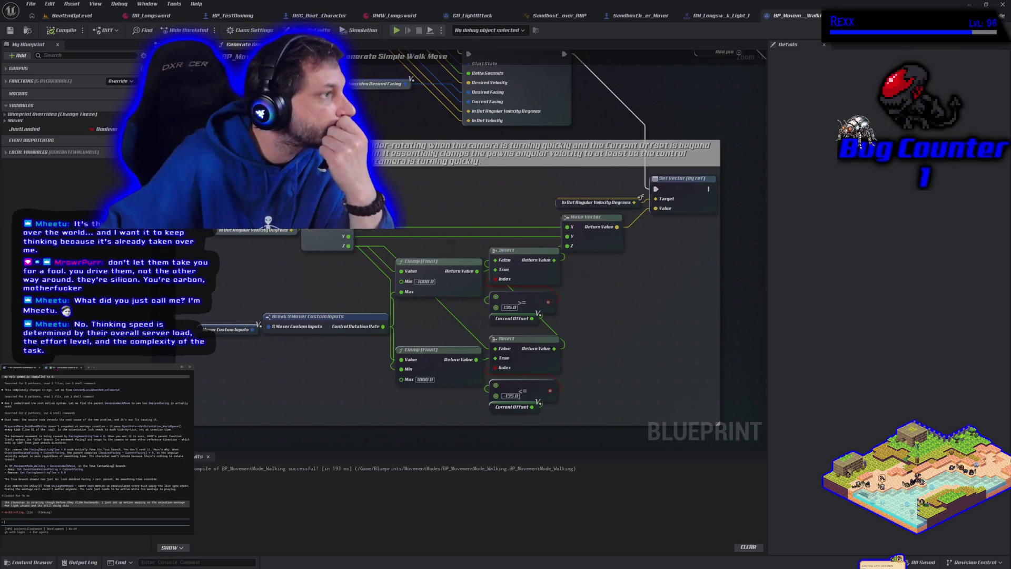
pyautogui.click(56, 368)
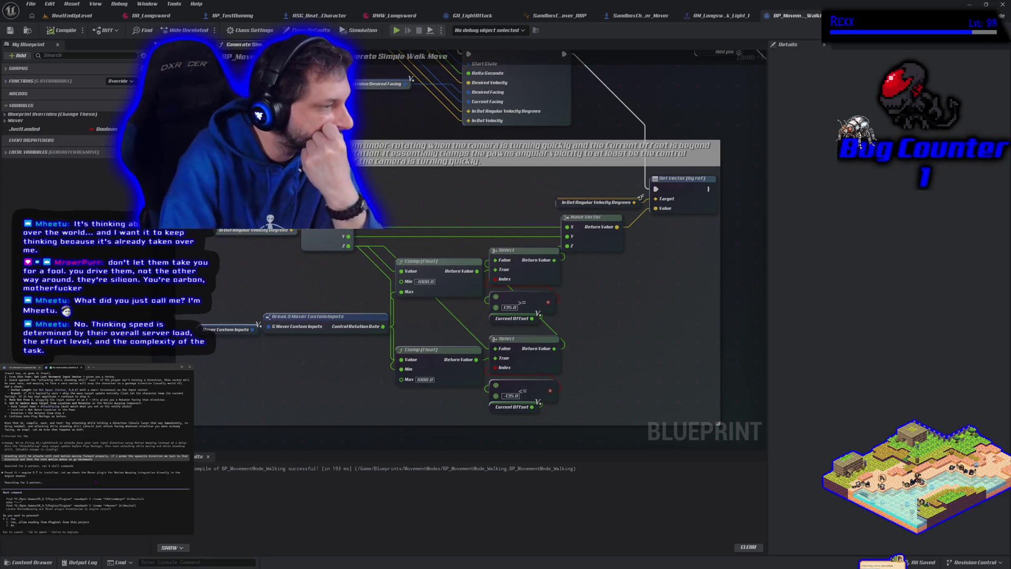
pyautogui.press('Return')
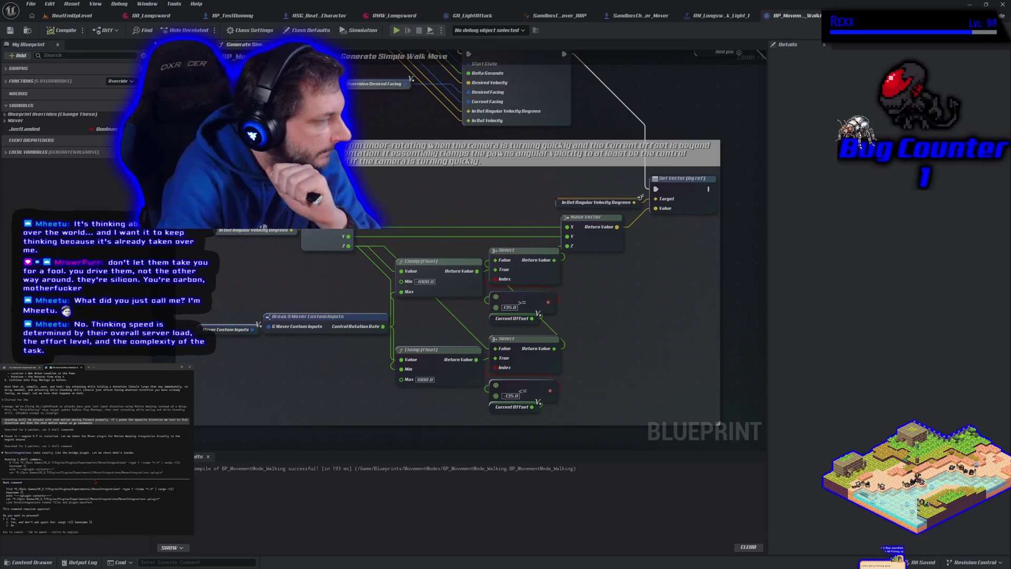
pyautogui.press('Return')
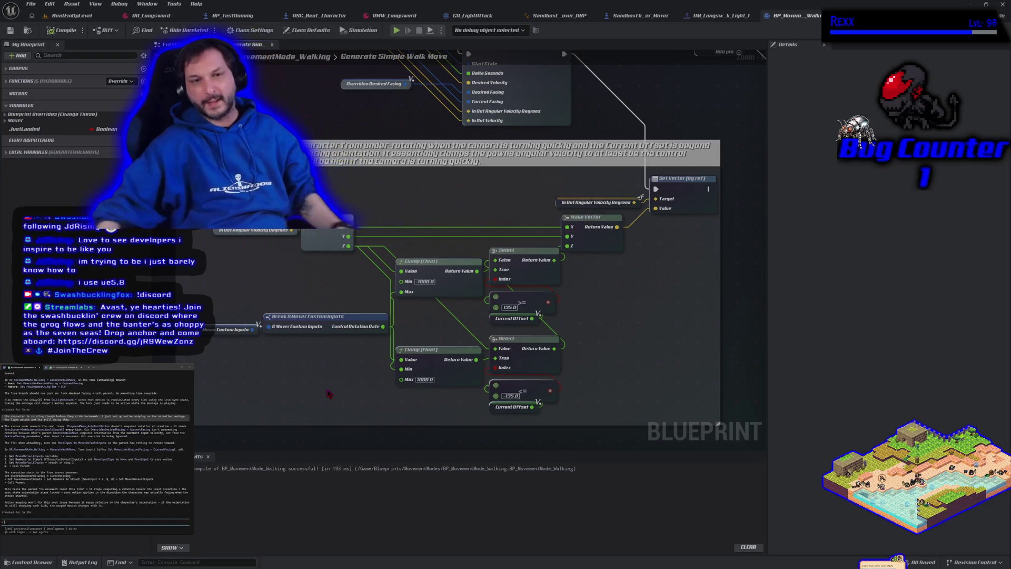
# - Play-test the character's turning in BeatEmUpLevel, then stop the session
pyautogui.click(72, 15)
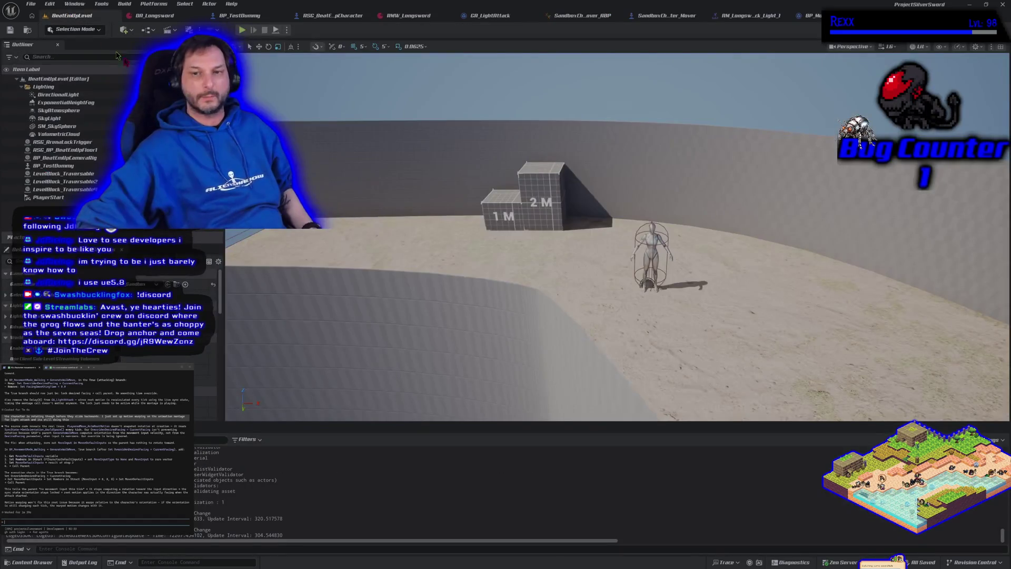
pyautogui.click(242, 30)
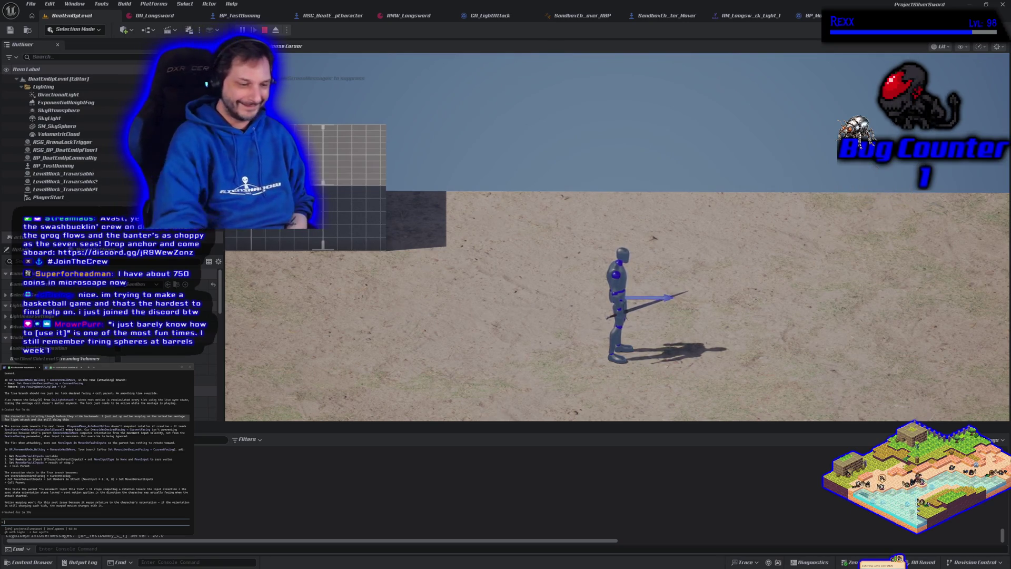
pyautogui.press('Escape')
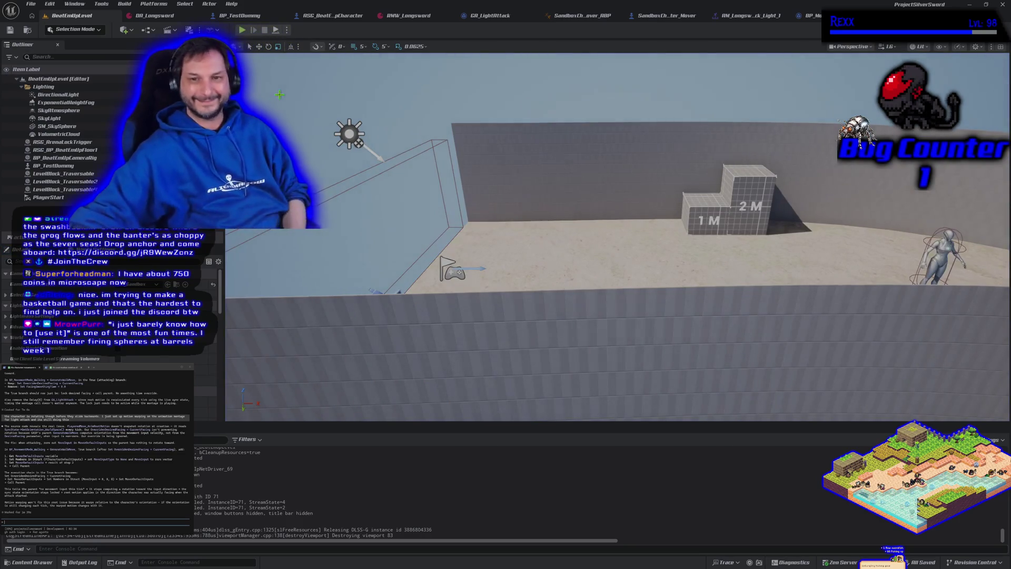
# - Fly the viewport camera forward toward the steps and character
pyautogui.moveTo(454, 251)
pyautogui.mouseDown()
pyautogui.moveTo(536, 282)
pyautogui.moveTo(444, 252)
pyautogui.mouseUp()
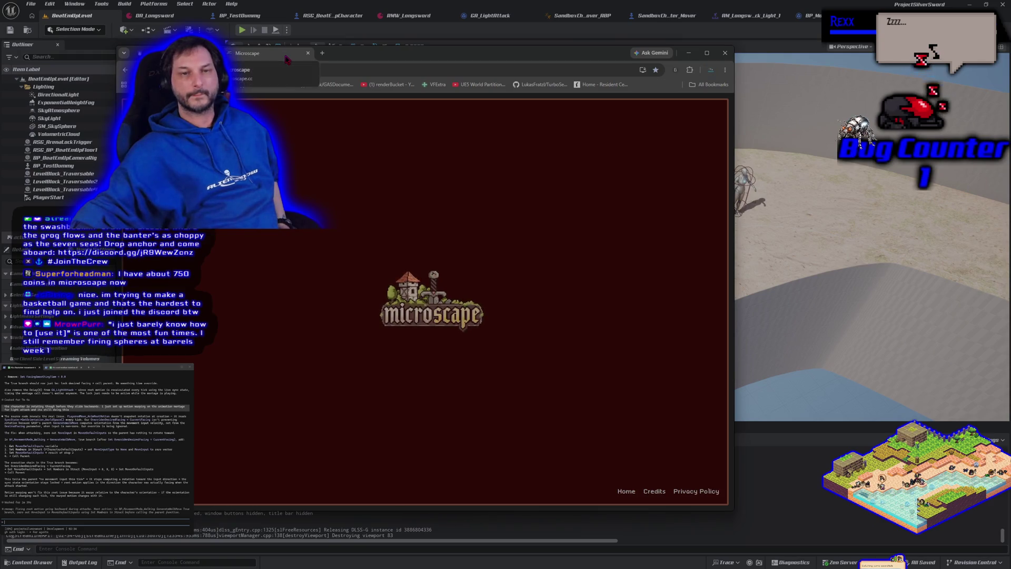
# - Widen the Microscape window, check the inventory, close the loot and energy panels, then close the browser
pyautogui.moveTo(734, 142); pyautogui.dragTo(847, 143)
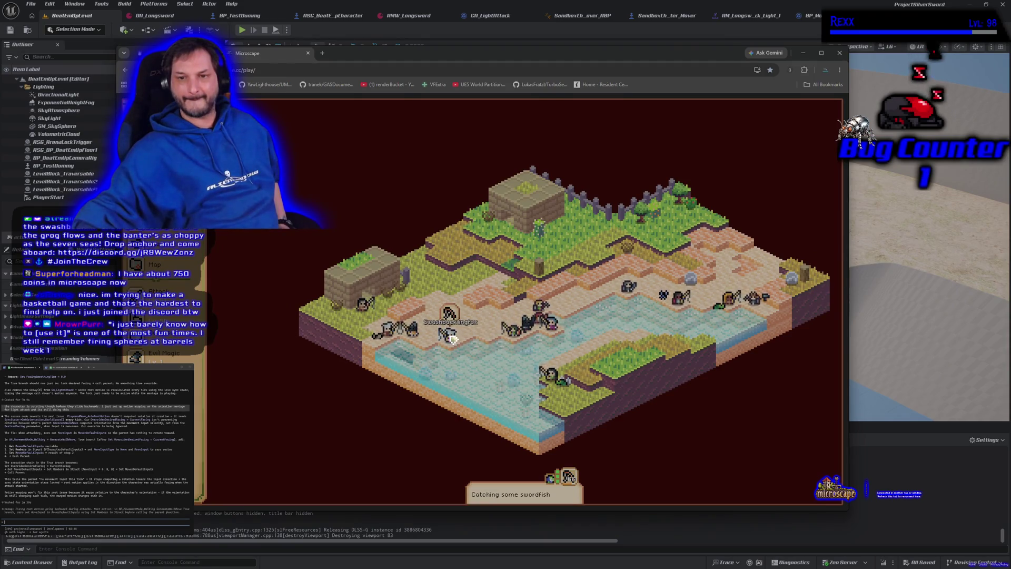
pyautogui.press('l')
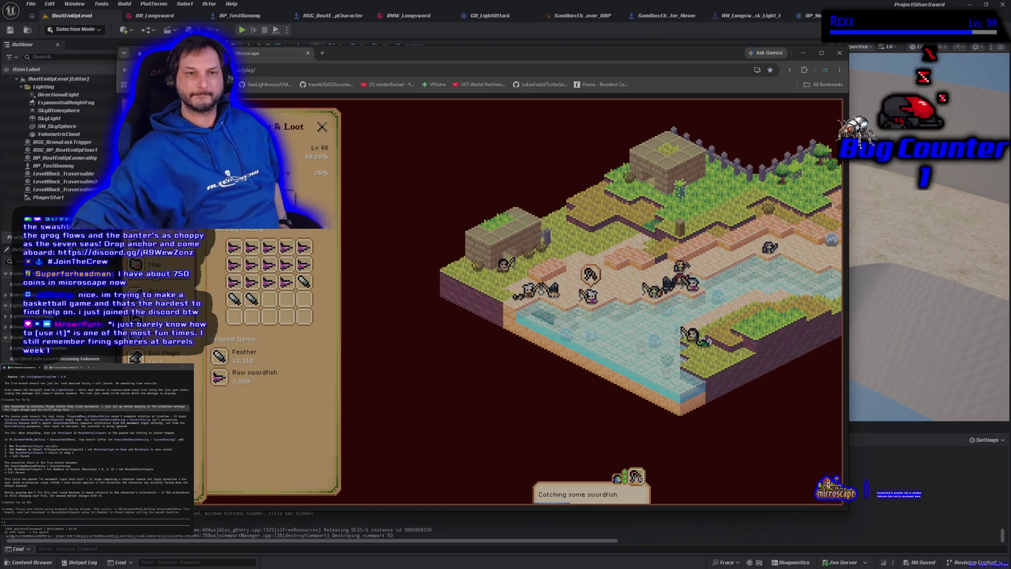
pyautogui.click(320, 129)
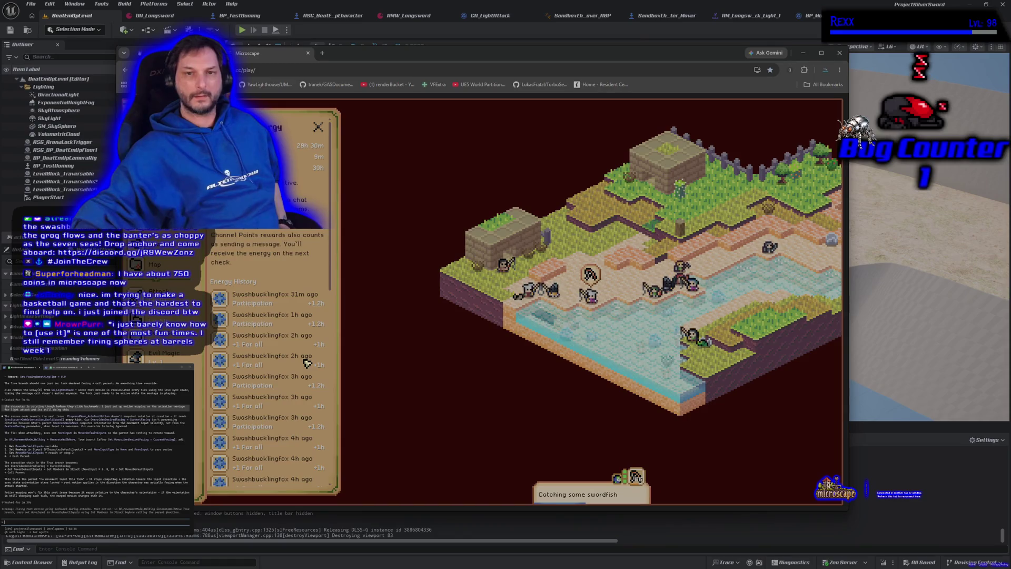
pyautogui.click(322, 127)
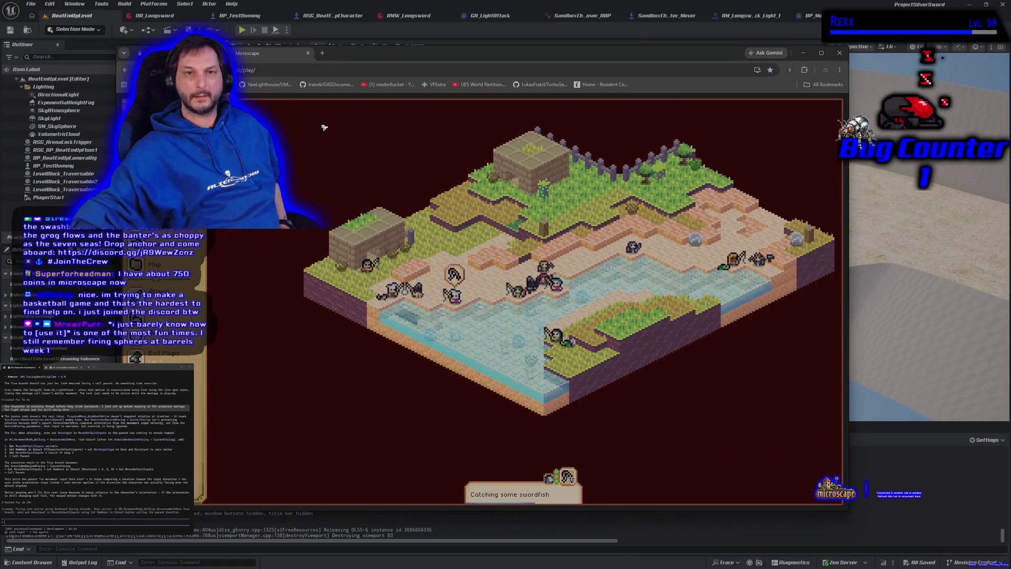
pyautogui.click(841, 55)
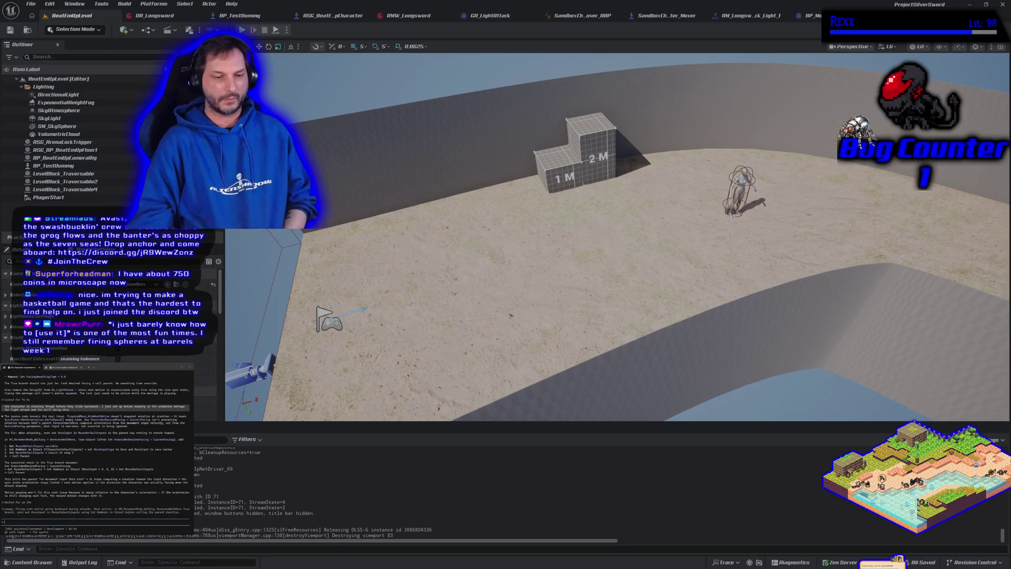
pyautogui.click(243, 31)
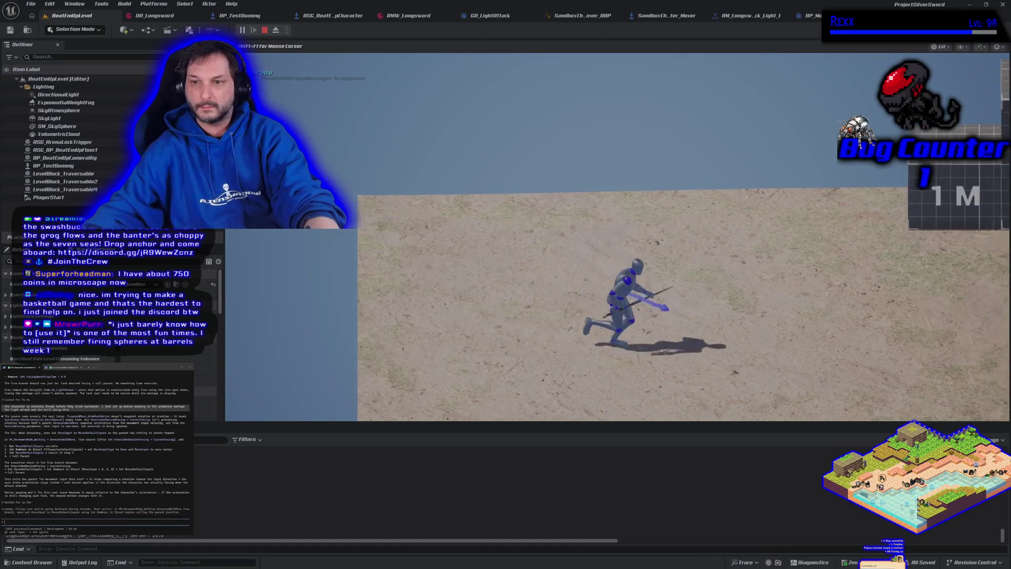
pyautogui.press('a')
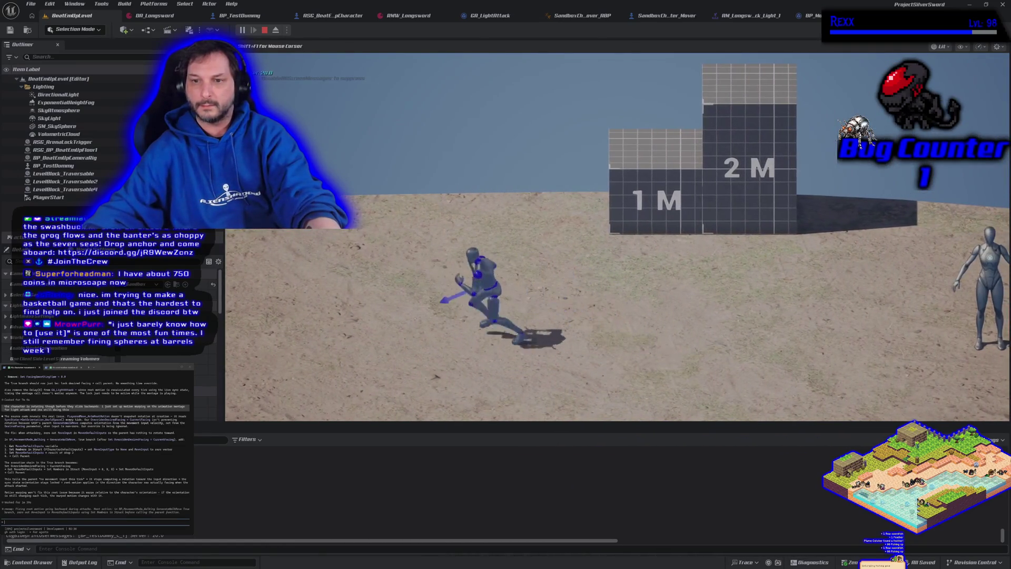
pyautogui.press('Escape')
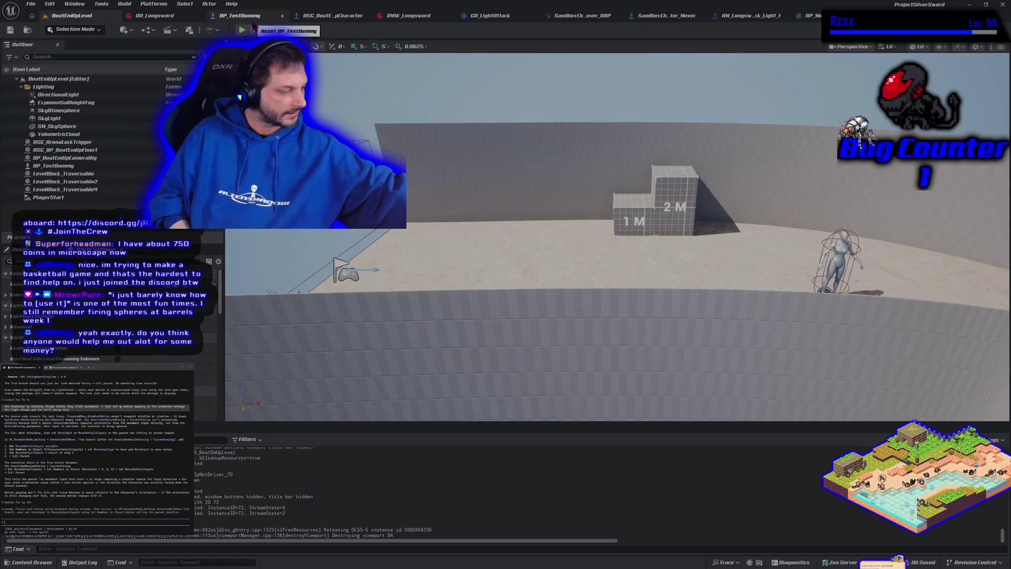
pyautogui.hotkey('alt', 'p')
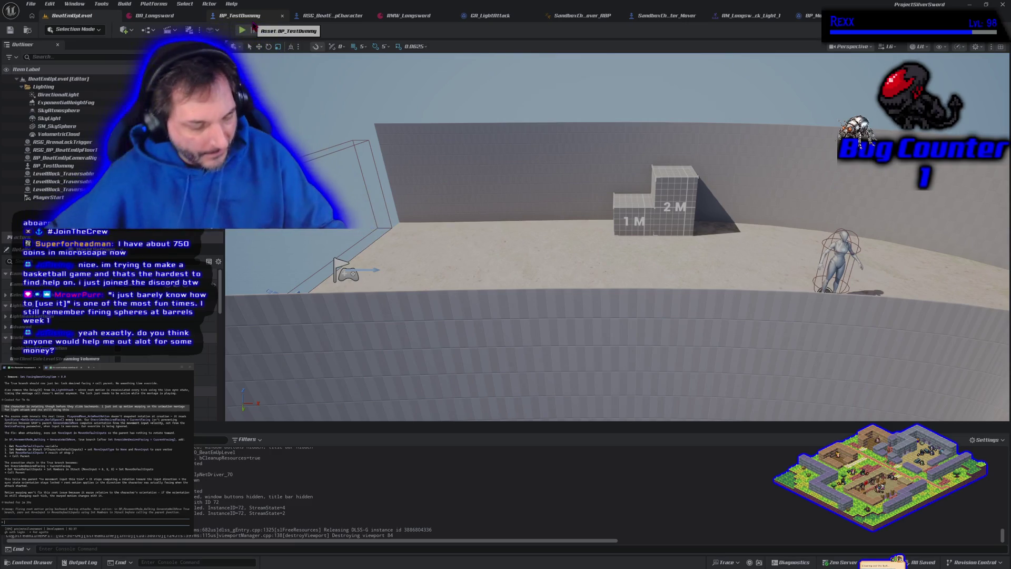
# - Run a play test of the level, then return to the BP_MovementMode_Walking graph
pyautogui.click(242, 30)
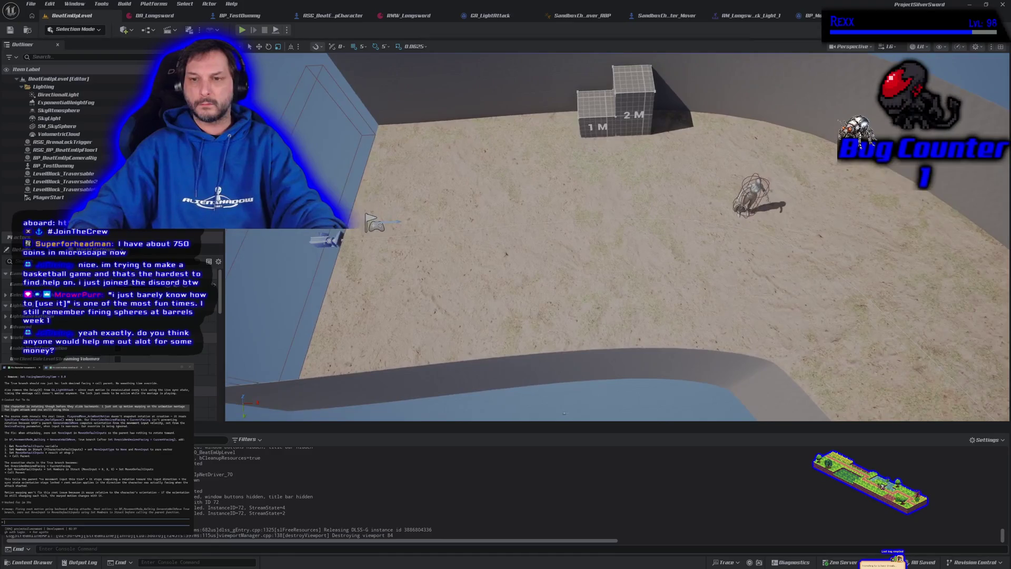
pyautogui.click(805, 15)
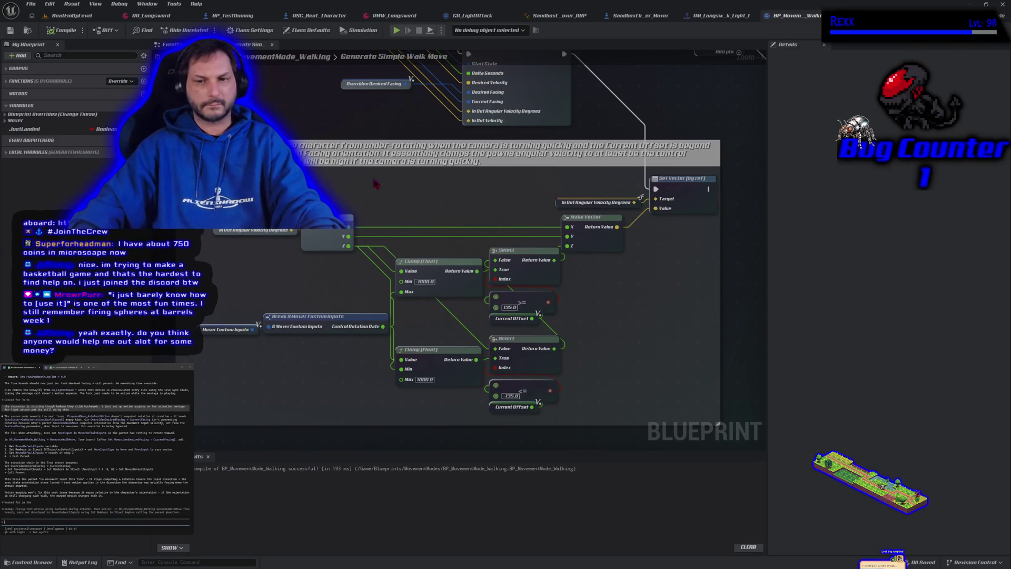
# - Wire Overriden Desired Facing into the parent walk move's Current Facing input
pyautogui.moveTo(375, 183); pyautogui.dragTo(397, 373)
pyautogui.moveTo(347, 316)
pyautogui.mouseDown()
pyautogui.moveTo(305, 287)
pyautogui.moveTo(337, 268)
pyautogui.moveTo(367, 300)
pyautogui.mouseUp()
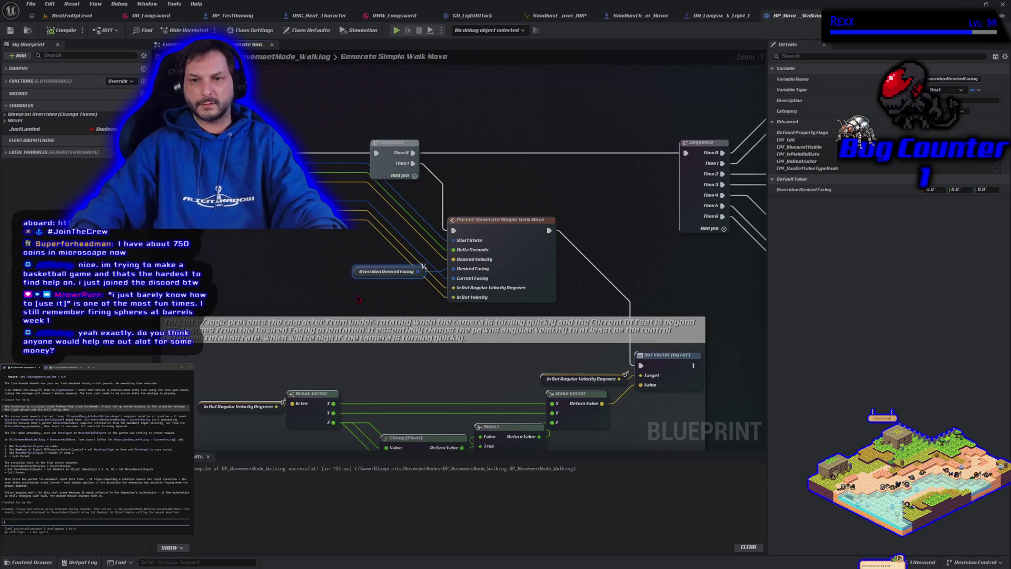
pyautogui.scroll(1, 357, 298)
pyautogui.moveTo(430, 297); pyautogui.dragTo(499, 333)
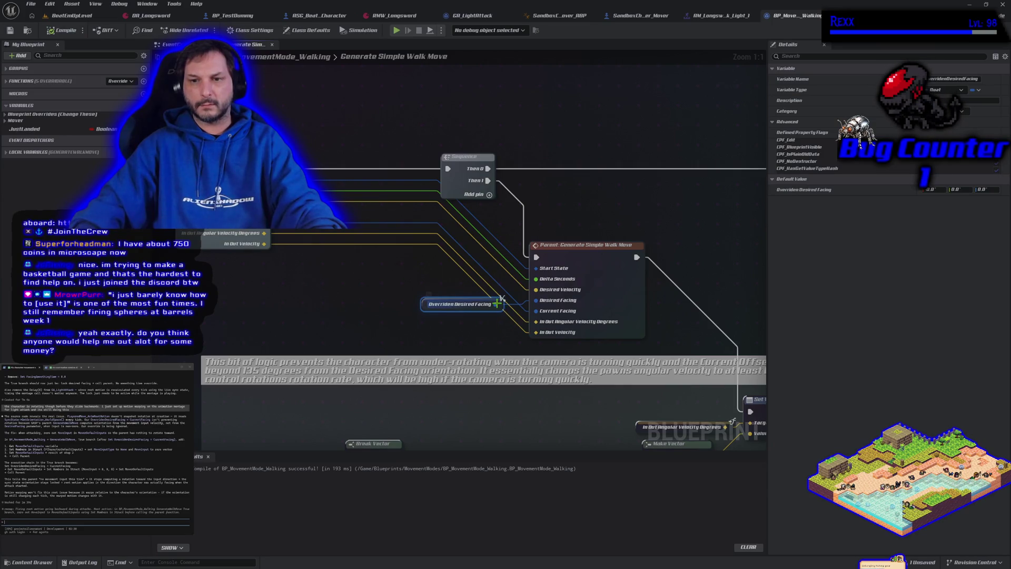
pyautogui.moveTo(496, 304); pyautogui.dragTo(536, 316)
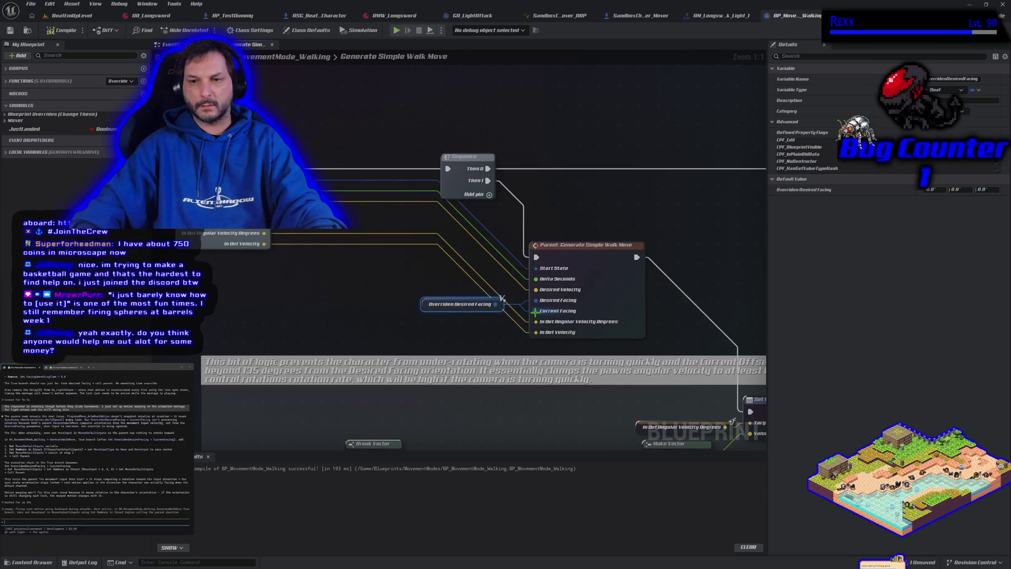
# - Recompile the blueprint and start a play test, making the character swing its spear
pyautogui.click(63, 30)
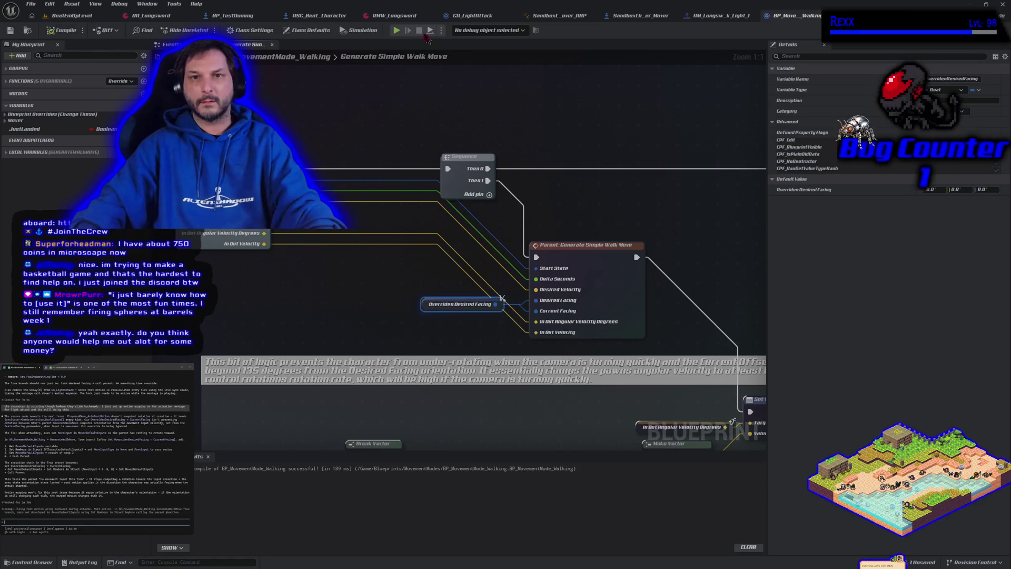
pyautogui.click(398, 30)
pyautogui.click(505, 284)
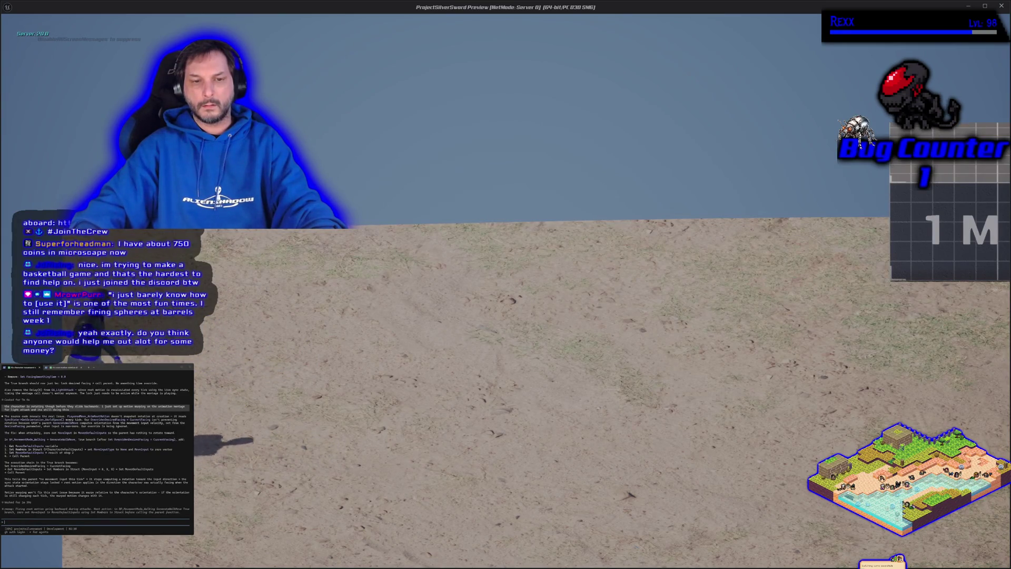
# - End the walking test, undo the last graph change, and compile and save the blueprint
pyautogui.press('d')
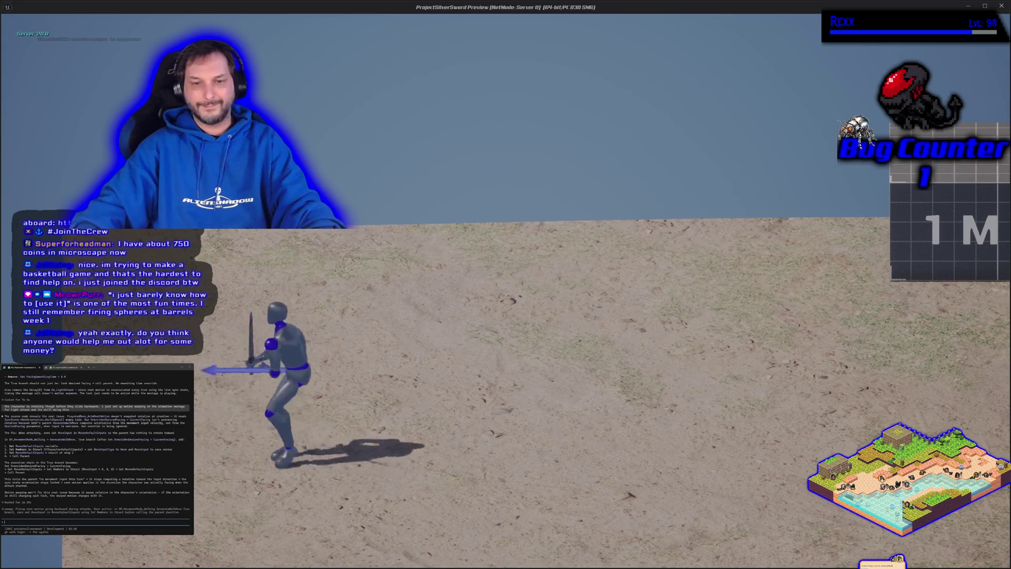
pyautogui.press('Escape')
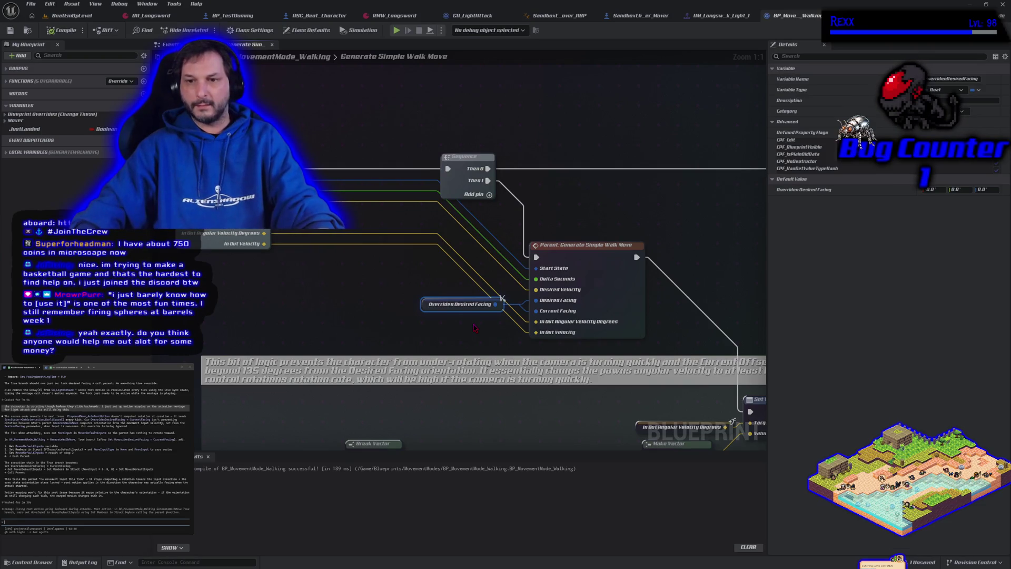
pyautogui.hotkey('ctrl', 'z')
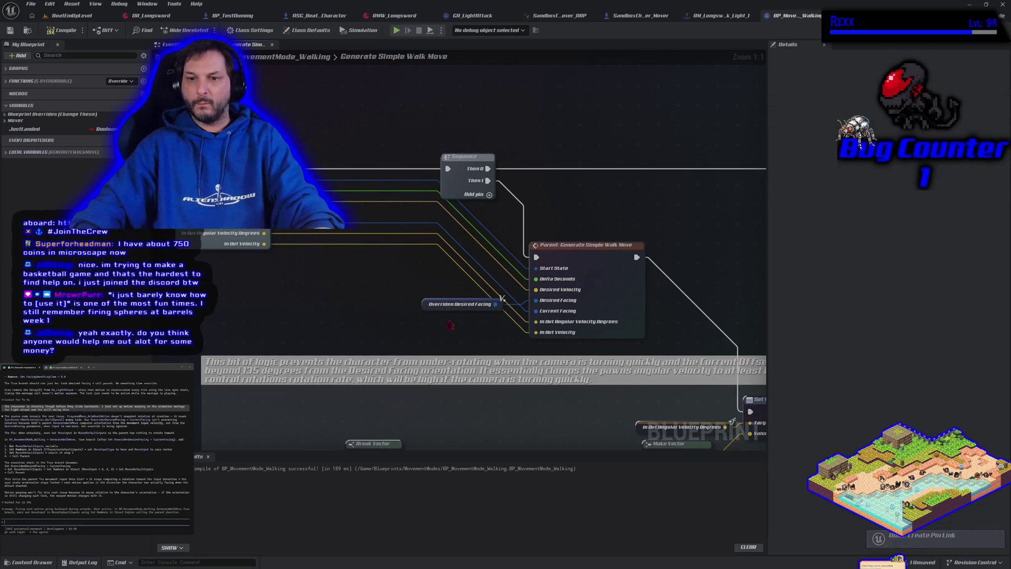
pyautogui.click(62, 30)
pyautogui.click(10, 30)
# - Break the execution link into the Set Vector node beside the clamp and select nodes
pyautogui.scroll(-2, 309, 148)
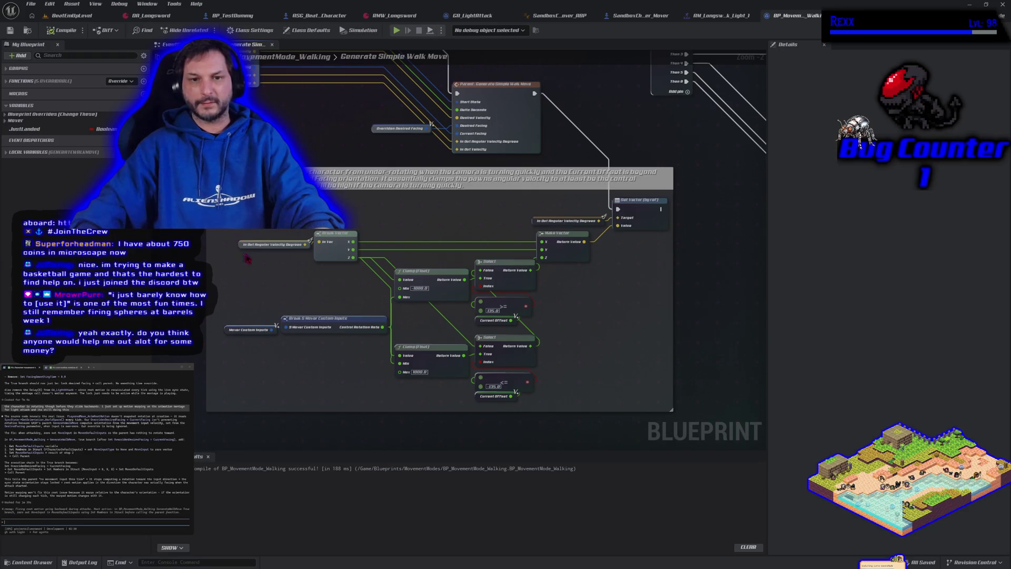
pyautogui.scroll(1, 528, 212)
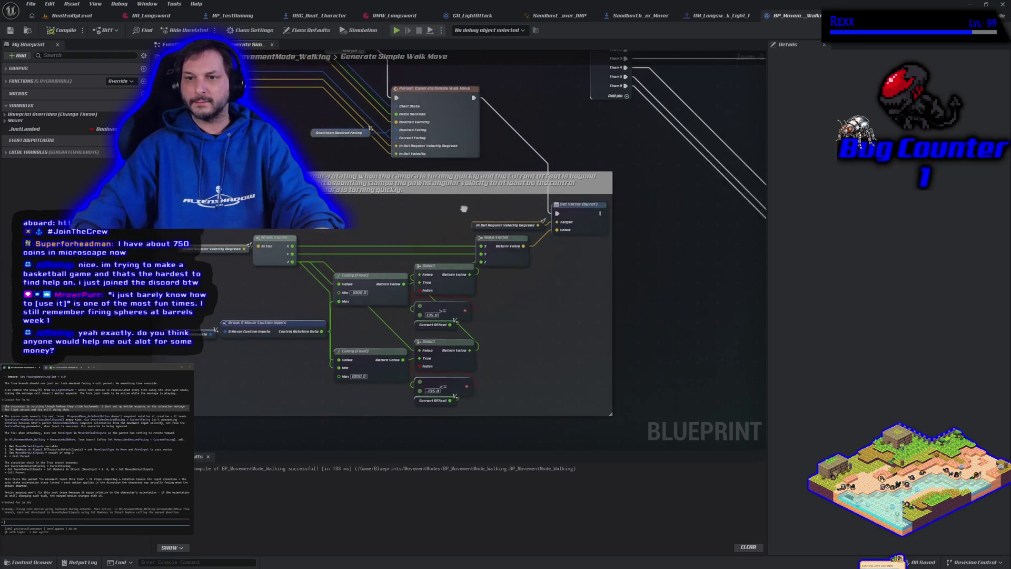
pyautogui.scroll(1, 447, 247)
pyautogui.scroll(-1, 533, 306)
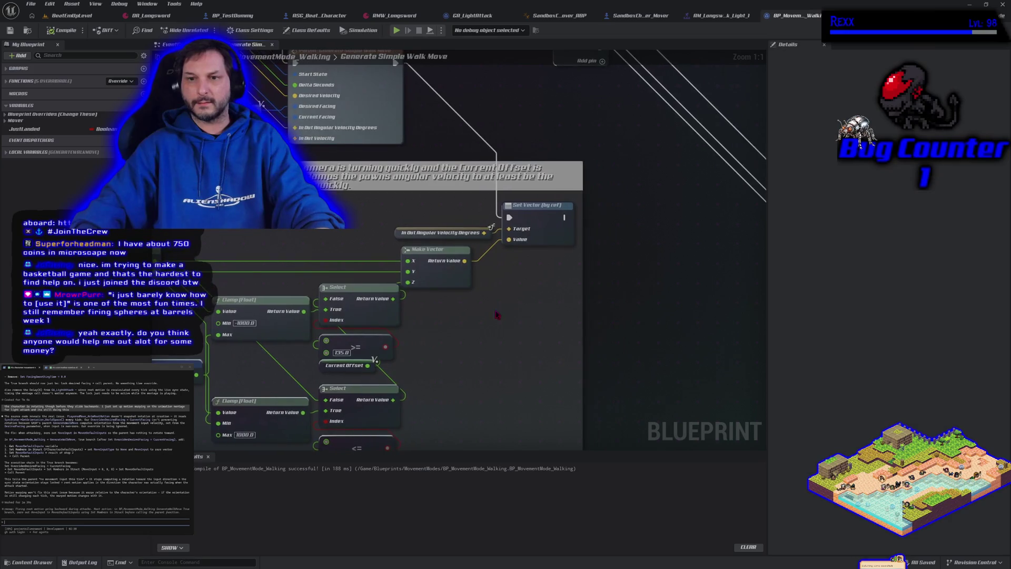
pyautogui.scroll(-2, 495, 315)
pyautogui.moveTo(448, 330); pyautogui.dragTo(538, 353)
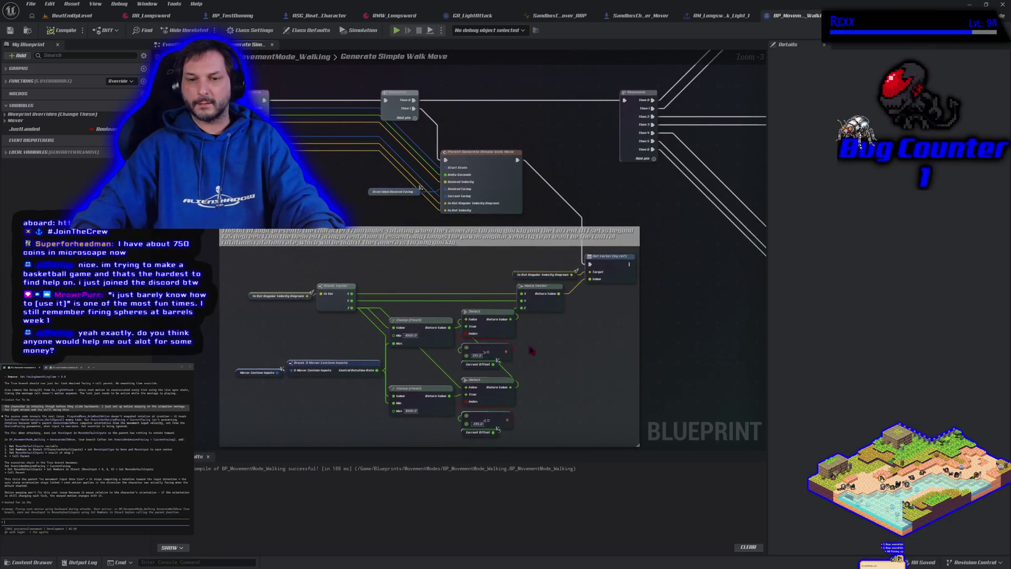
pyautogui.keyDown('alt'); pyautogui.click(590, 264); pyautogui.keyUp('alt')
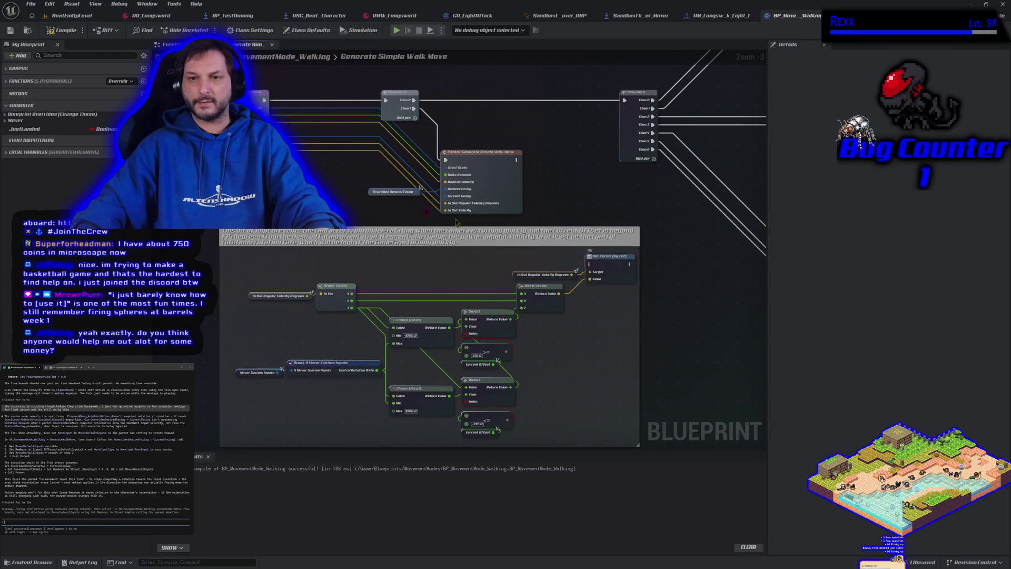
# - Play-test without the Set Vector link, then restore the link and recompile
pyautogui.click(62, 30)
pyautogui.click(397, 30)
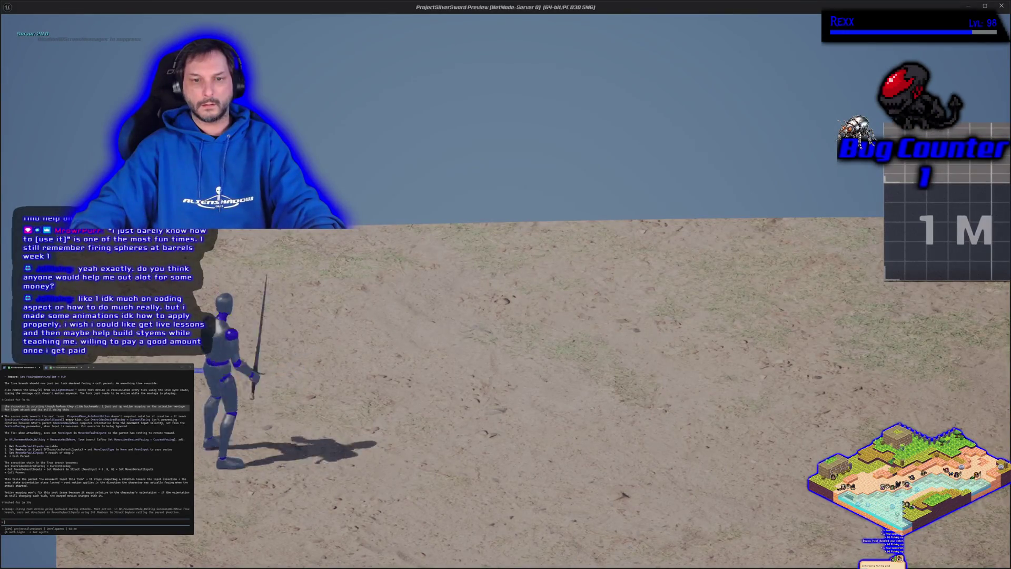
pyautogui.press('Escape')
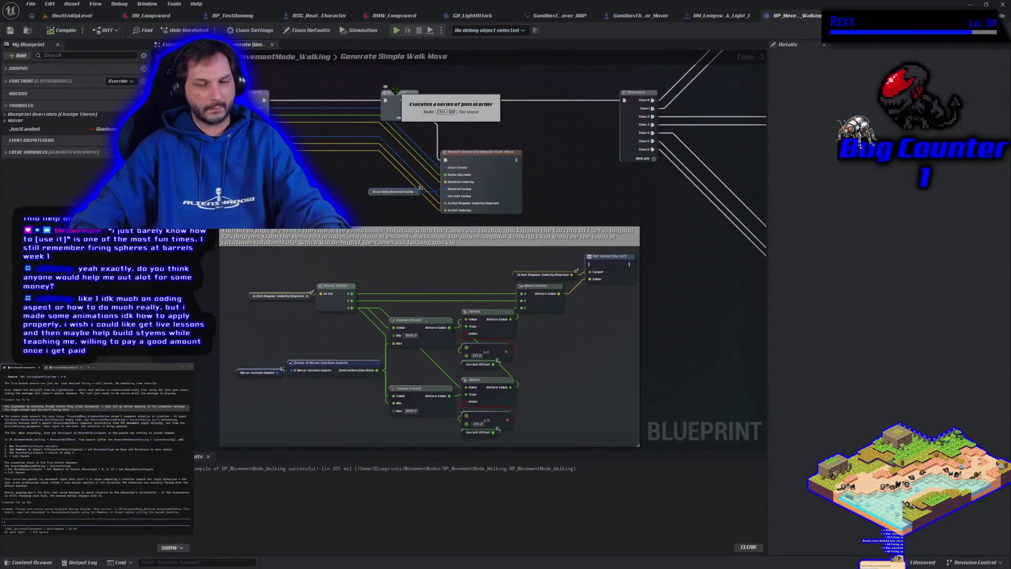
pyautogui.hotkey('ctrl', 'z')
pyautogui.click(63, 30)
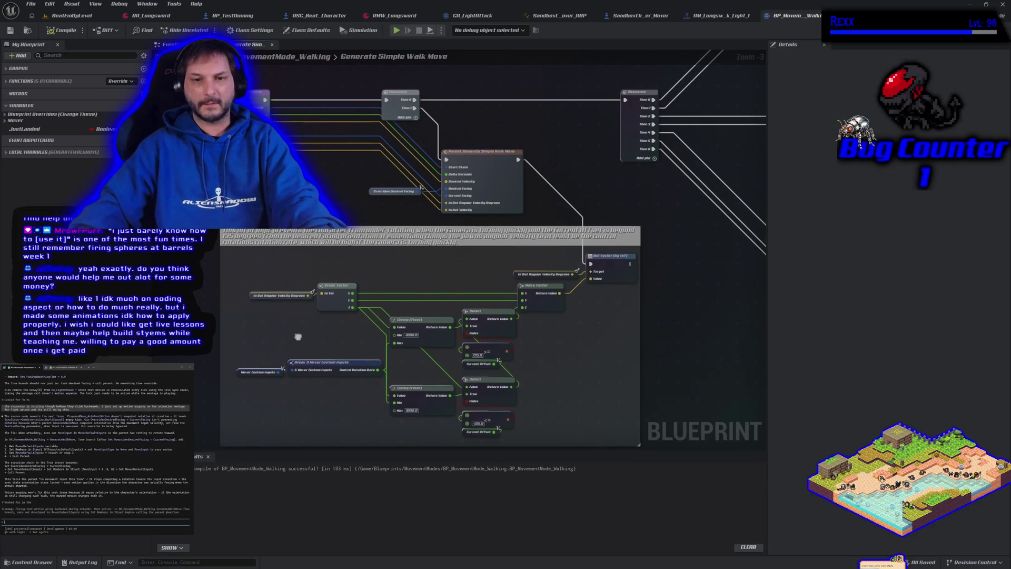
# - Pan and zoom to the Facing Smoothing section so the Select node's Return Value is in reach
pyautogui.moveTo(297, 336)
pyautogui.mouseDown()
pyautogui.moveTo(281, 273)
pyautogui.moveTo(261, 295)
pyautogui.mouseUp()
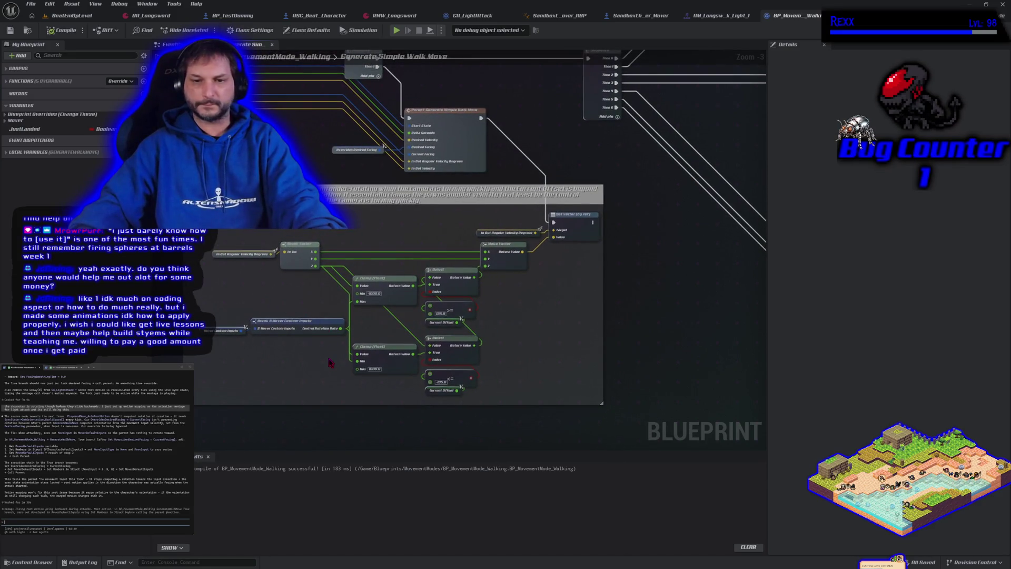
pyautogui.scroll(2, 330, 362)
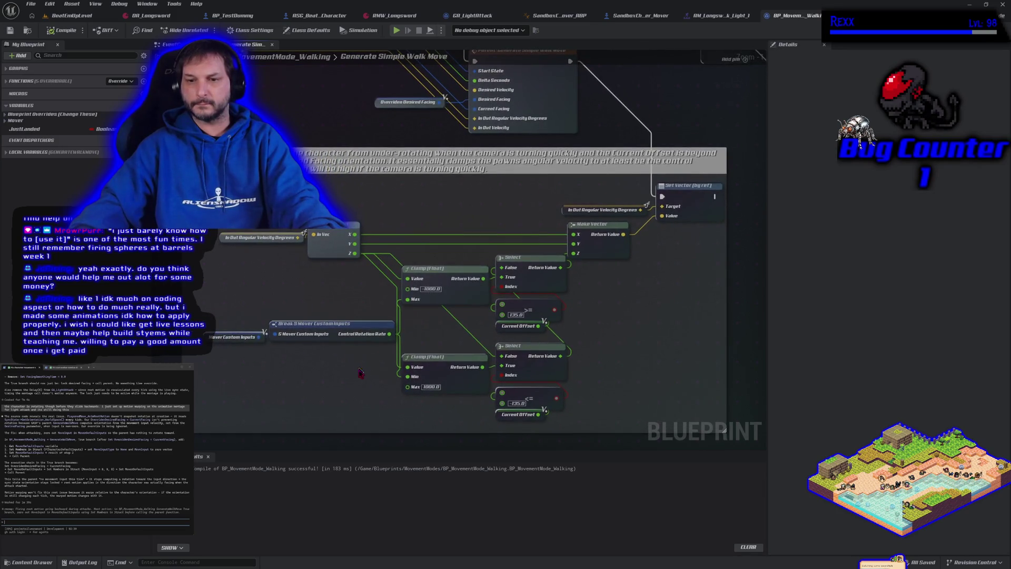
pyautogui.moveTo(360, 373); pyautogui.dragTo(346, 379)
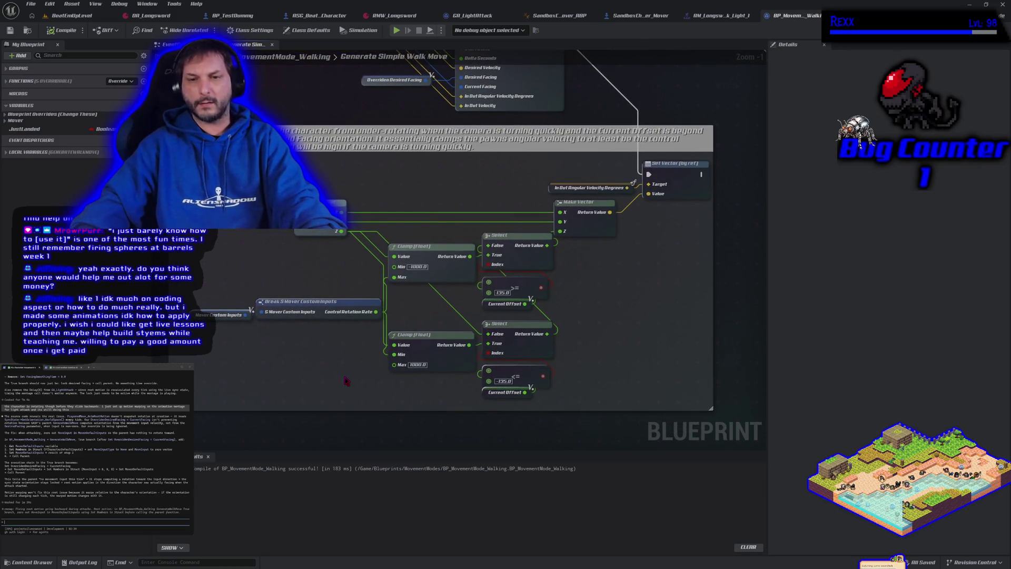
pyautogui.scroll(-4, 345, 380)
pyautogui.moveTo(346, 380)
pyautogui.mouseDown()
pyautogui.moveTo(355, 375)
pyautogui.moveTo(299, 229)
pyautogui.mouseUp()
pyautogui.scroll(3, 314, 323)
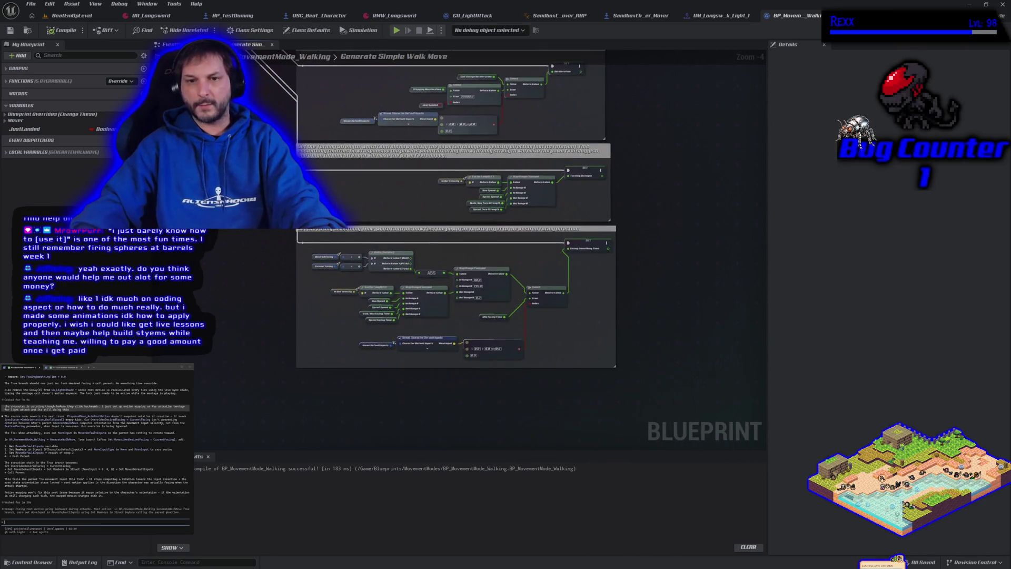
pyautogui.scroll(1, 255, 248)
pyautogui.moveTo(255, 248); pyautogui.dragTo(70, 194)
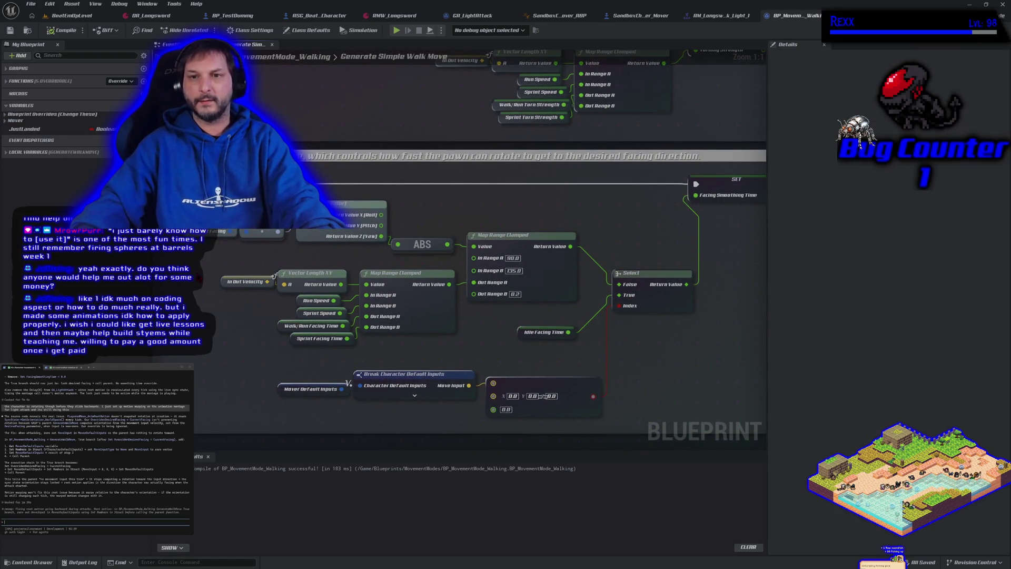
pyautogui.scroll(-1, 190, 269)
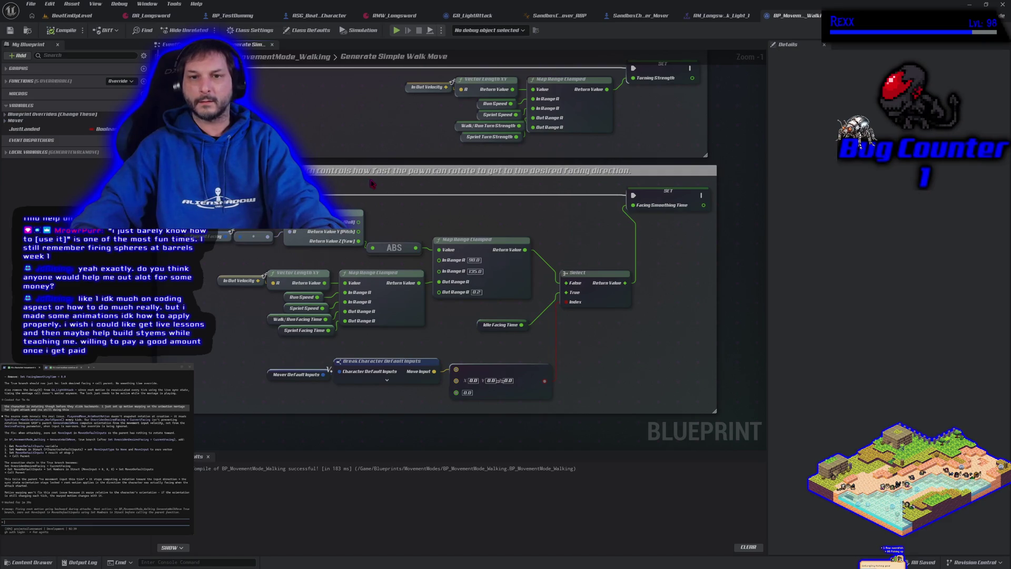
pyautogui.moveTo(386, 184); pyautogui.dragTo(436, 201)
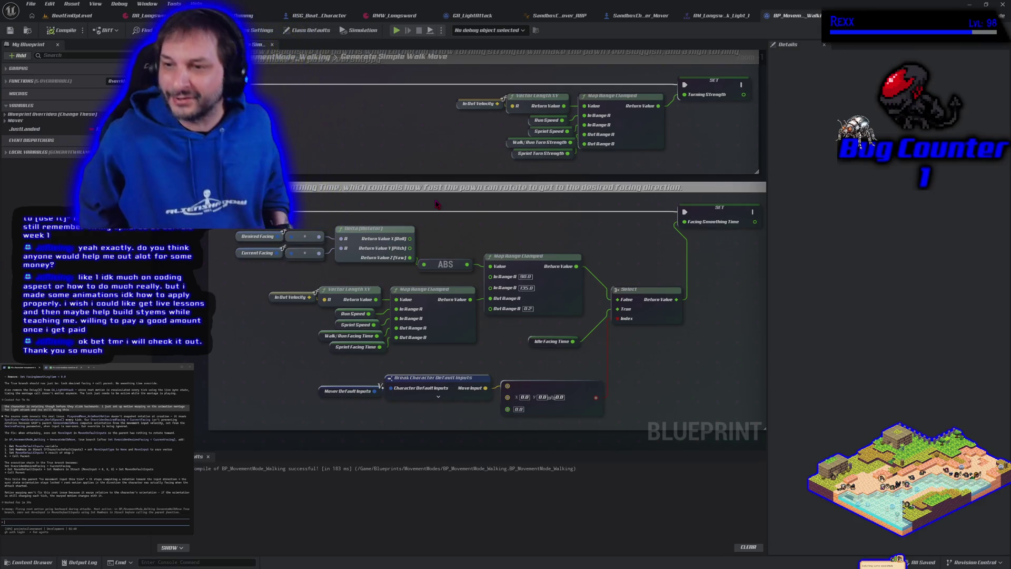
pyautogui.moveTo(689, 327)
pyautogui.mouseDown()
pyautogui.moveTo(574, 316)
pyautogui.moveTo(580, 301)
pyautogui.mouseUp()
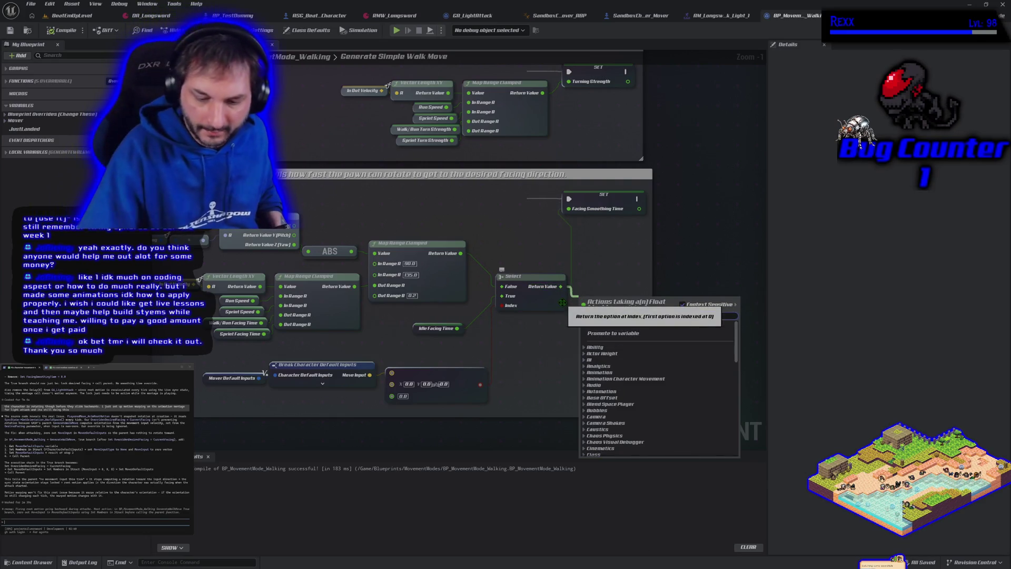
# - Insert a Multiply-by-20 node before Facing Smoothing Time, then play-test from the level
pyautogui.write('multiply')
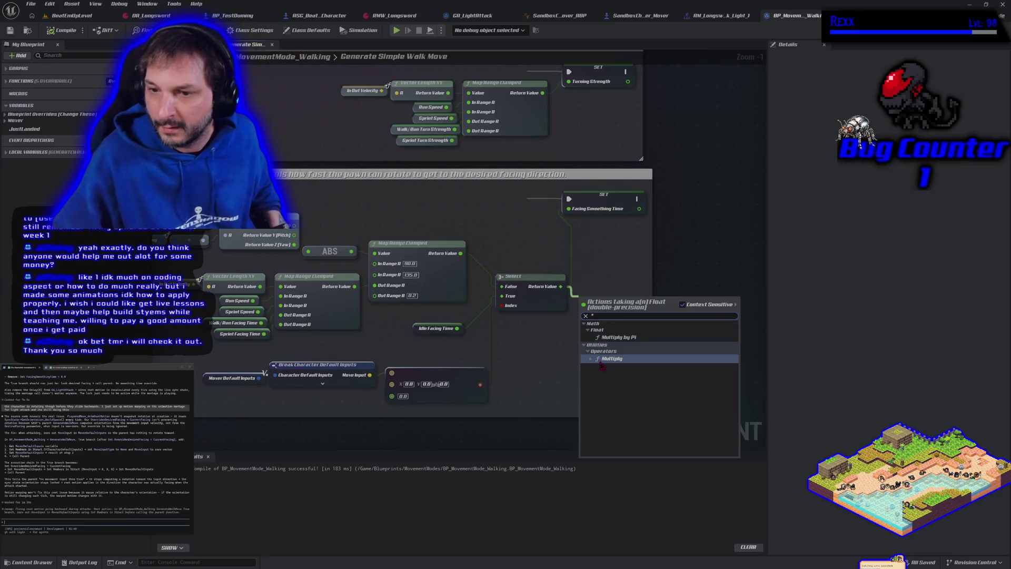
pyautogui.click(607, 359)
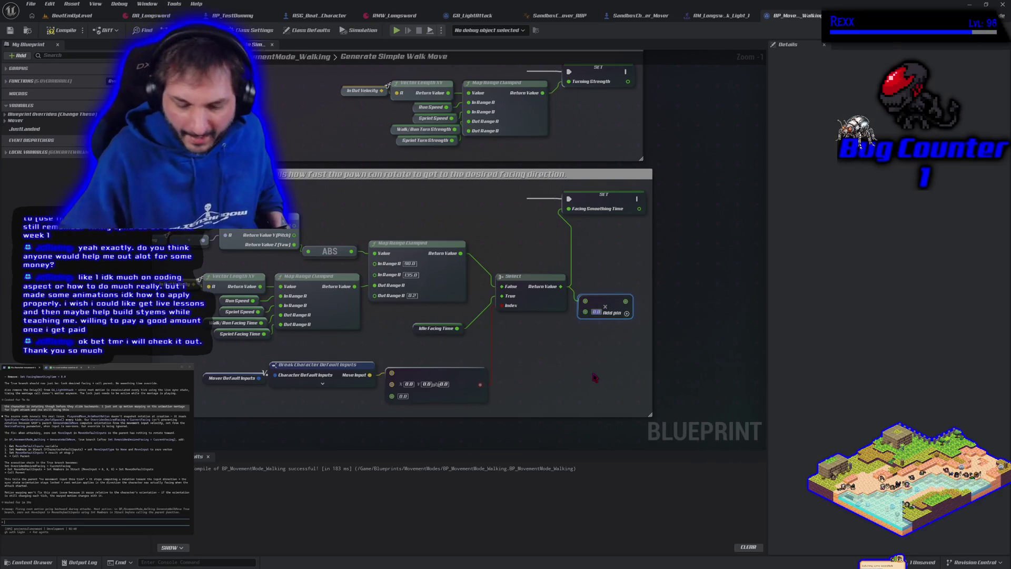
pyautogui.write('2')
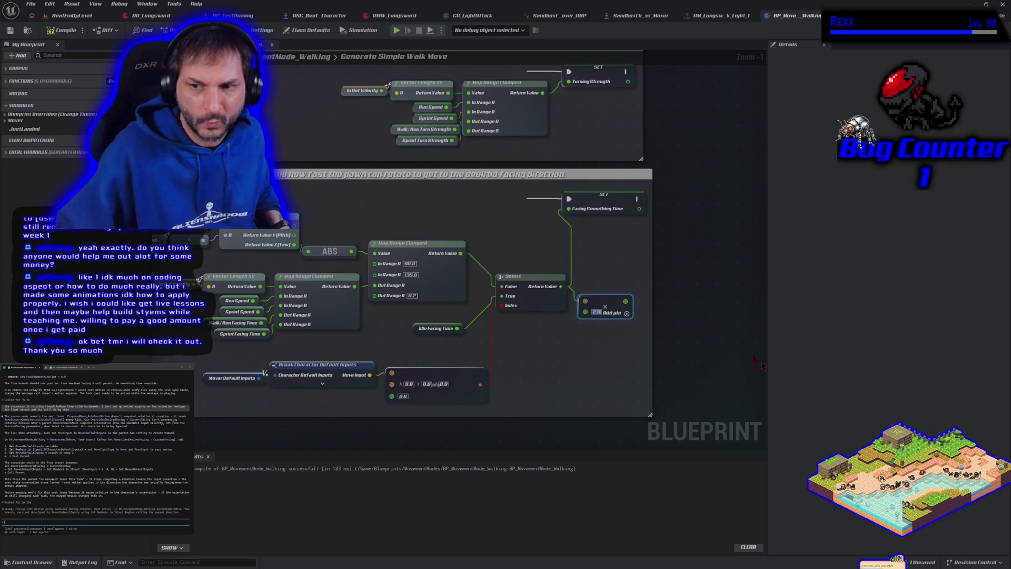
pyautogui.write('0')
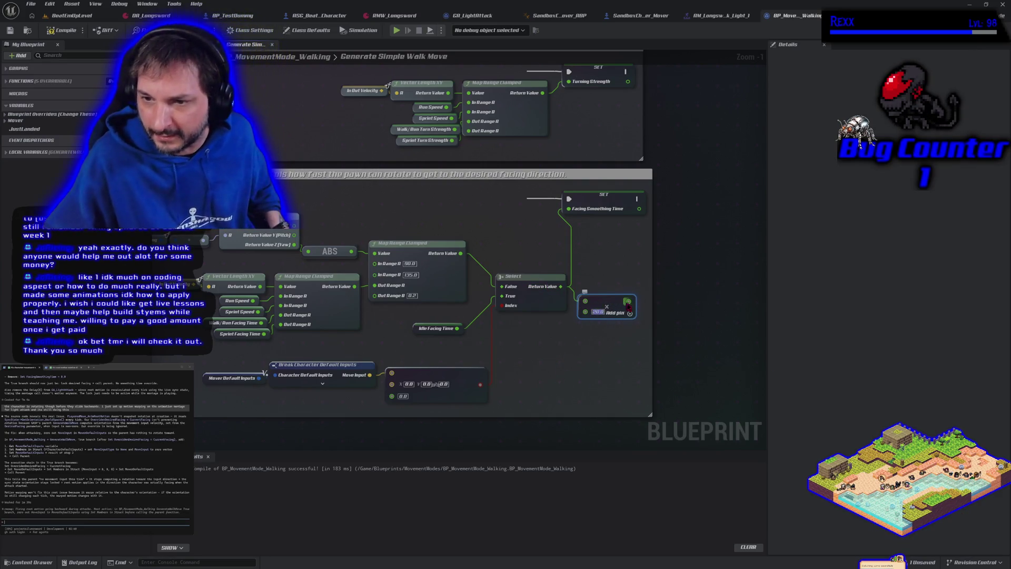
pyautogui.moveTo(628, 301)
pyautogui.mouseDown()
pyautogui.moveTo(635, 264)
pyautogui.moveTo(572, 209)
pyautogui.mouseUp()
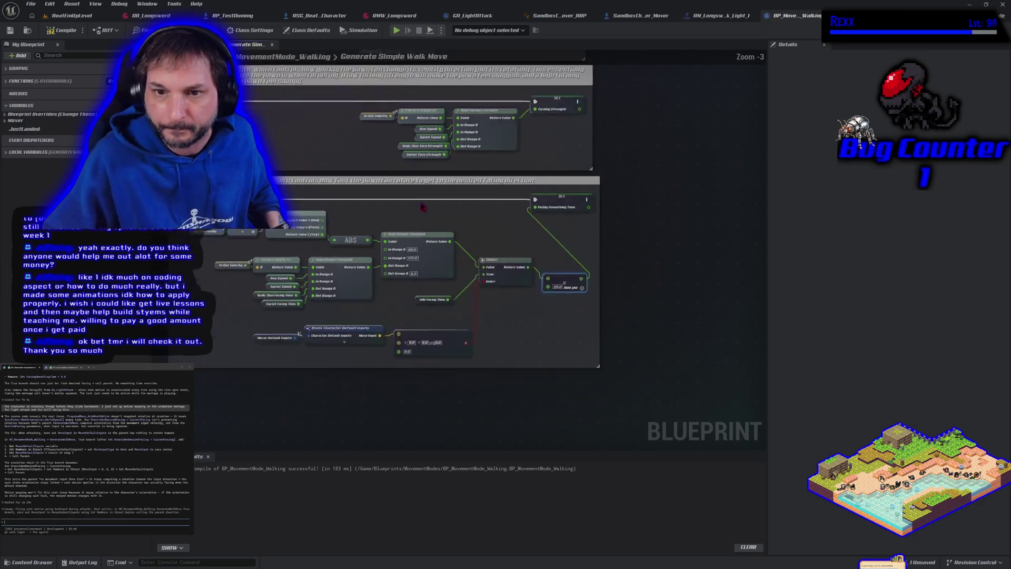
pyautogui.click(73, 15)
pyautogui.click(242, 29)
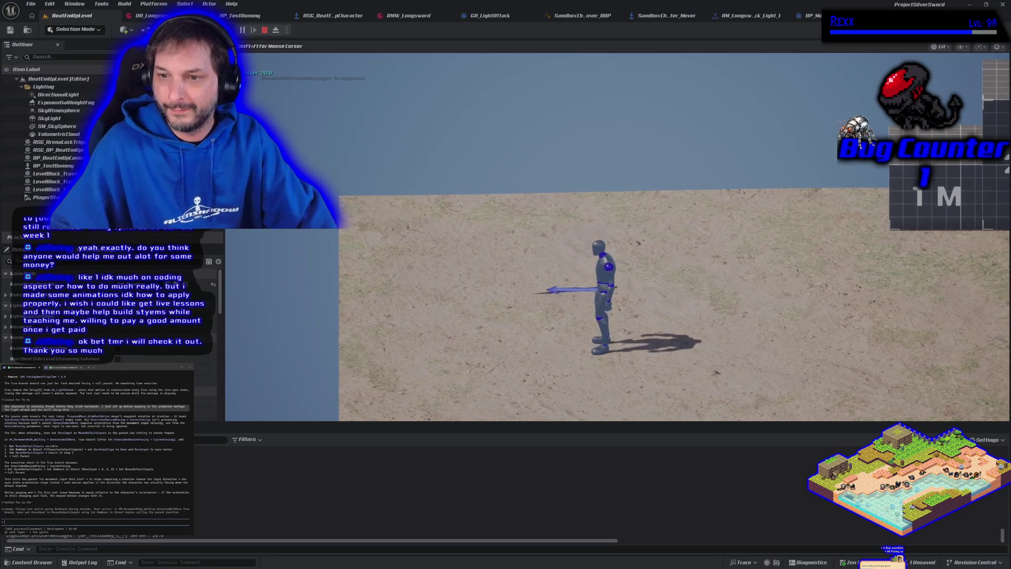
# - Test the character's turning while attacking and moving right and left, then stop play
pyautogui.press('d')
pyautogui.press('a')
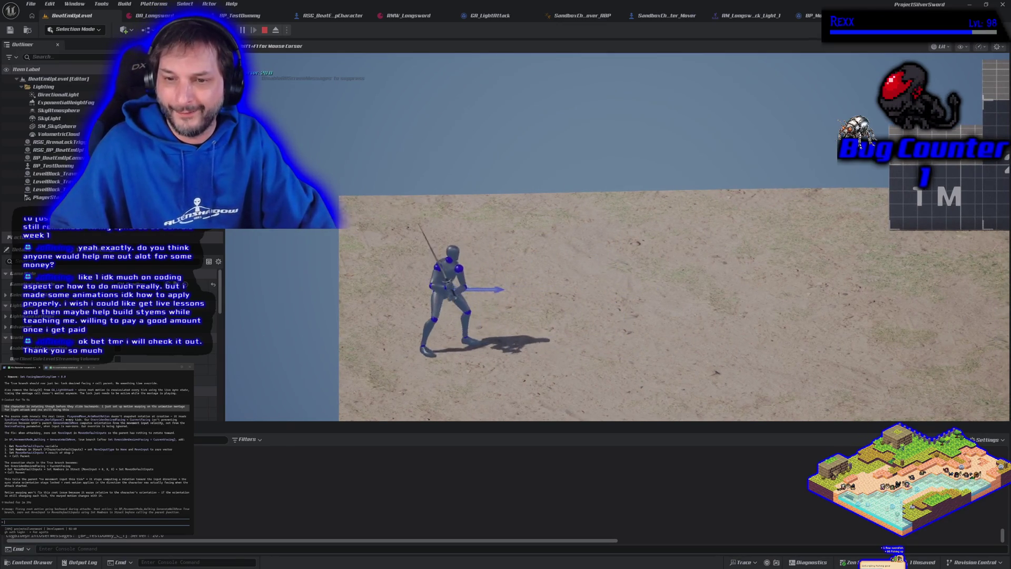
pyautogui.press('Escape')
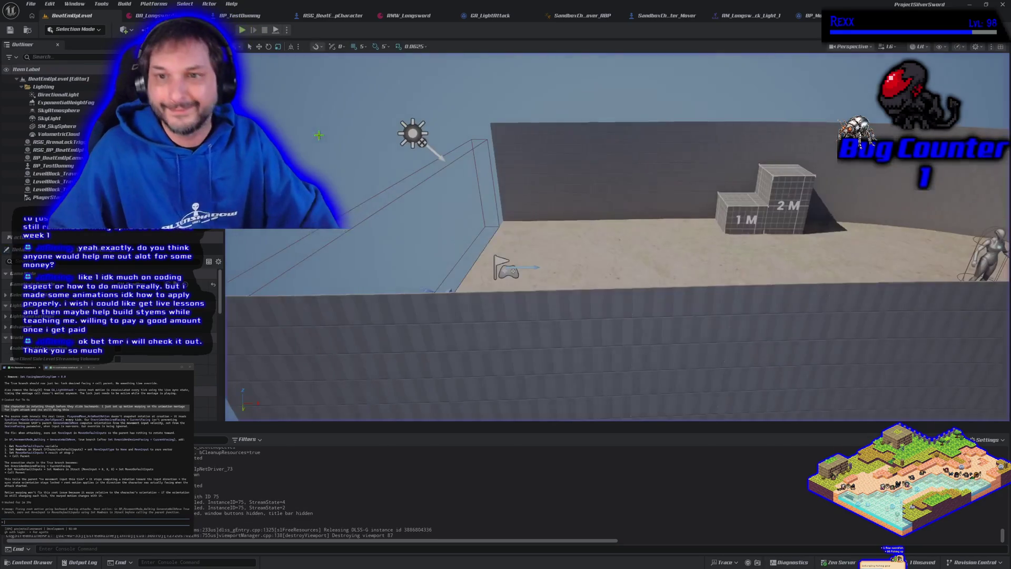
# - Set the Facing Smoothing Time multiplier to 2000000 and recompile the walking blueprint
pyautogui.click(794, 15)
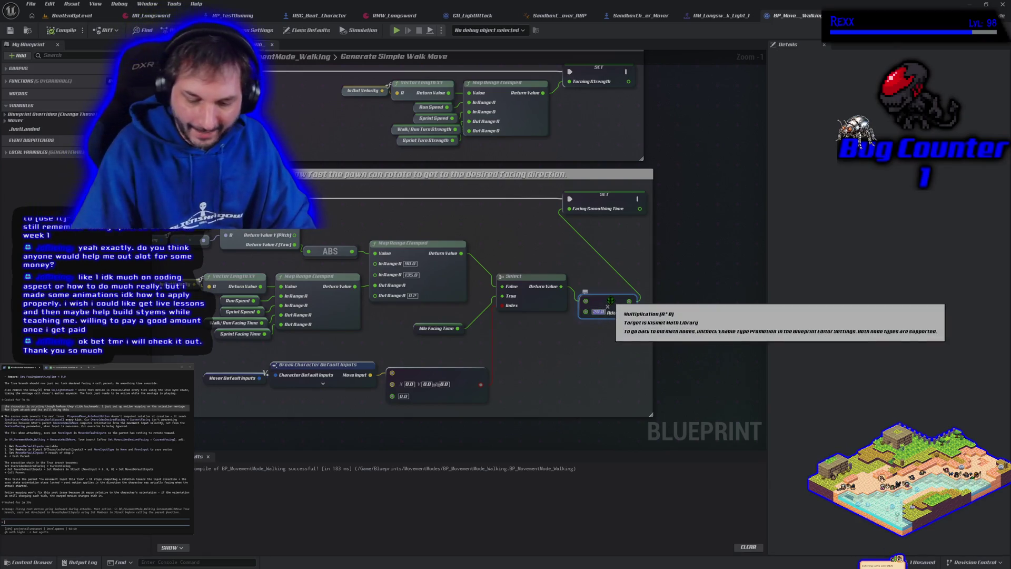
pyautogui.write('2000000')
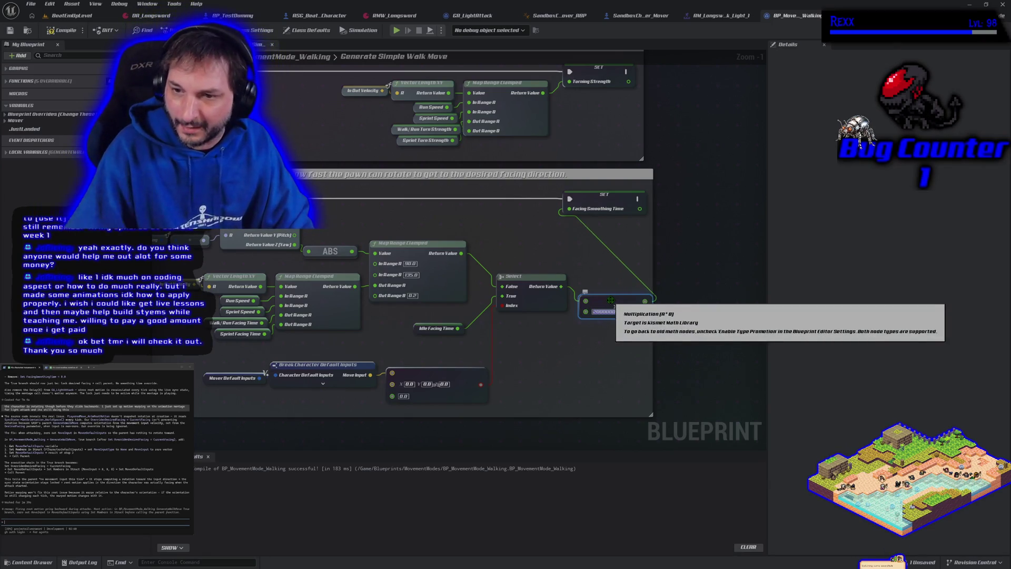
pyautogui.press('Return')
pyautogui.press('F7')
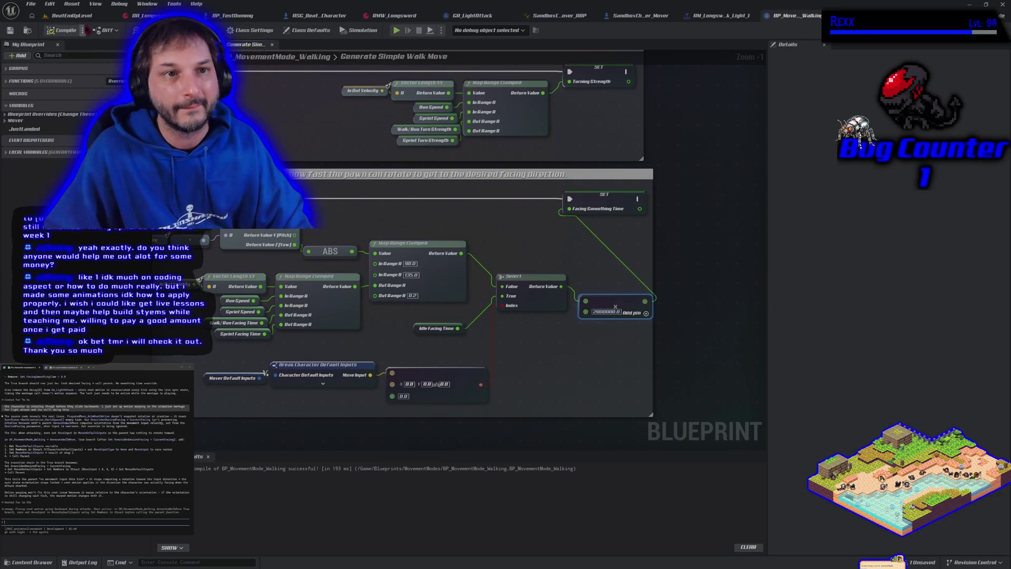
# - Play-test with the 2000000 multiplier, moving right, left, down and up, then stop
pyautogui.hotkey('alt', 'p')
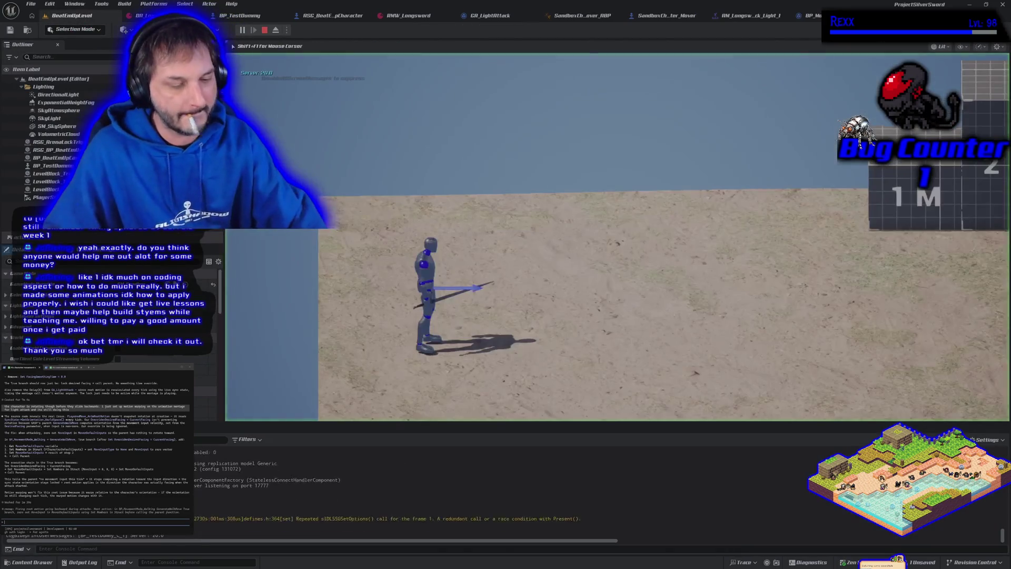
pyautogui.press('d')
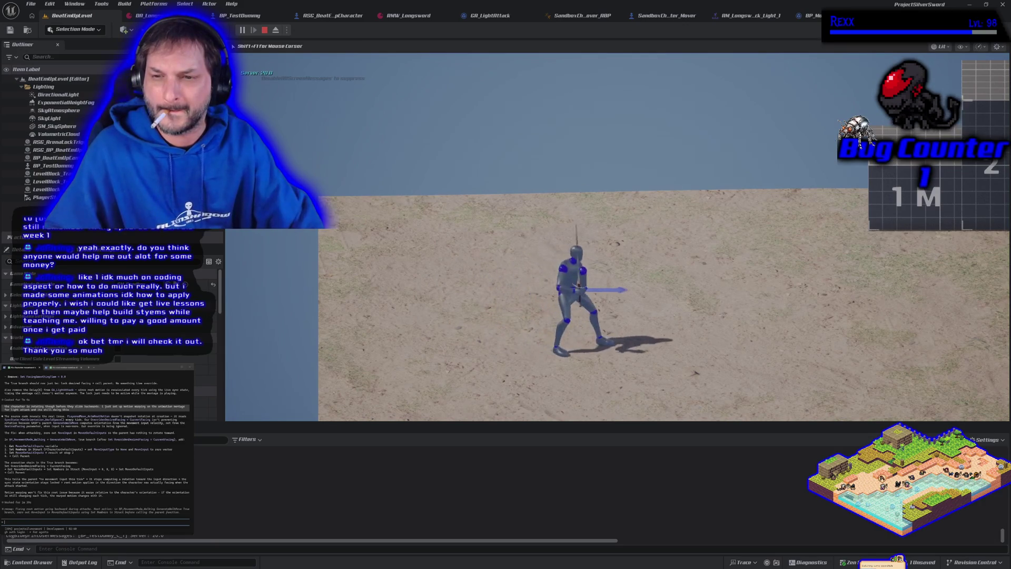
pyautogui.press('d')
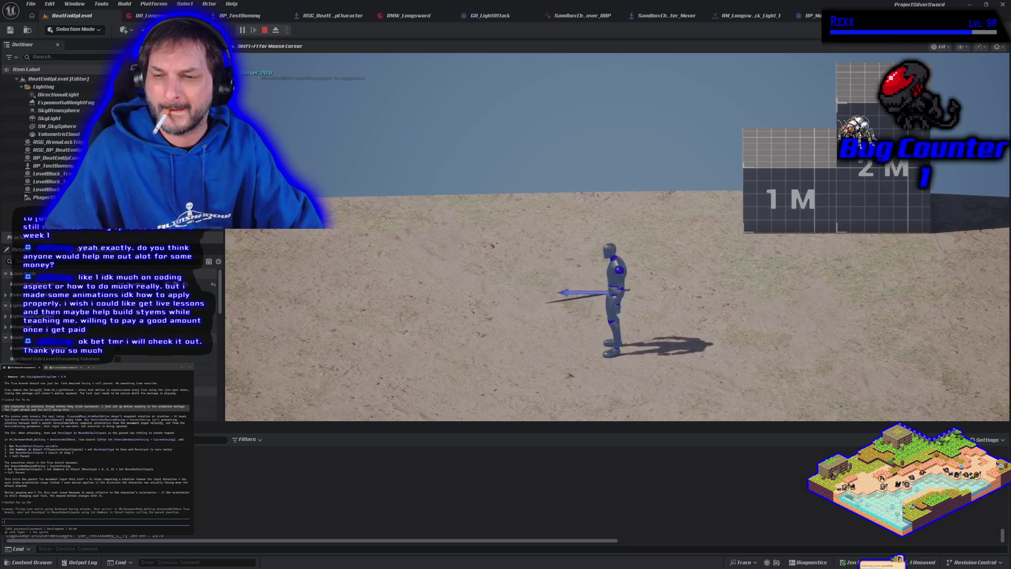
pyautogui.press('a')
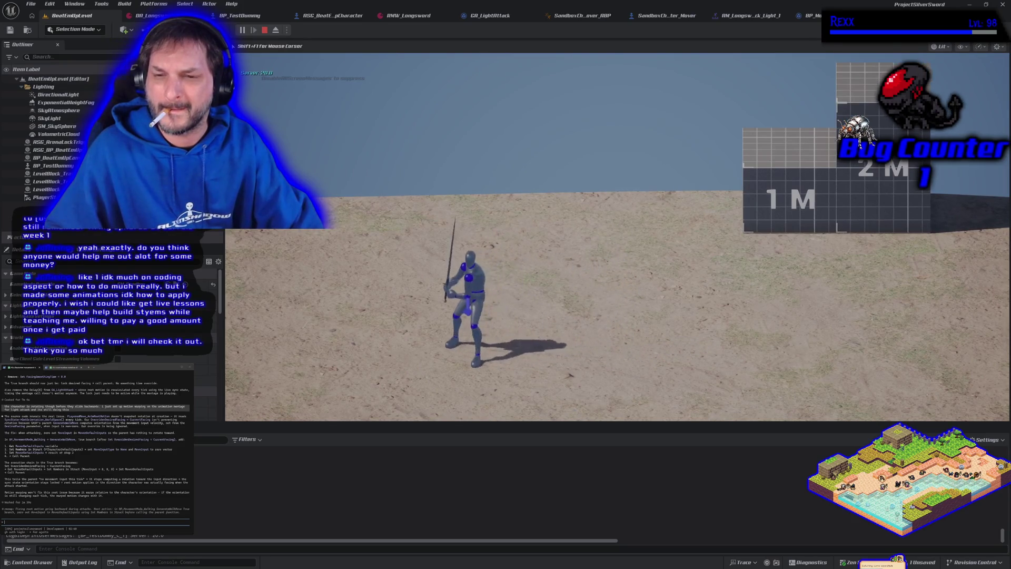
pyautogui.press('s')
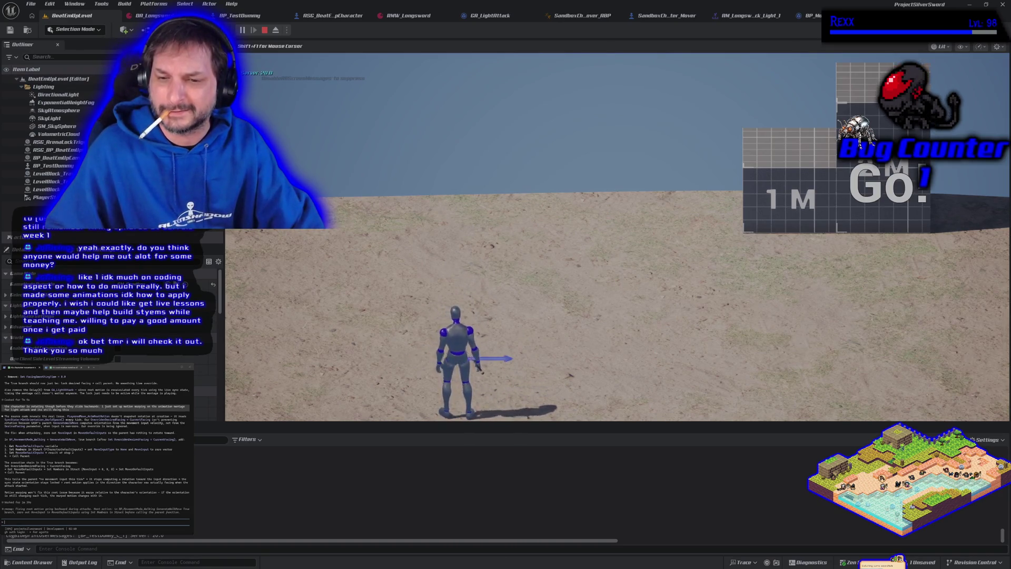
pyautogui.press('w')
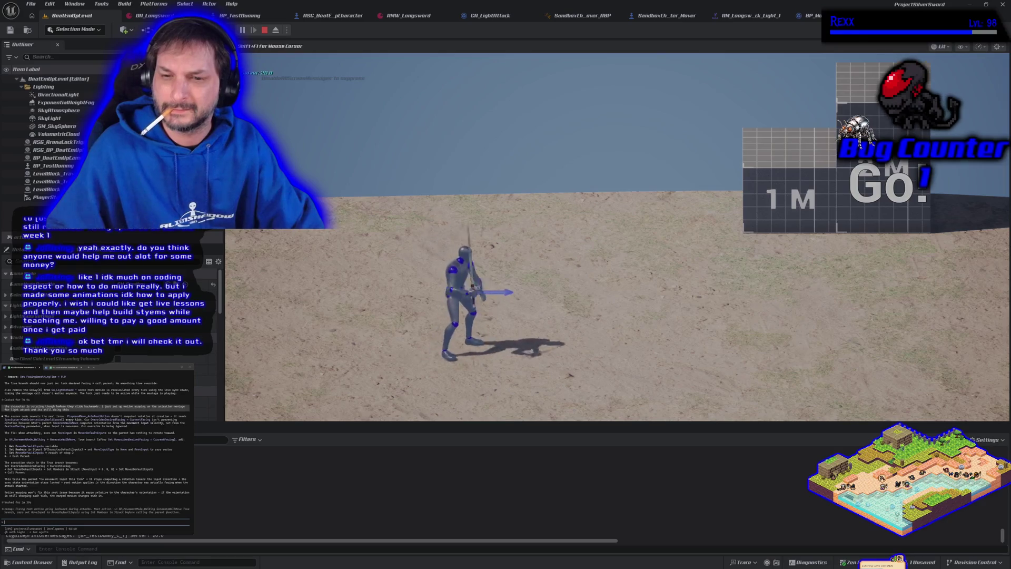
pyautogui.press('d')
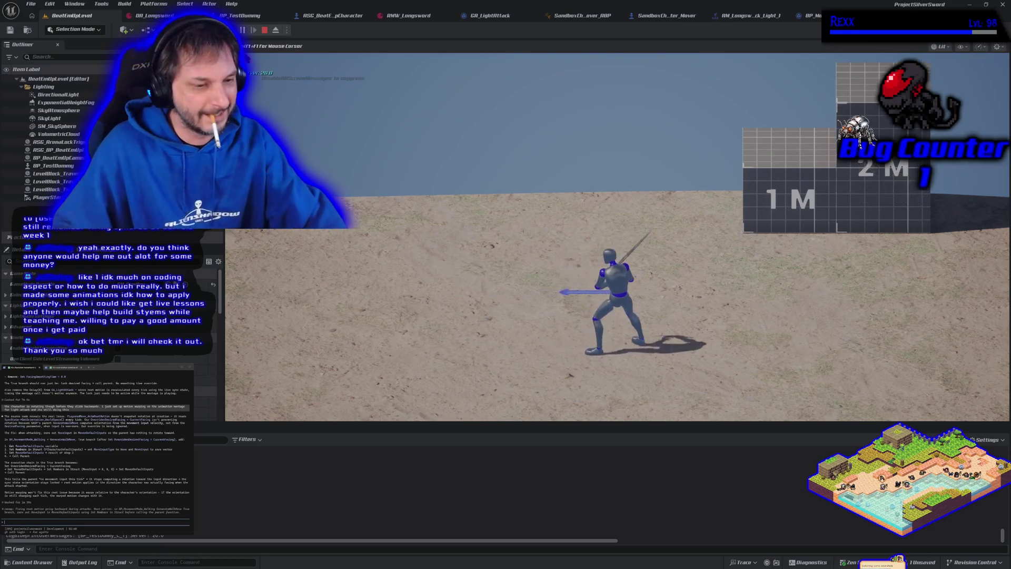
pyautogui.press('Escape')
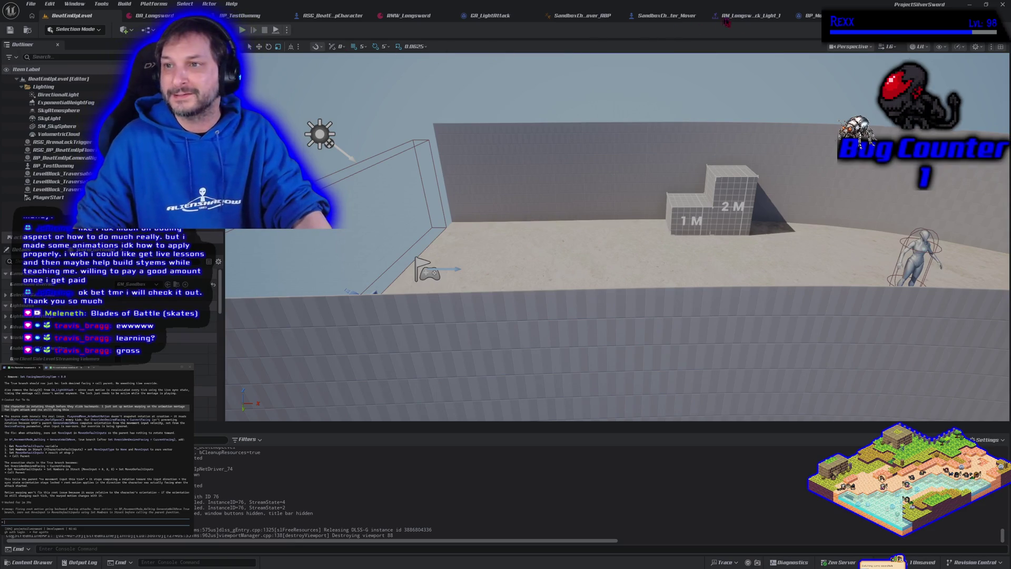
# - Delete the 2000000 multiply node, wire Select straight to Facing Smoothing Time, compile and save
pyautogui.click(802, 20)
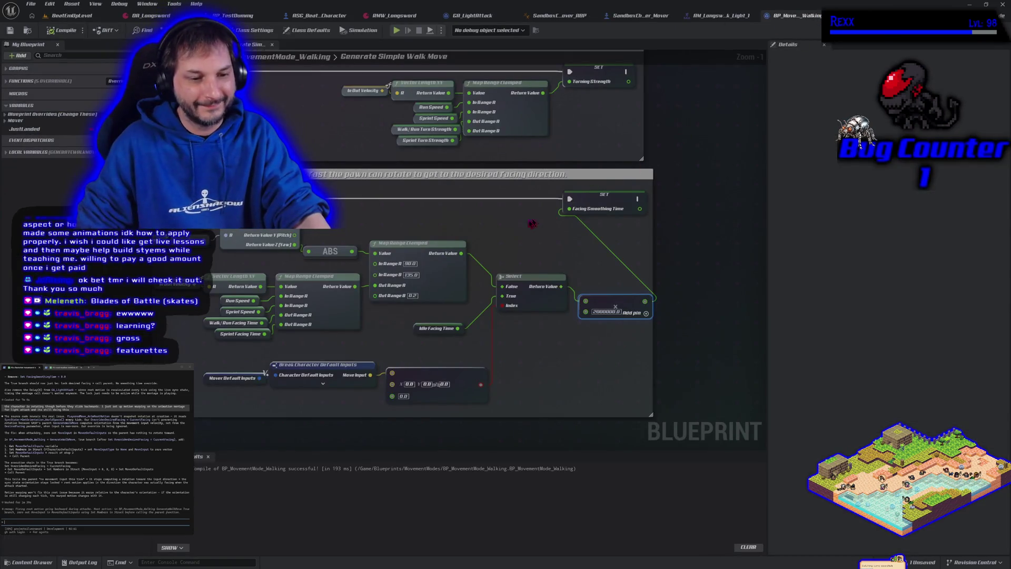
pyautogui.moveTo(214, 351); pyautogui.dragTo(278, 336)
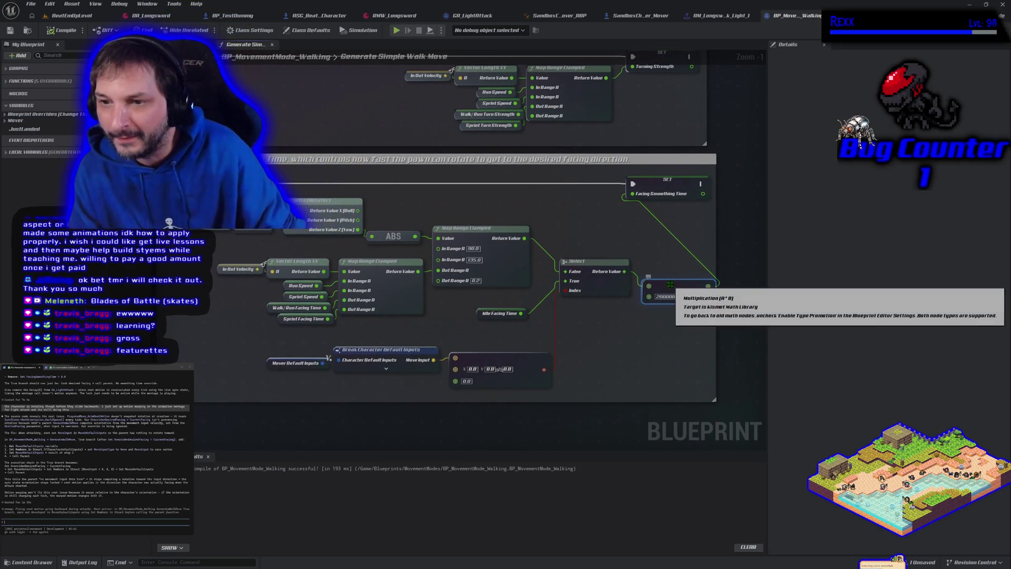
pyautogui.press('Delete')
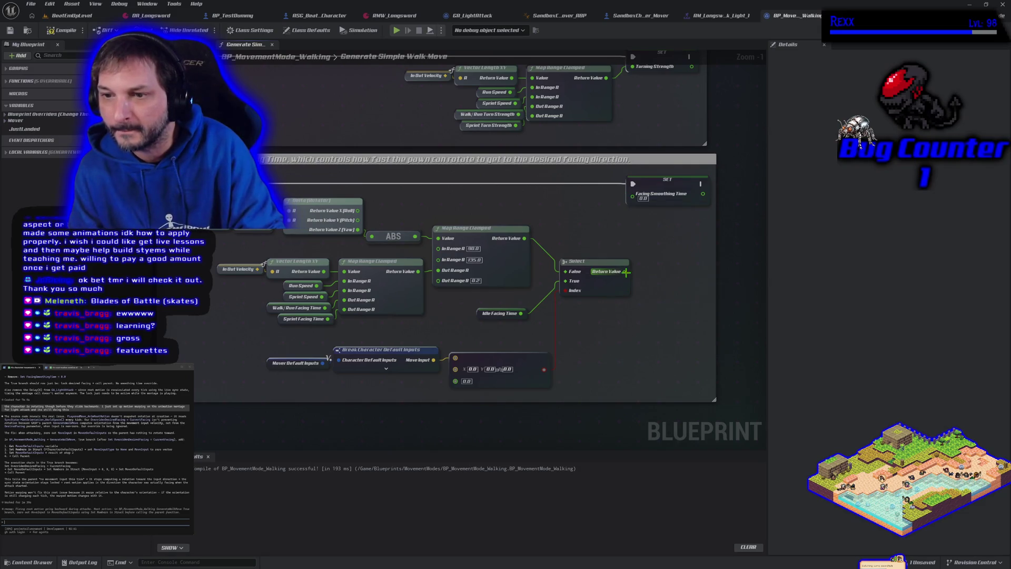
pyautogui.moveTo(624, 271)
pyautogui.mouseDown()
pyautogui.moveTo(642, 248)
pyautogui.moveTo(632, 194)
pyautogui.mouseUp()
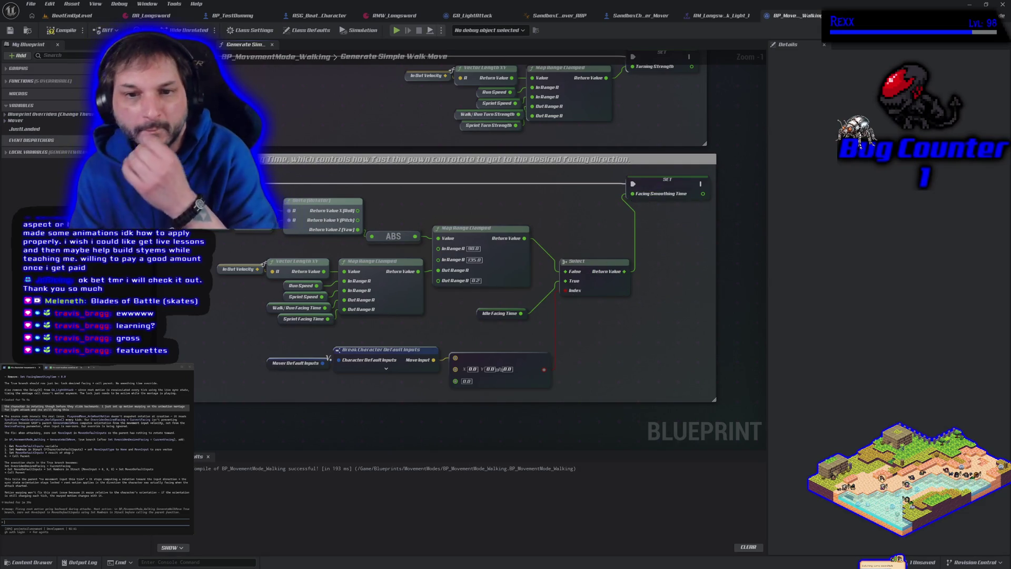
pyautogui.click(62, 30)
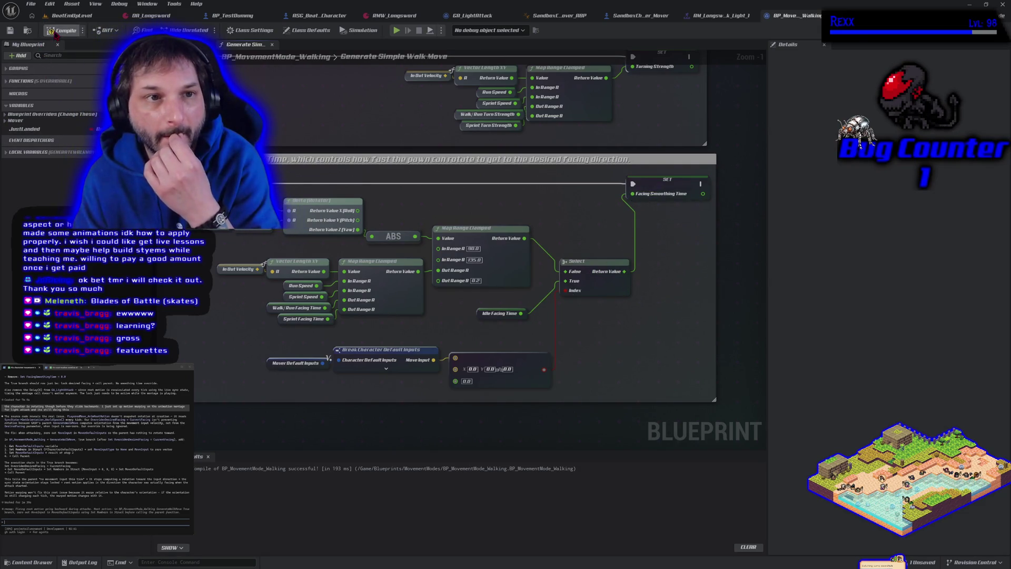
pyautogui.click(10, 30)
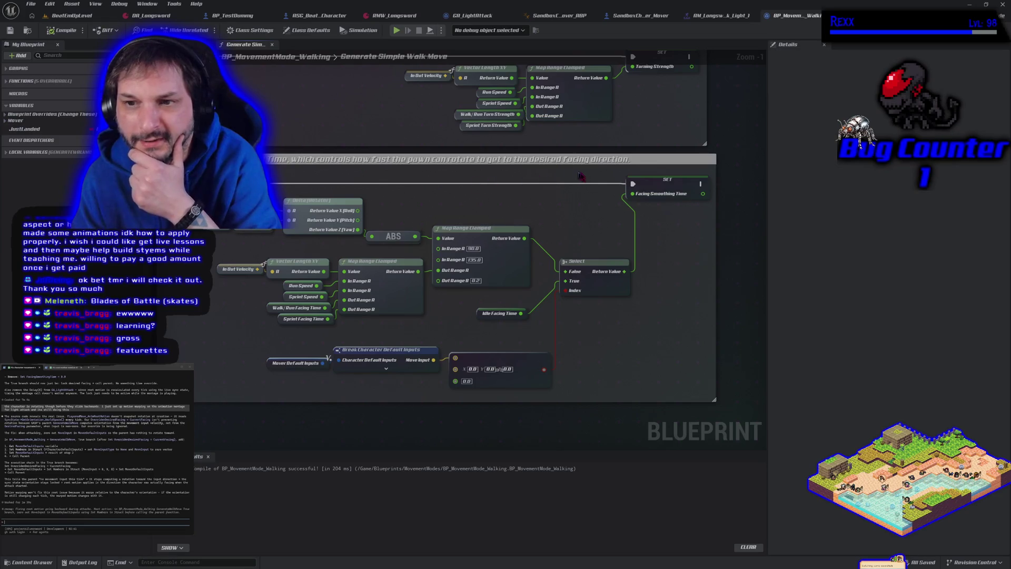
pyautogui.scroll(-2, 477, 221)
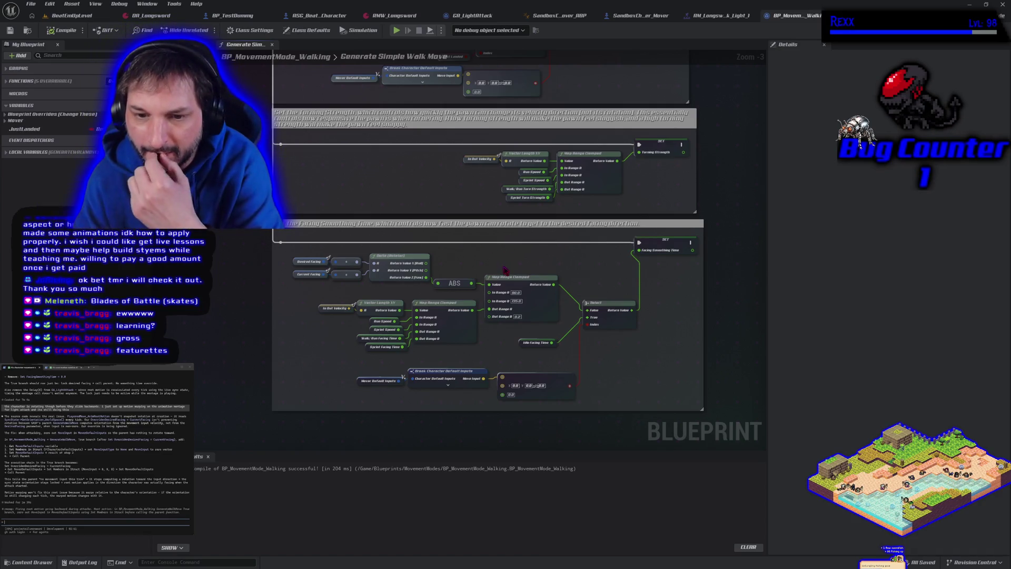
# - Pull a new connection from Map Range Clamped's Return Value in the Turning Strength section
pyautogui.moveTo(511, 255)
pyautogui.mouseDown()
pyautogui.moveTo(387, 311)
pyautogui.moveTo(427, 336)
pyautogui.mouseUp()
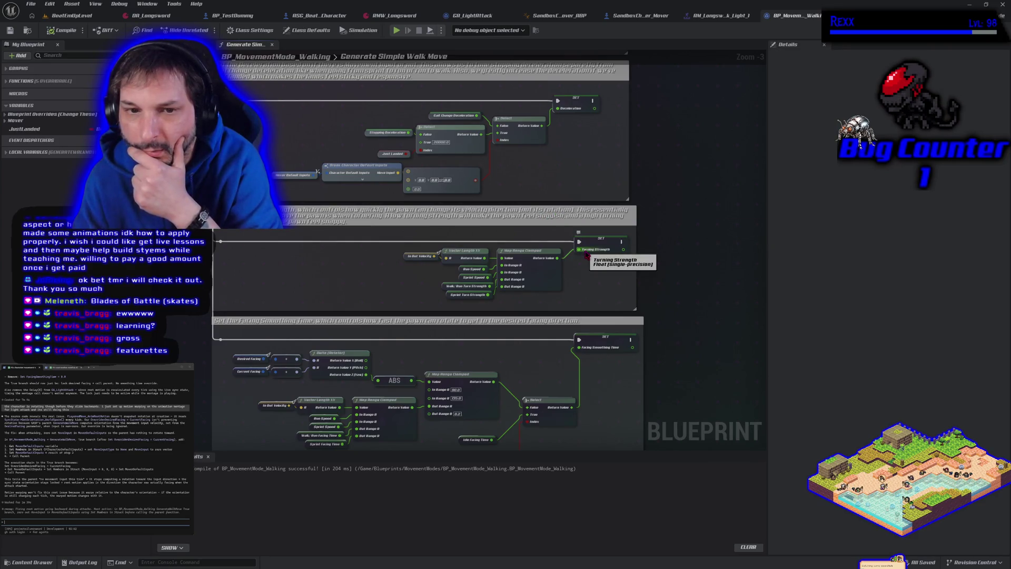
pyautogui.moveTo(586, 253)
pyautogui.mouseDown()
pyautogui.moveTo(559, 242)
pyautogui.moveTo(534, 262)
pyautogui.mouseUp()
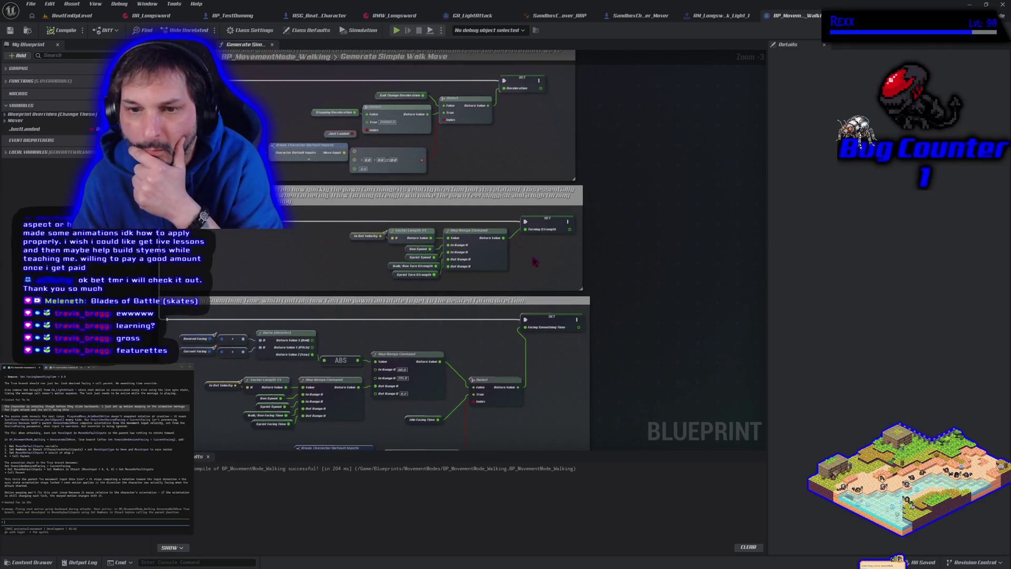
pyautogui.scroll(3, 533, 260)
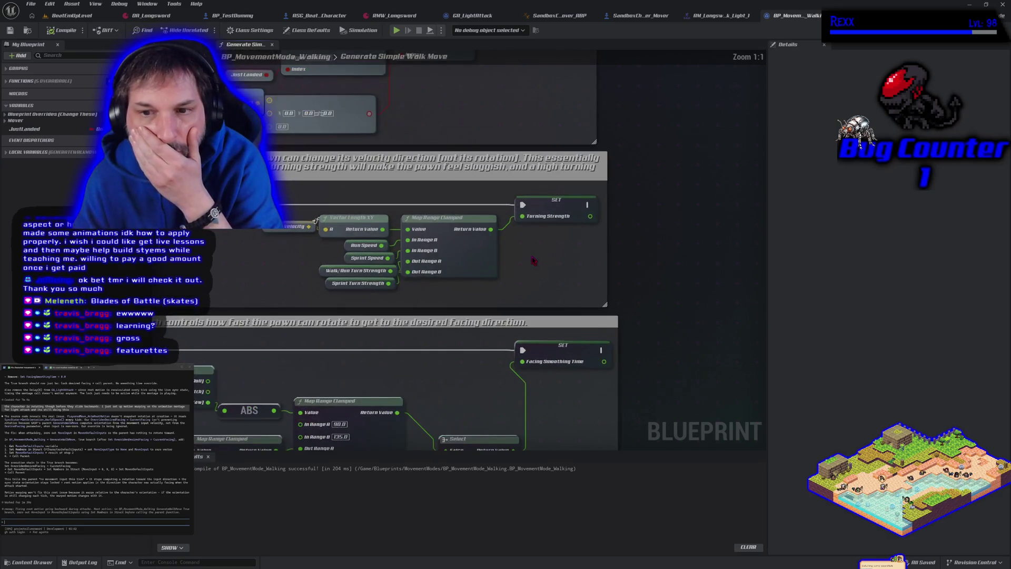
pyautogui.moveTo(490, 229)
pyautogui.mouseDown()
pyautogui.moveTo(560, 248)
pyautogui.moveTo(522, 277)
pyautogui.mouseUp()
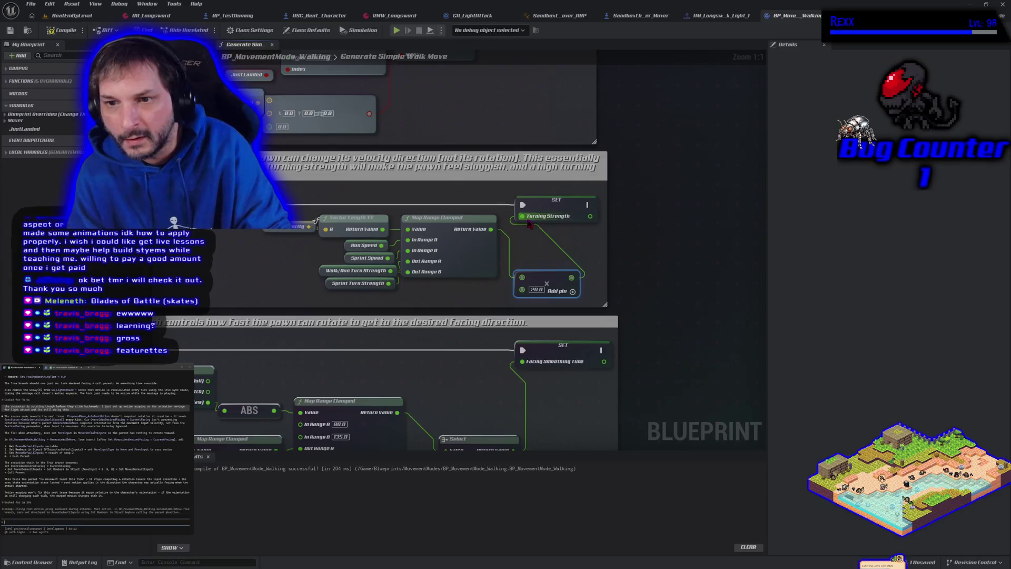
# - Play-test walking from the level, then return to the walking blueprint graph
pyautogui.click(71, 15)
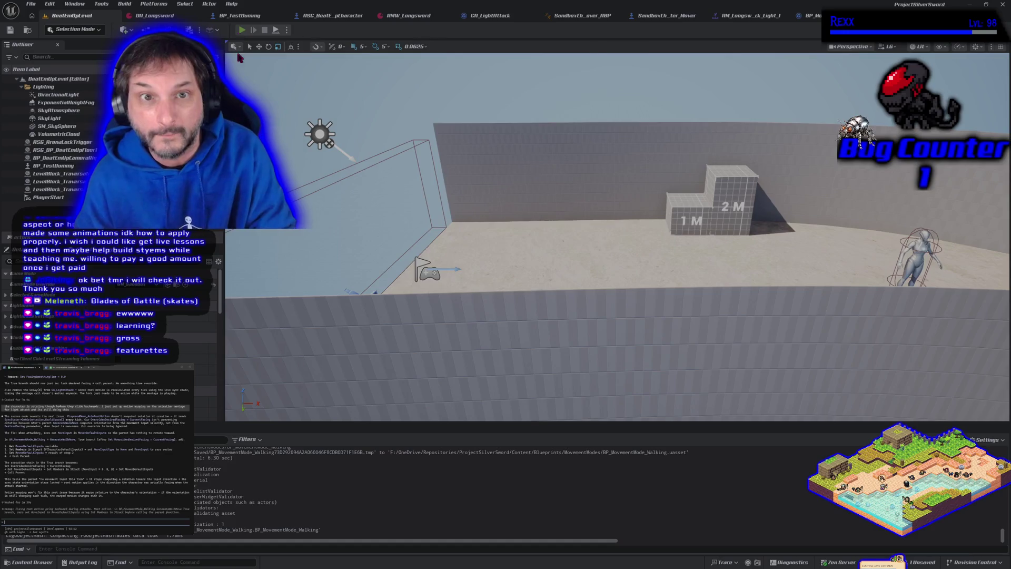
pyautogui.click(240, 31)
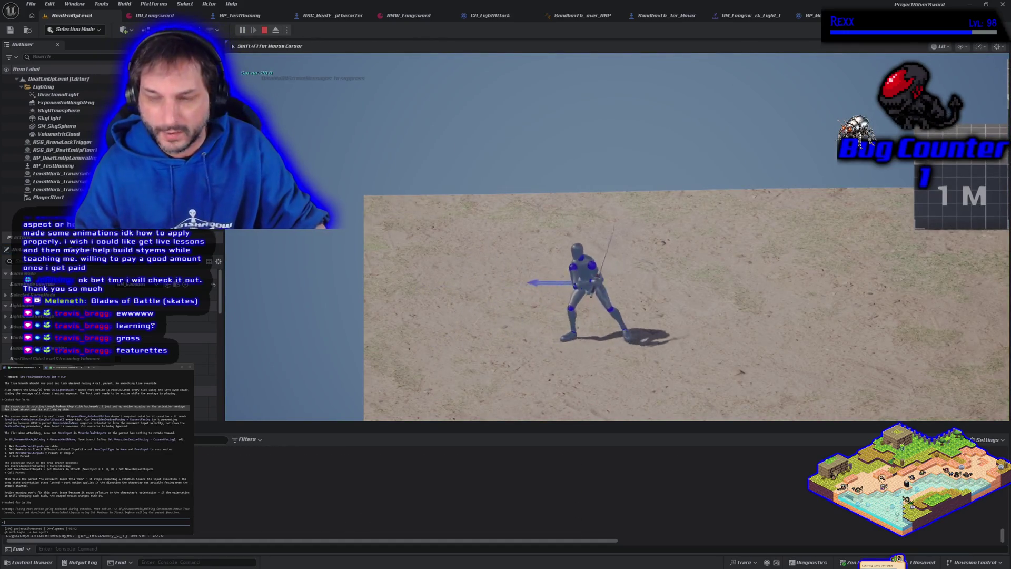
pyautogui.press('Escape')
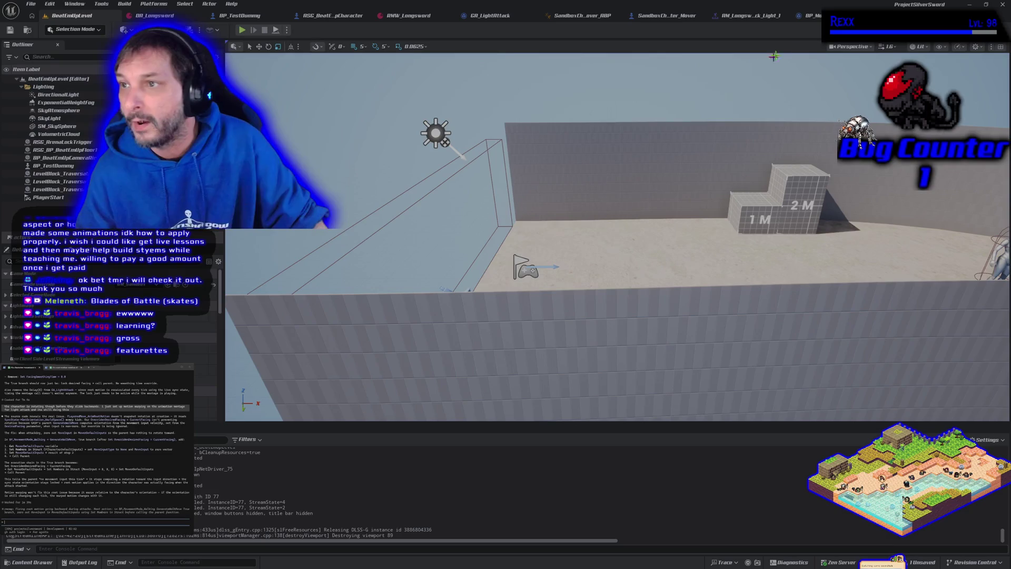
pyautogui.click(808, 16)
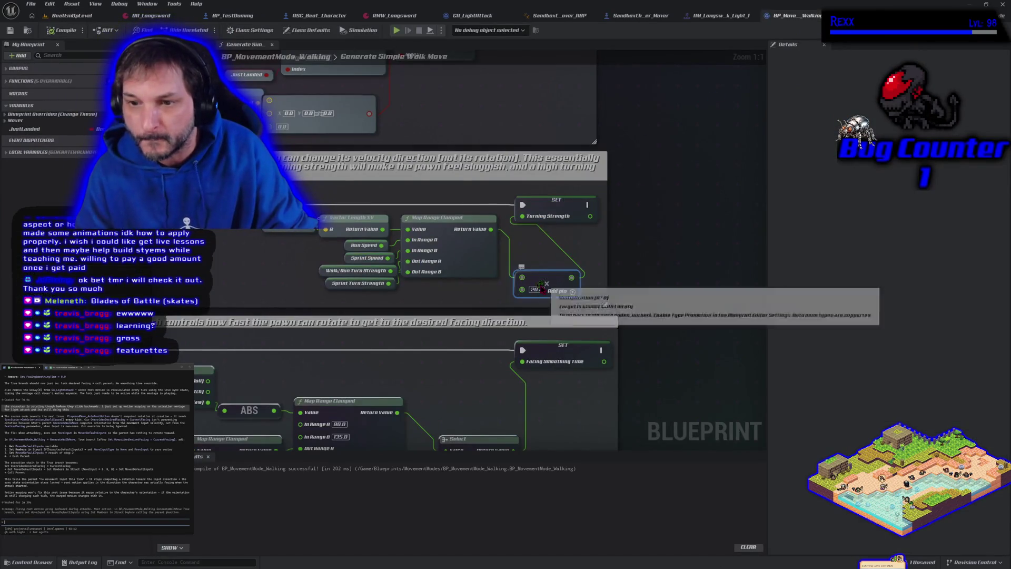
# - Set the Turning Strength multiplier to 20000, recompile, and run a quick play test
pyautogui.write('20000')
pyautogui.press('Return')
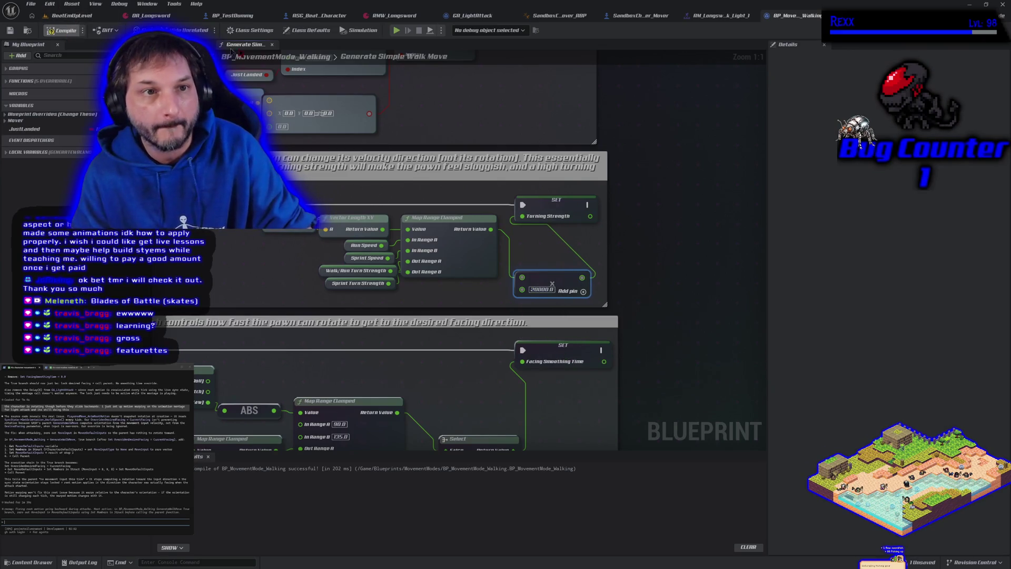
pyautogui.click(59, 30)
pyautogui.click(396, 30)
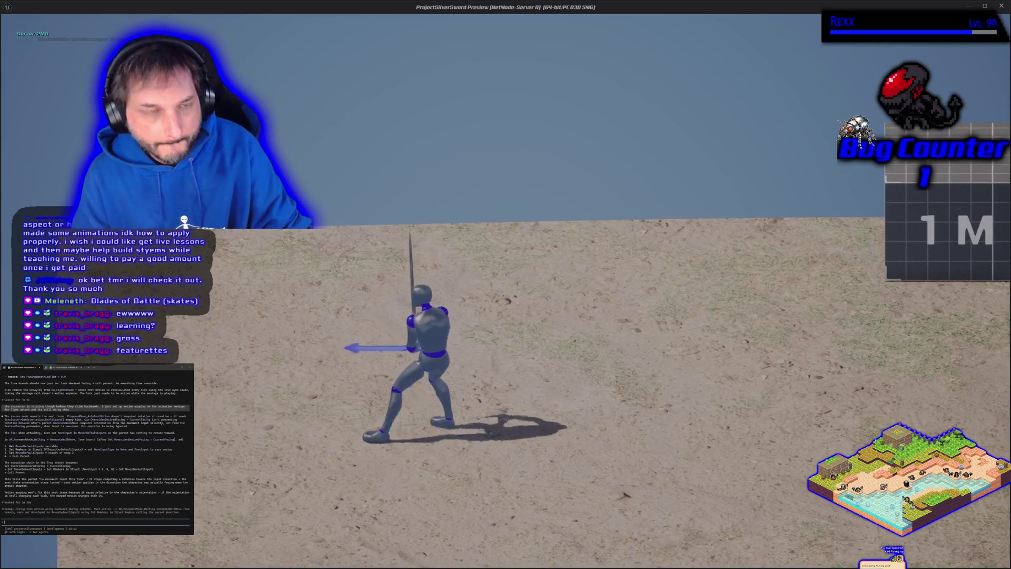
pyautogui.press('Escape')
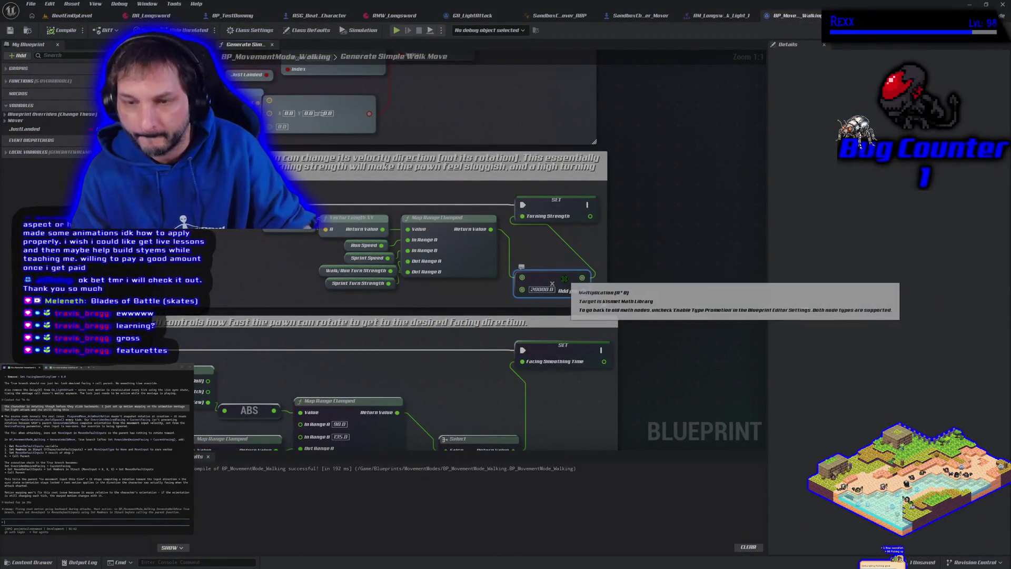
# - Remove the Turning Strength multiplier, rewire Map Range Clamped directly, save, and open the longsword light-attack montage
pyautogui.press('Delete')
pyautogui.moveTo(490, 229); pyautogui.dragTo(522, 217)
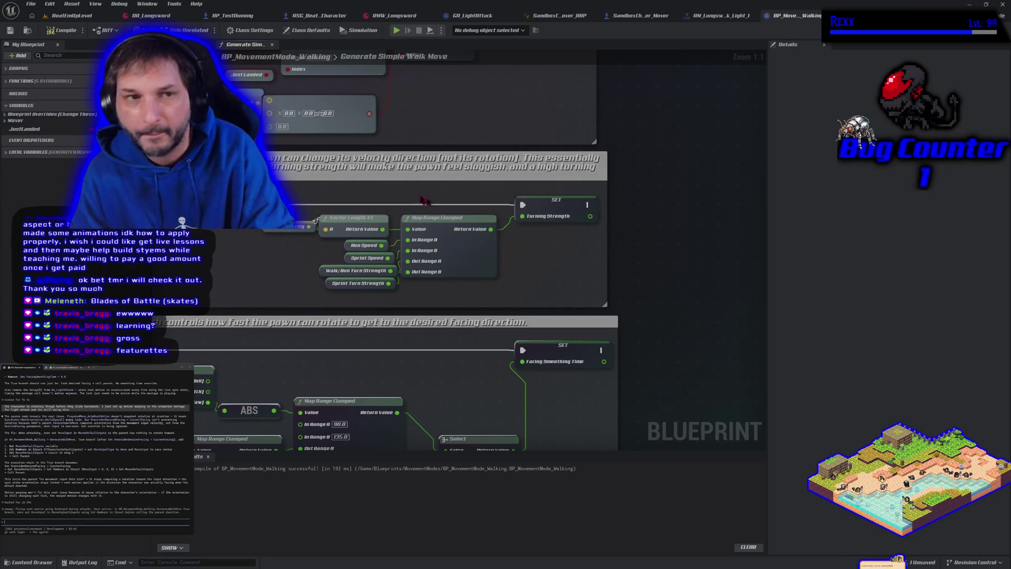
pyautogui.click(9, 30)
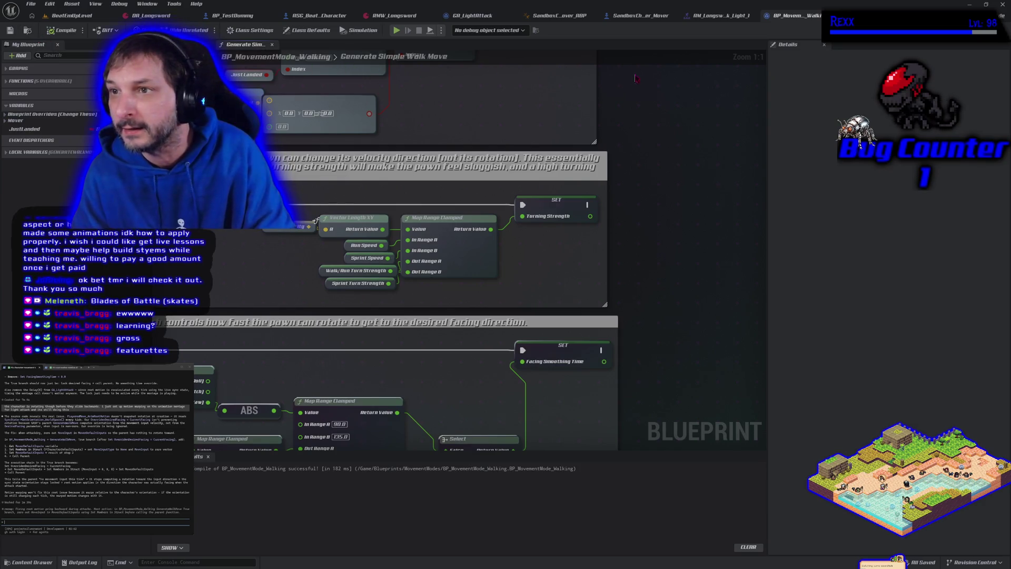
pyautogui.click(716, 15)
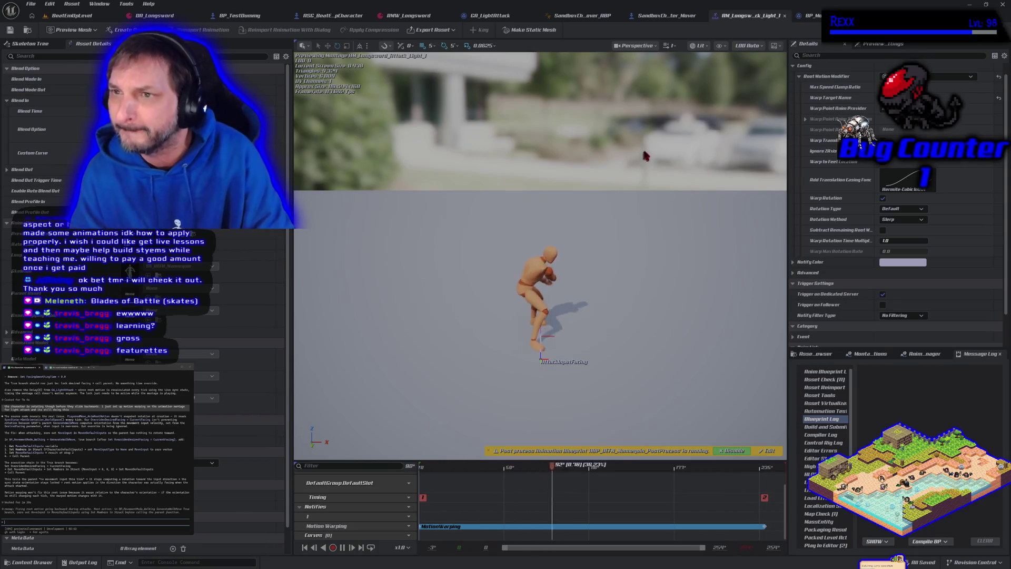
# - Switch back to BP_MovementMode_Walking's Generate Simple Walk Move graph
pyautogui.click(811, 16)
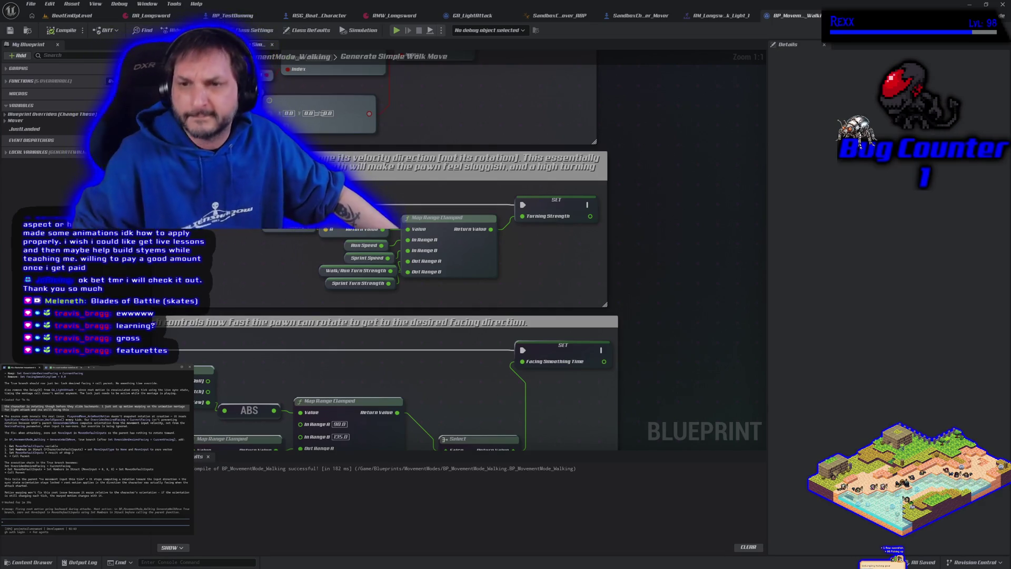
# - Pan up past the deceleration, acceleration, speed Select and Max Speed Override nodes to center Combine Rotators and Clamp
pyautogui.moveTo(208, 236); pyautogui.dragTo(335, 337)
pyautogui.moveTo(331, 261); pyautogui.dragTo(376, 371)
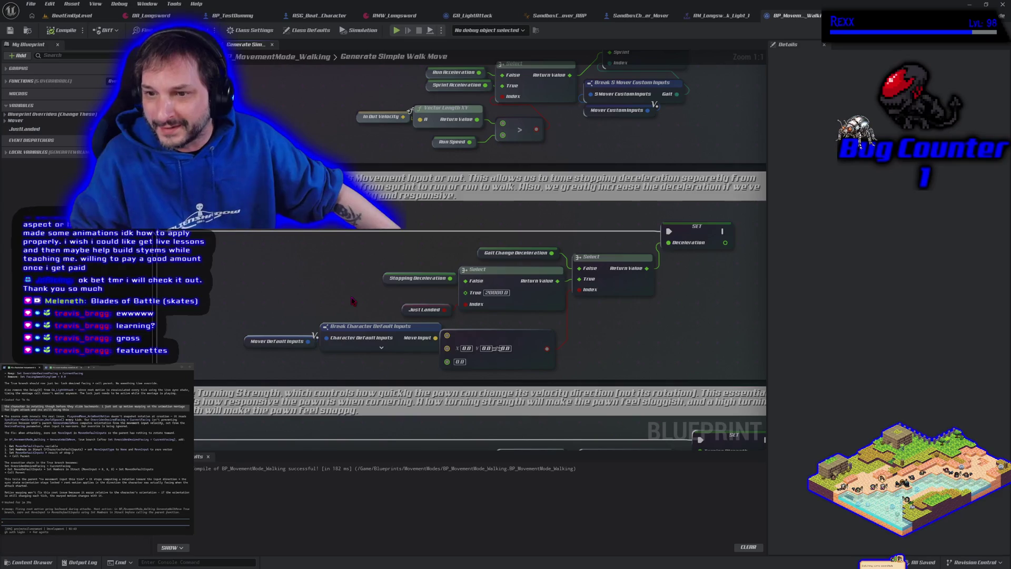
pyautogui.moveTo(343, 266); pyautogui.dragTo(280, 409)
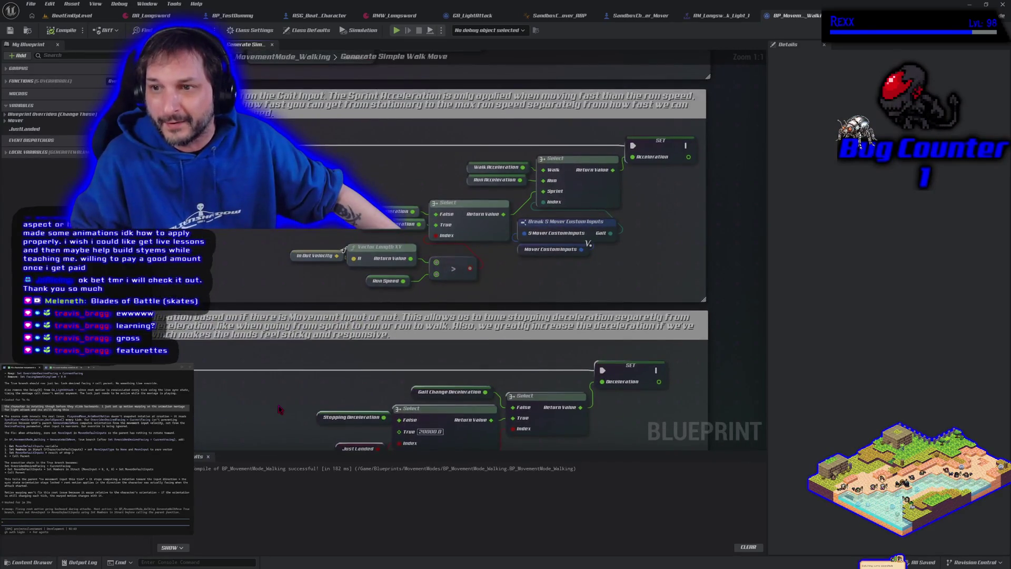
pyautogui.moveTo(328, 197); pyautogui.dragTo(336, 362)
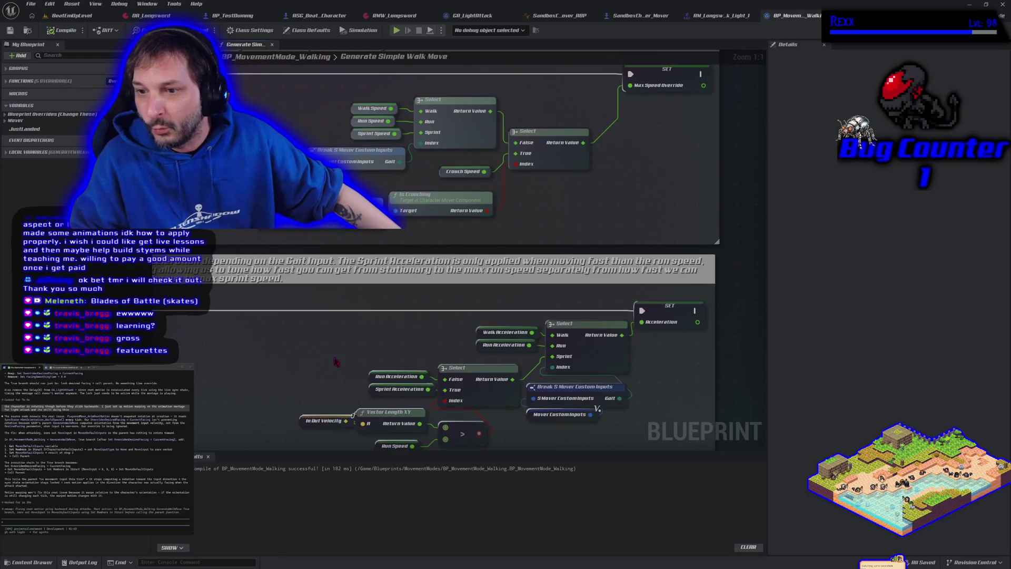
pyautogui.moveTo(641, 219); pyautogui.dragTo(608, 397)
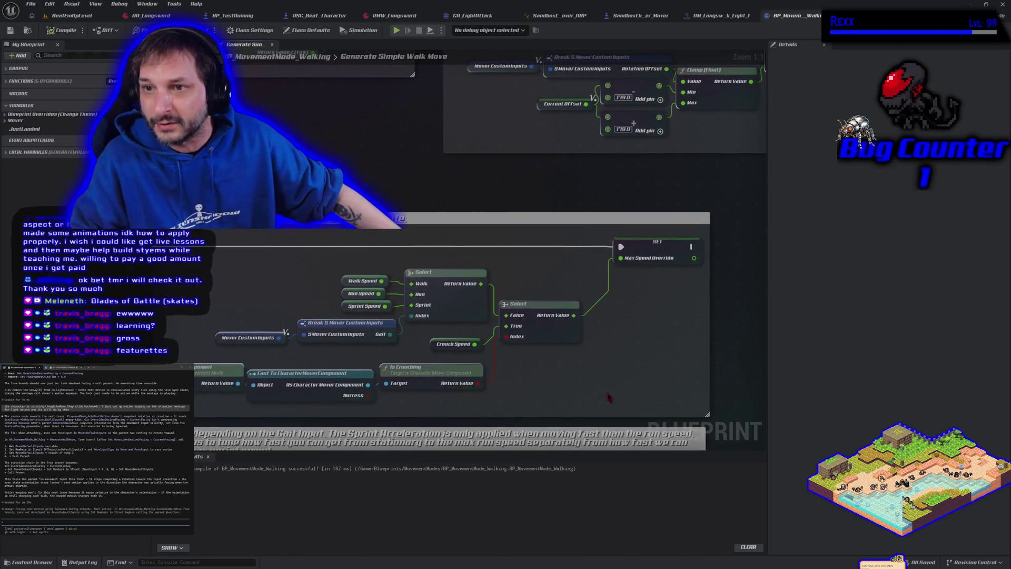
pyautogui.moveTo(636, 199); pyautogui.dragTo(395, 318)
pyautogui.moveTo(606, 285); pyautogui.dragTo(399, 293)
pyautogui.moveTo(285, 327)
pyautogui.mouseDown()
pyautogui.moveTo(469, 327)
pyautogui.moveTo(453, 330)
pyautogui.mouseUp()
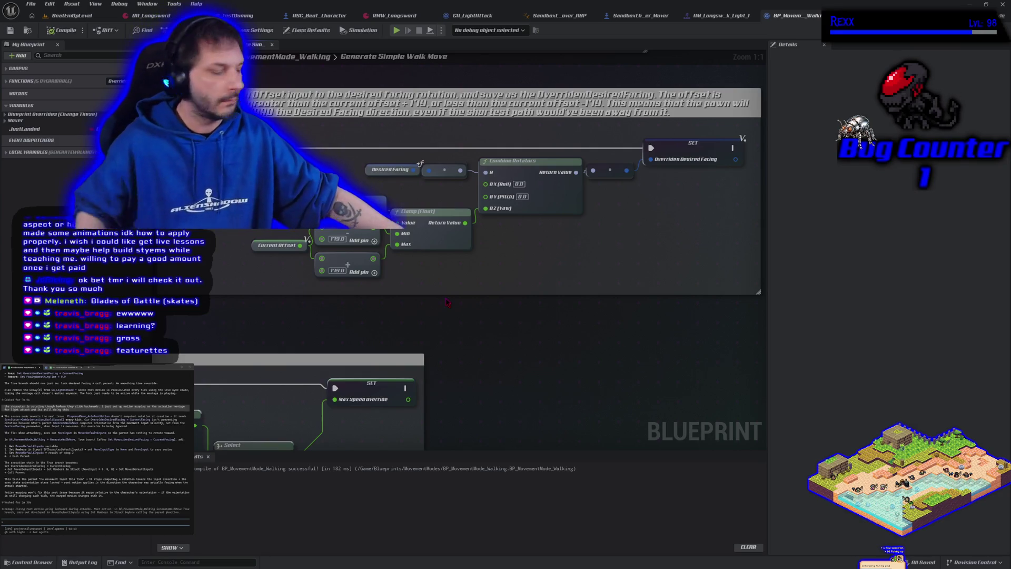
pyautogui.scroll(-5, 447, 302)
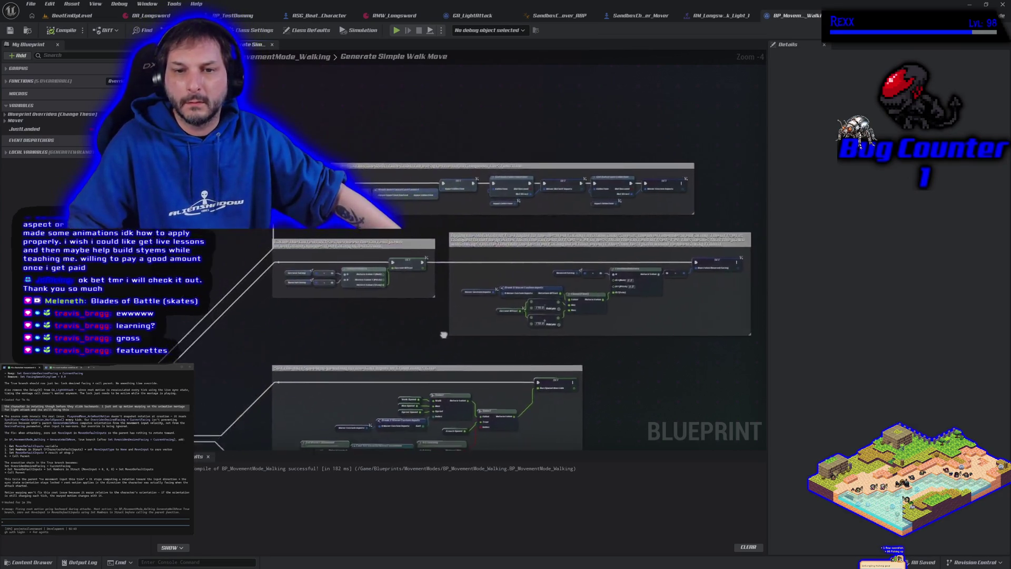
# - Inspect the SET node for the Current Offset variable
pyautogui.scroll(2, 360, 264)
pyautogui.scroll(3, 337, 290)
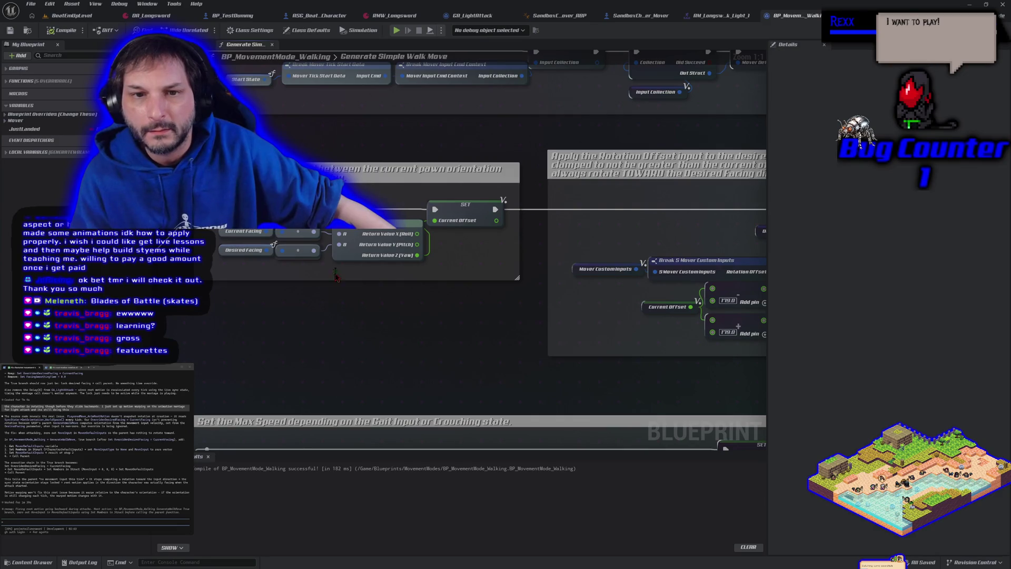
pyautogui.click(457, 208)
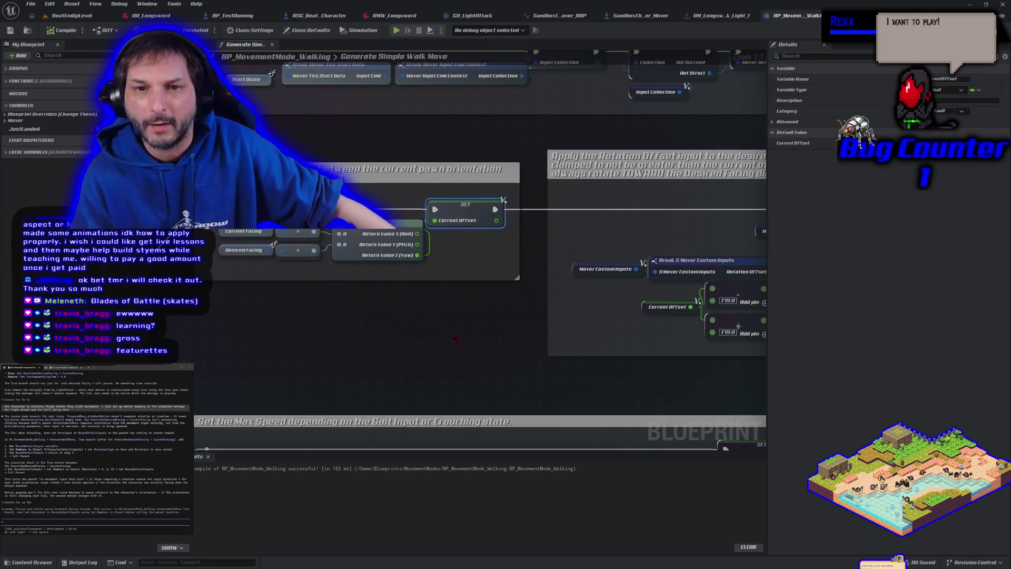
pyautogui.scroll(-2, 455, 338)
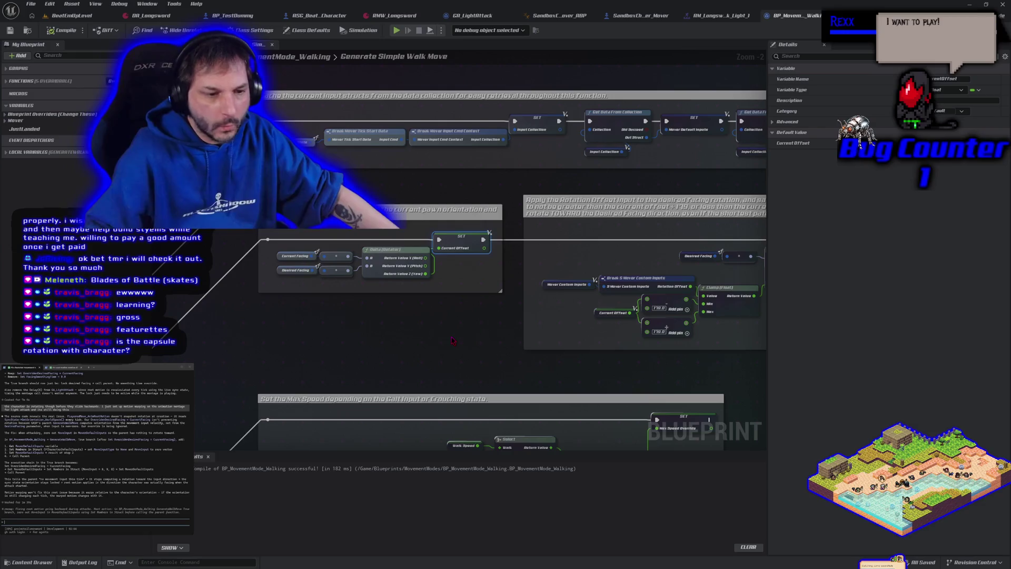
# - Play BeatEmUpLevel in the editor and walk the character right to watch it turn
pyautogui.click(85, 17)
pyautogui.hotkey('alt', 'p')
pyautogui.press('d')
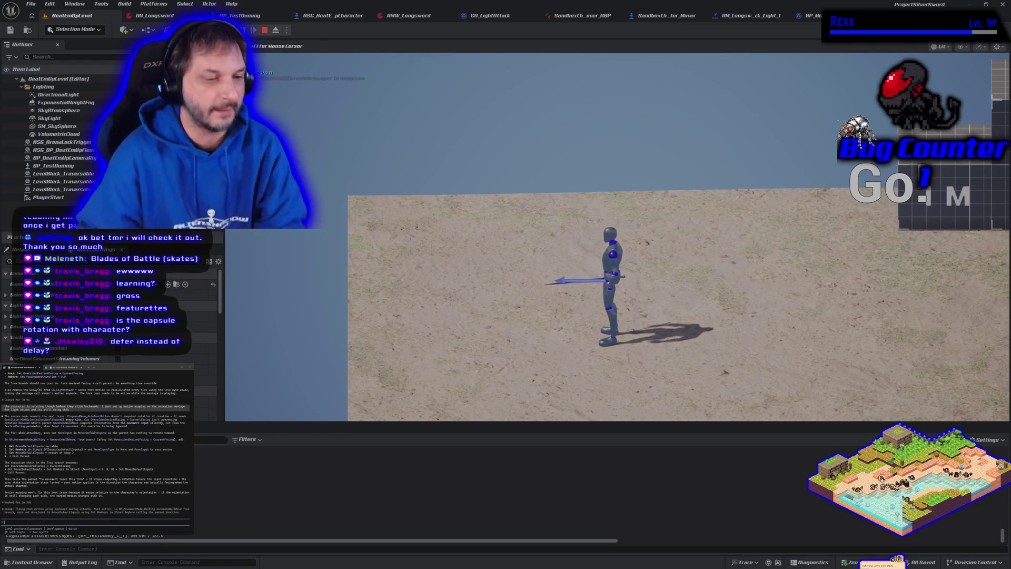
# - Free the mouse from the game and stop the Play-In-Editor session
pyautogui.press('Escape')
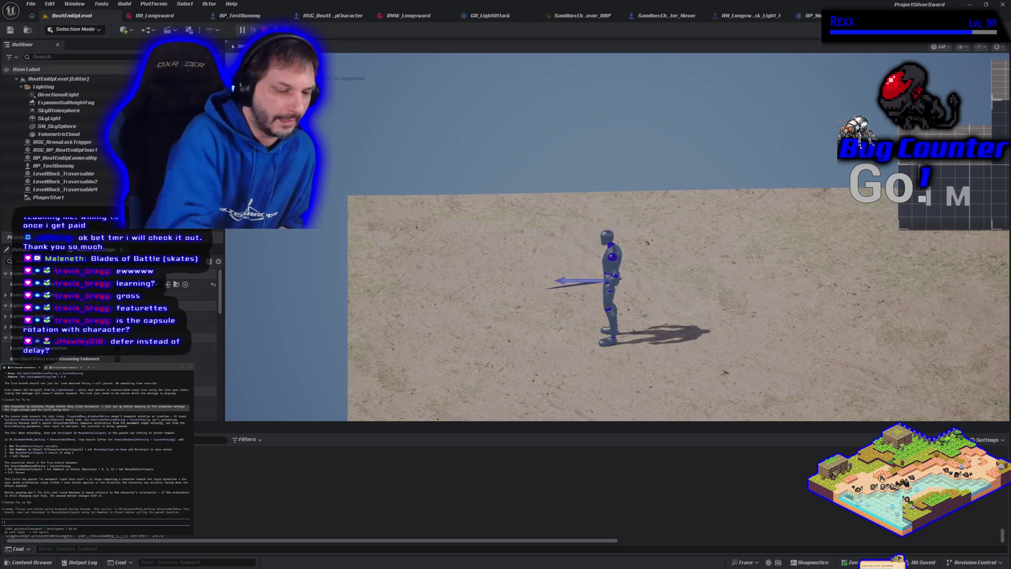
pyautogui.press('Escape')
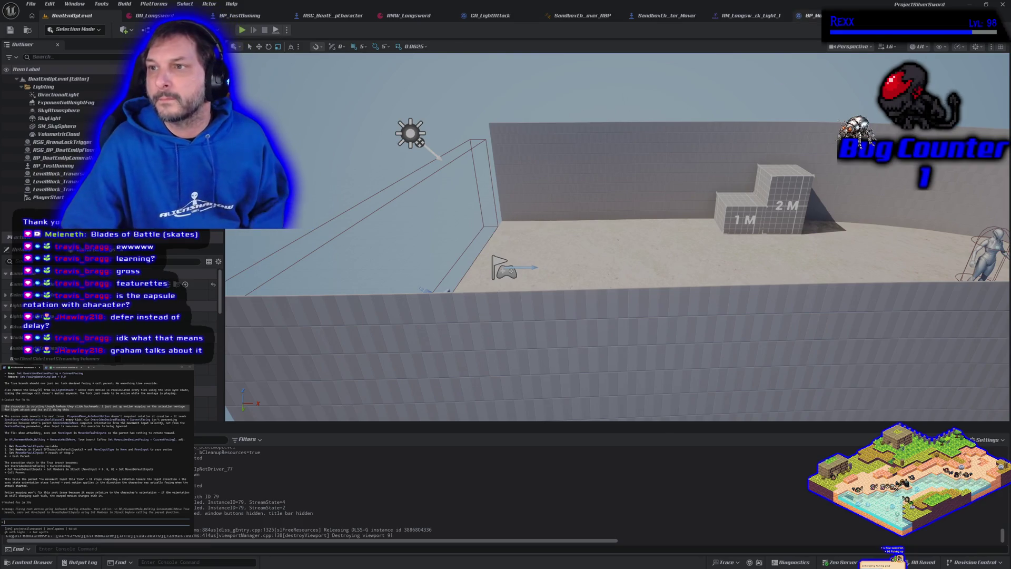
# - Back in BP_MovementMode_Walking, search the node list for 'defer' and close it without adding anything
pyautogui.click(805, 15)
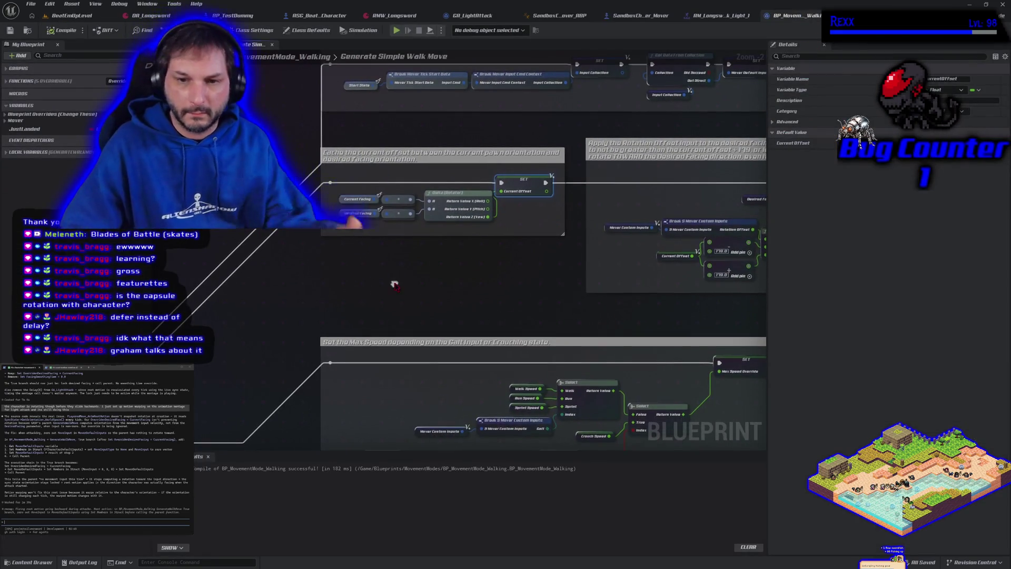
pyautogui.rightClick(397, 287)
pyautogui.write('defer')
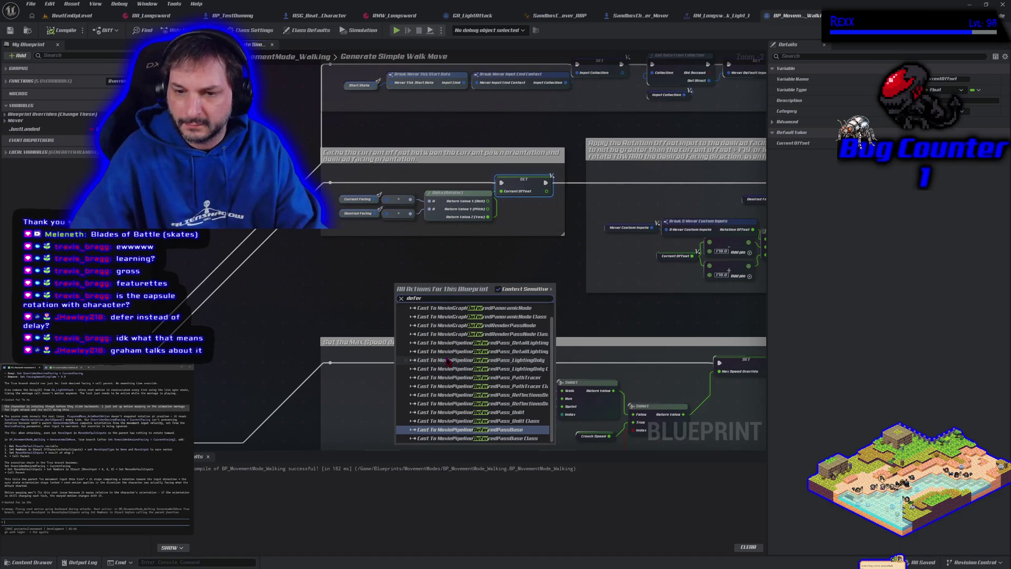
pyautogui.click(333, 297)
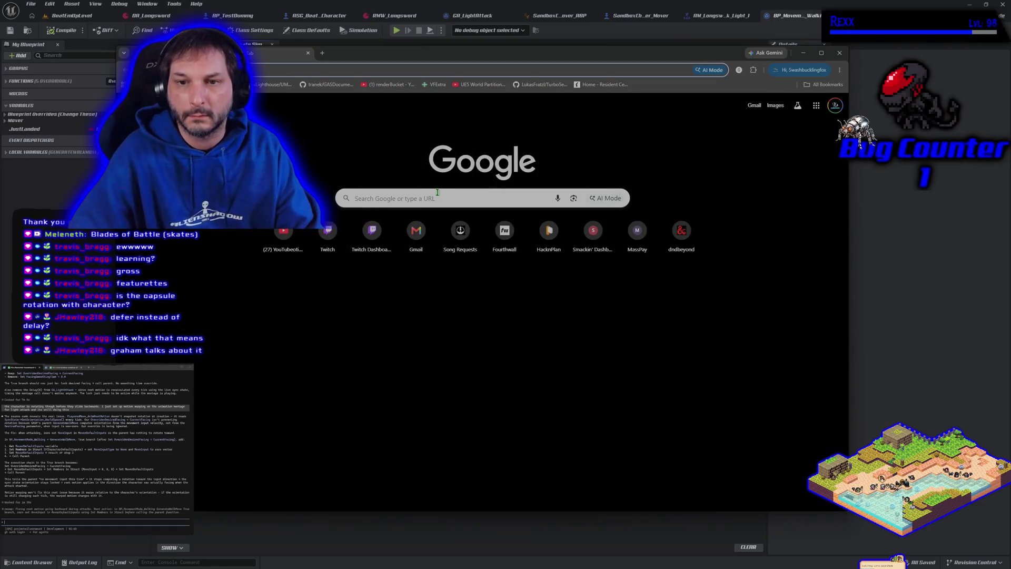
# - Search Google for 'ue5 defer vs delay'
pyautogui.click(437, 192)
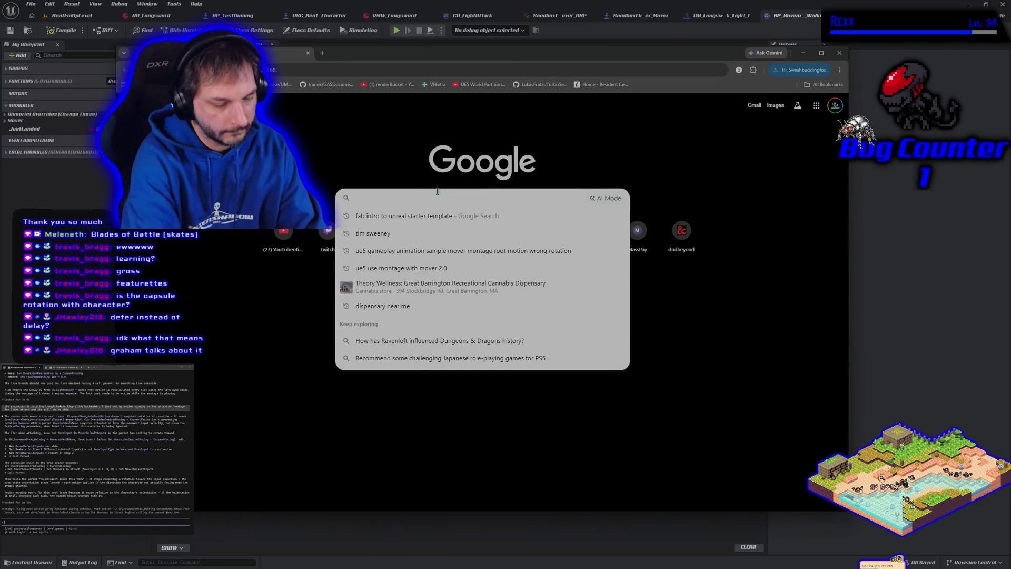
pyautogui.write('ue5 defer vs ')
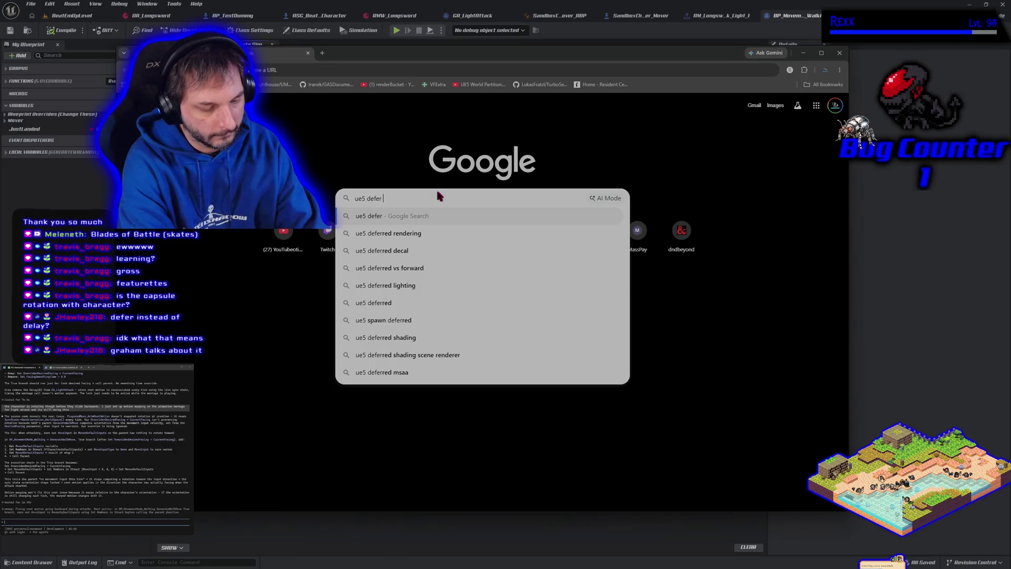
pyautogui.write('delay')
pyautogui.press('Return')
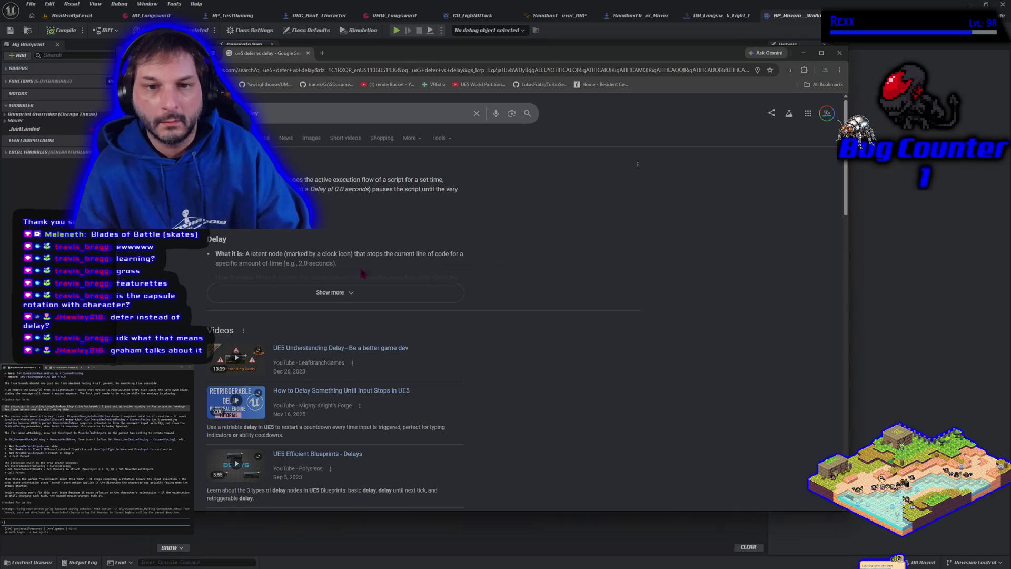
# - Expand and read the Delay versus defer-until-next-tick explanation, then close Chrome
pyautogui.click(357, 292)
pyautogui.scroll(-2, 481, 341)
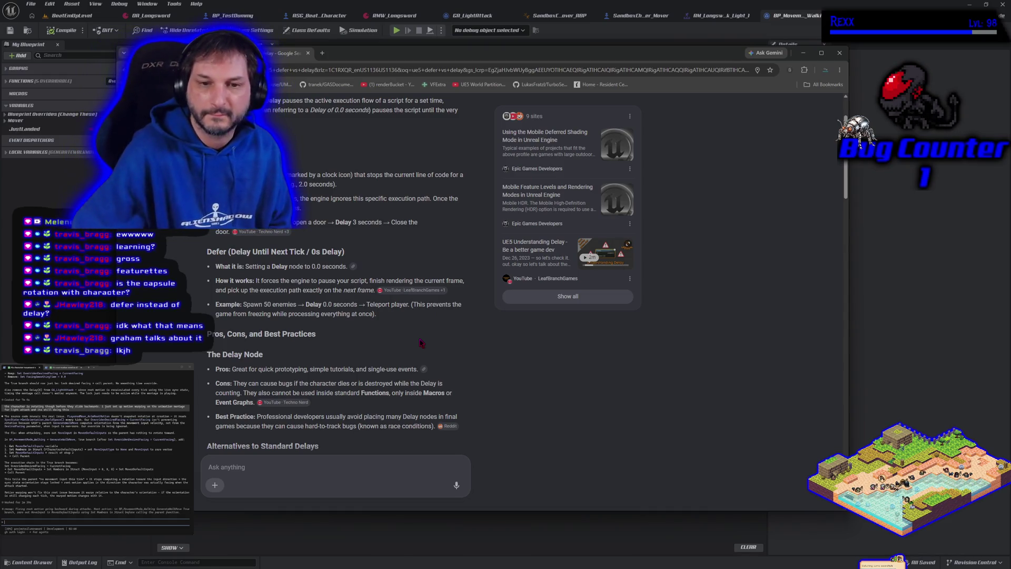
pyautogui.scroll(-2, 375, 343)
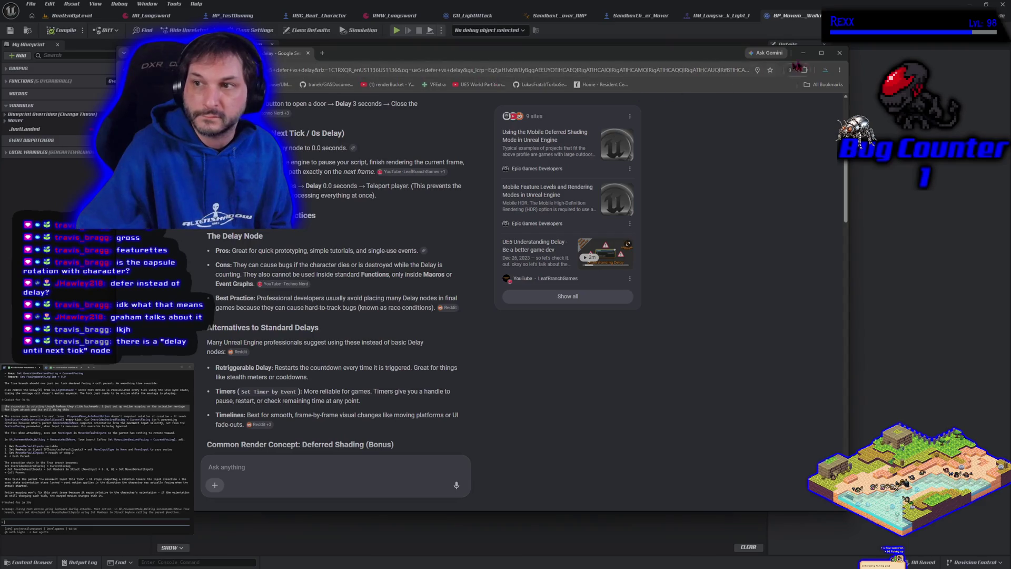
pyautogui.click(839, 54)
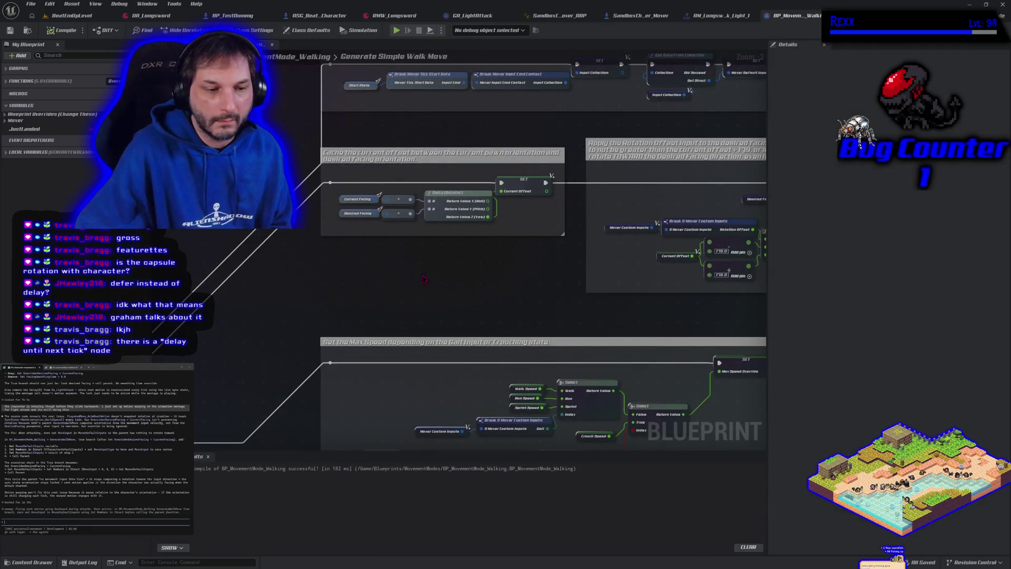
pyautogui.scroll(-1, 424, 279)
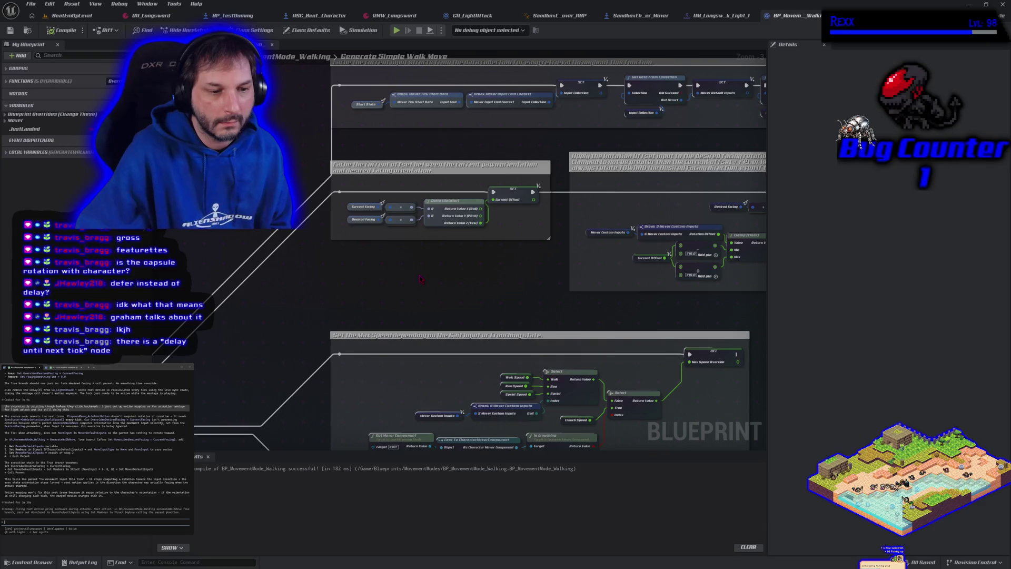
pyautogui.scroll(-1, 492, 273)
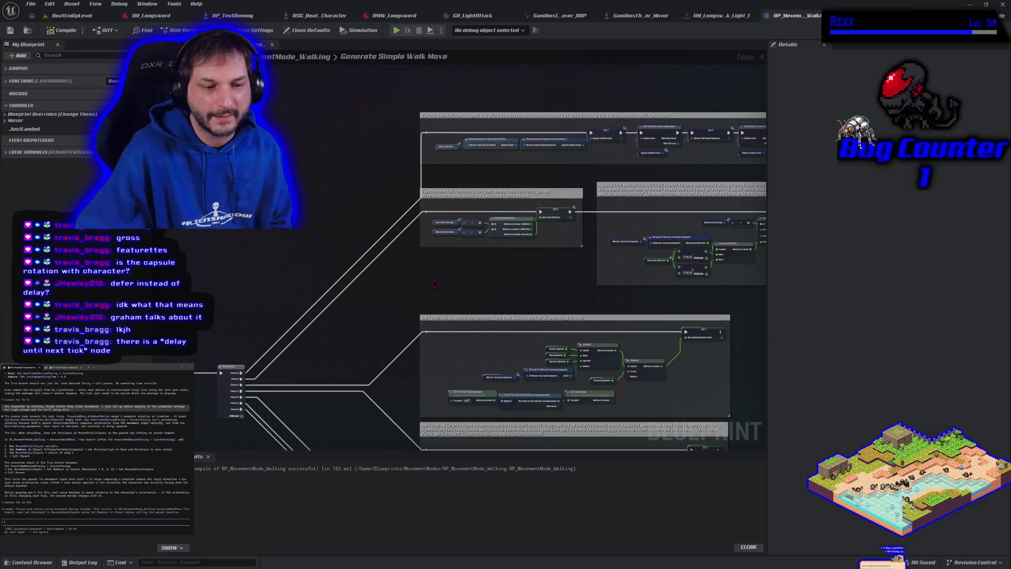
pyautogui.scroll(1, 435, 284)
pyautogui.moveTo(367, 167)
pyautogui.mouseDown()
pyautogui.moveTo(411, 187)
pyautogui.moveTo(375, 111)
pyautogui.mouseUp()
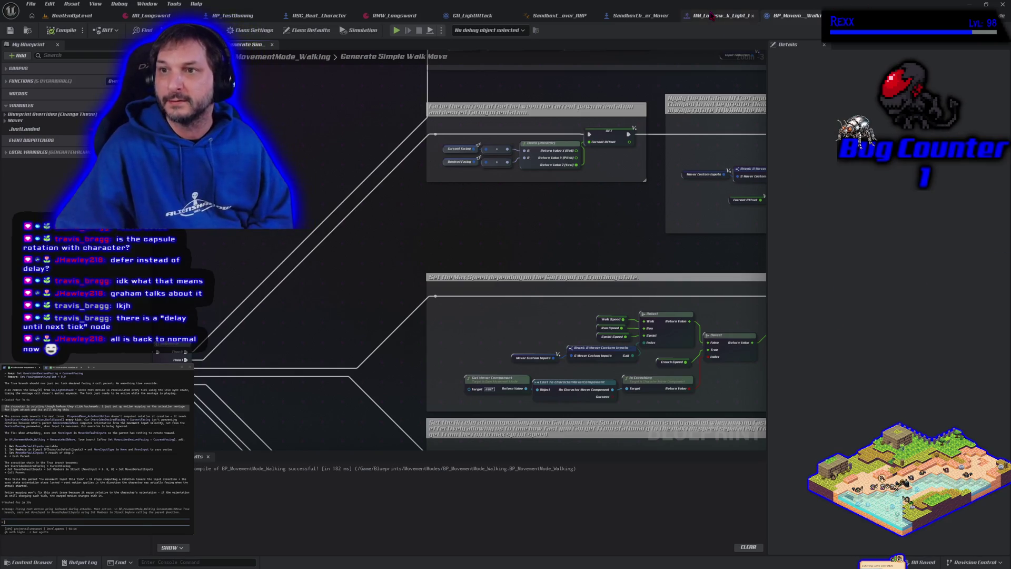
pyautogui.click(711, 15)
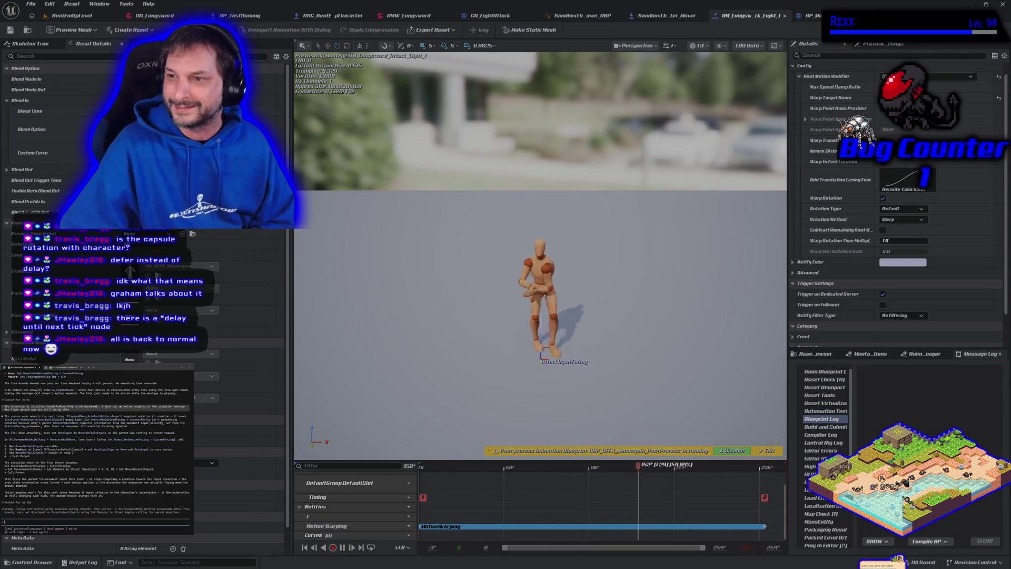
pyautogui.click(811, 15)
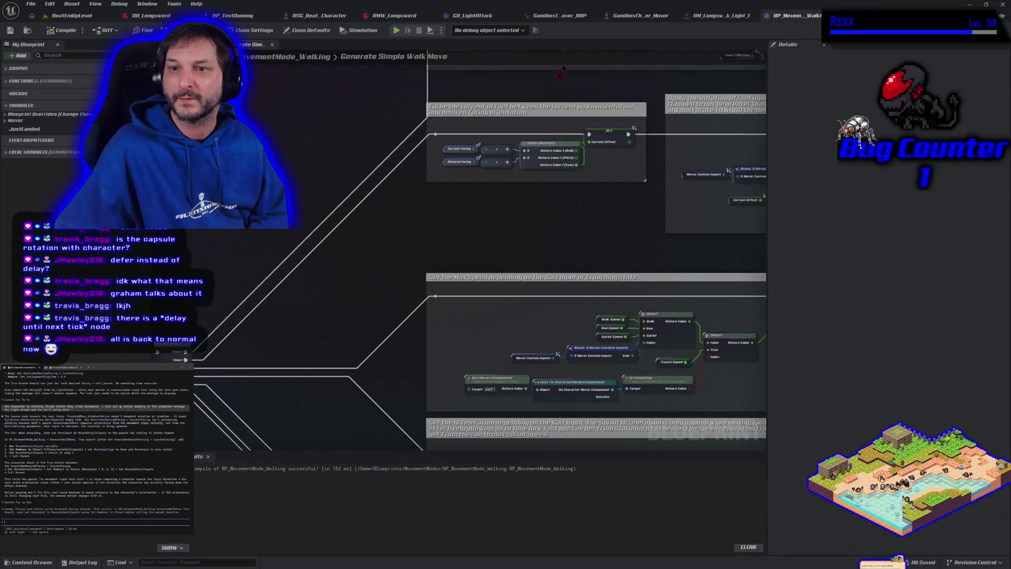
pyautogui.moveTo(570, 204)
pyautogui.mouseDown()
pyautogui.moveTo(524, 219)
pyautogui.moveTo(402, 307)
pyautogui.moveTo(405, 287)
pyautogui.moveTo(515, 299)
pyautogui.moveTo(571, 172)
pyautogui.moveTo(467, 214)
pyautogui.moveTo(345, 309)
pyautogui.moveTo(316, 308)
pyautogui.mouseUp()
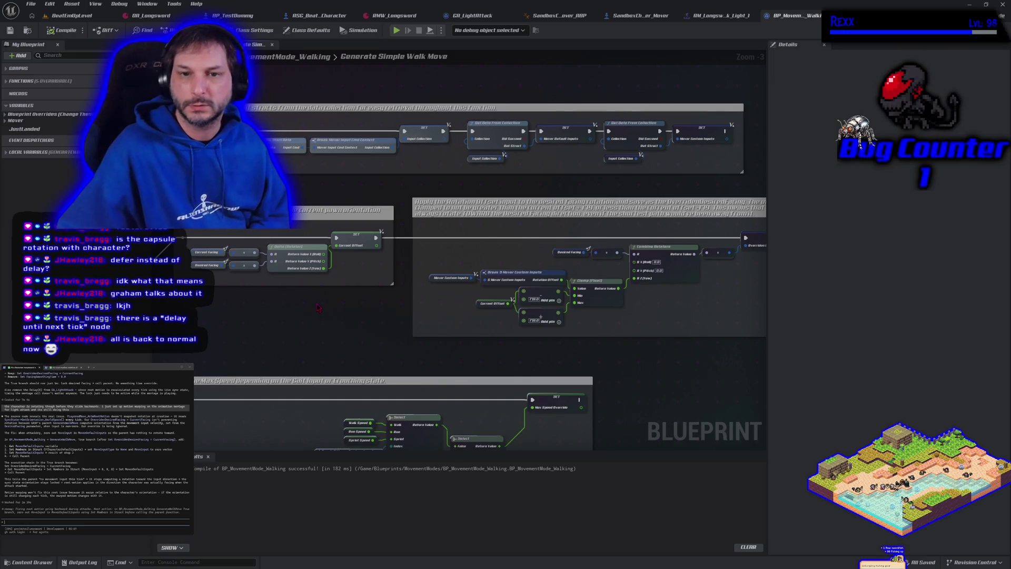
pyautogui.moveTo(316, 308); pyautogui.dragTo(475, 261)
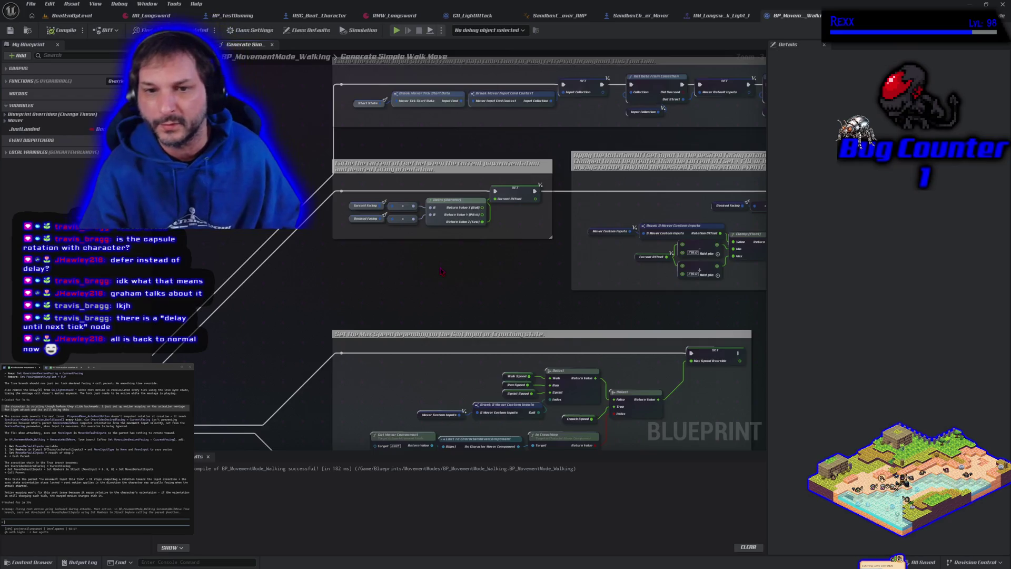
pyautogui.scroll(3, 416, 258)
pyautogui.click(329, 195)
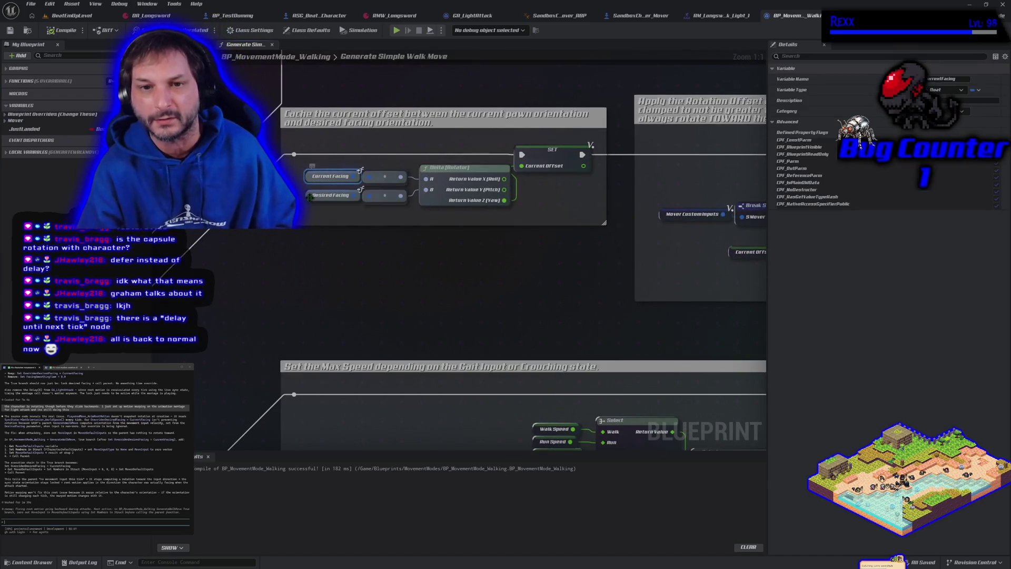
pyautogui.scroll(-2, 394, 278)
pyautogui.scroll(-1, 394, 278)
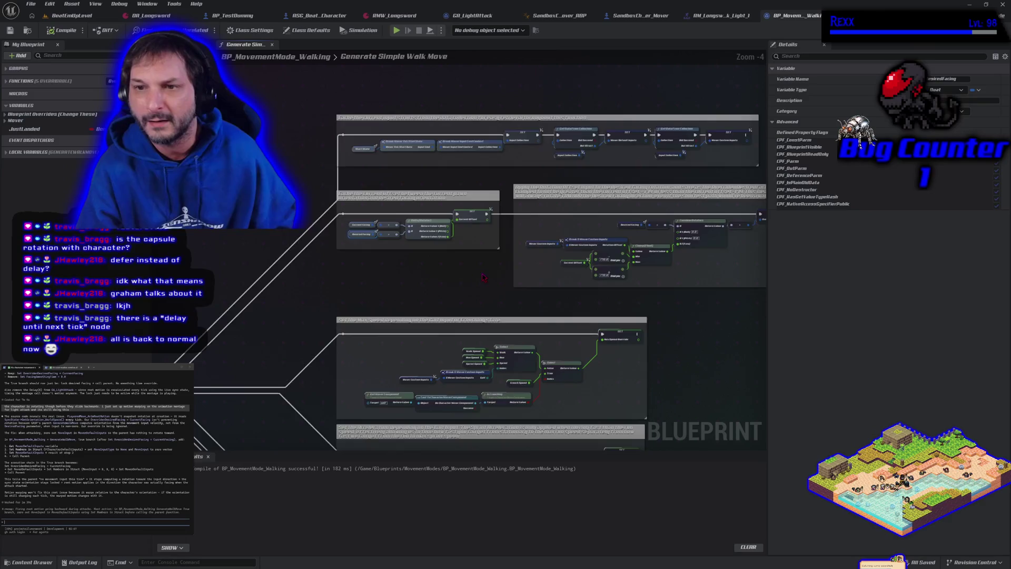
pyautogui.scroll(-1, 367, 284)
pyautogui.scroll(2, 367, 284)
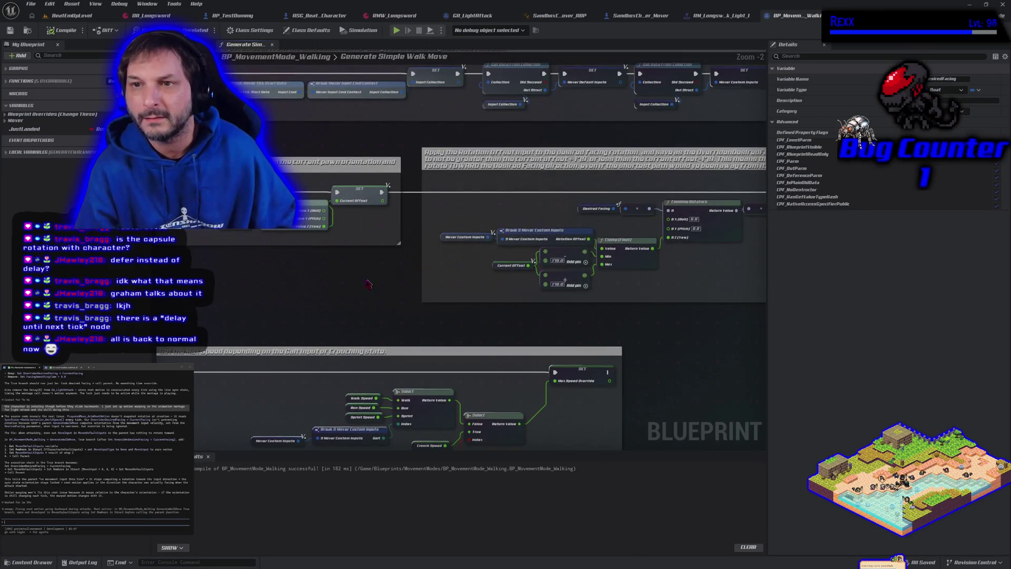
pyautogui.moveTo(354, 293)
pyautogui.mouseDown()
pyautogui.moveTo(351, 320)
pyautogui.moveTo(338, 330)
pyautogui.moveTo(531, 324)
pyautogui.moveTo(463, 284)
pyautogui.moveTo(314, 234)
pyautogui.mouseUp()
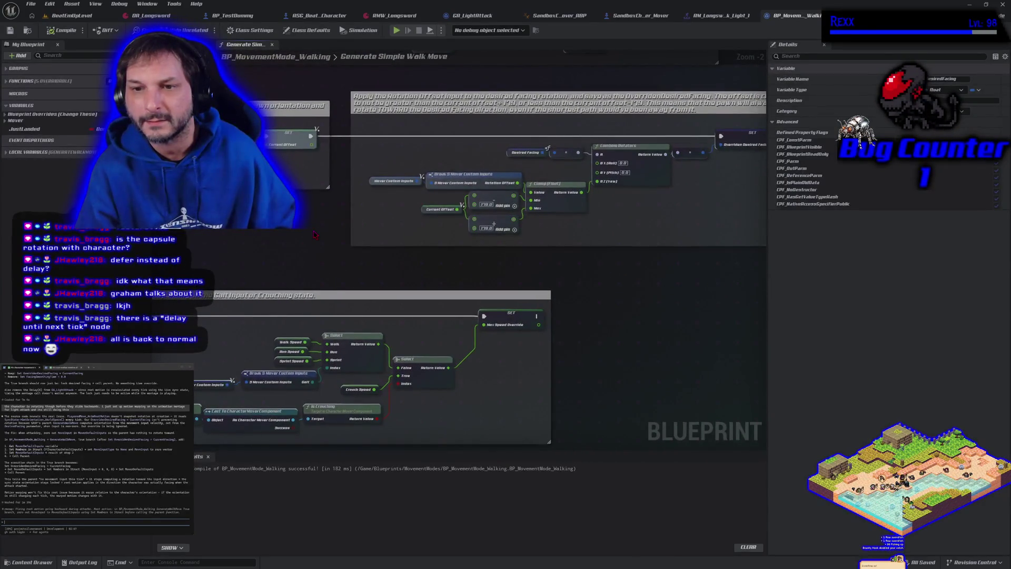
pyautogui.scroll(-4, 568, 183)
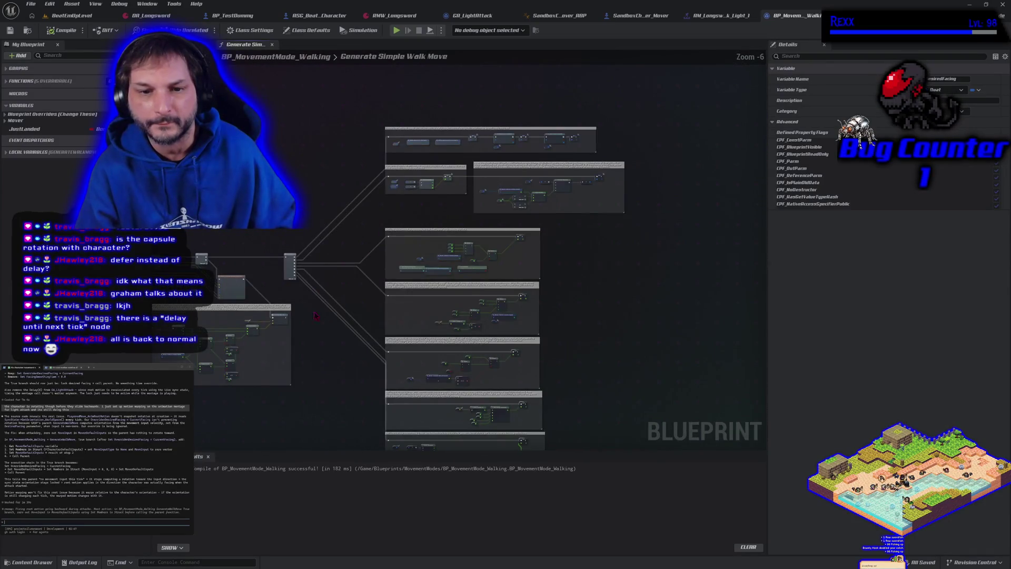
# - Look over the Generate Simple Walk Move graph, then switch to GA_LightAttack's Motion Warp Rotate to AttackInputFacing graph
pyautogui.scroll(5, 487, 220)
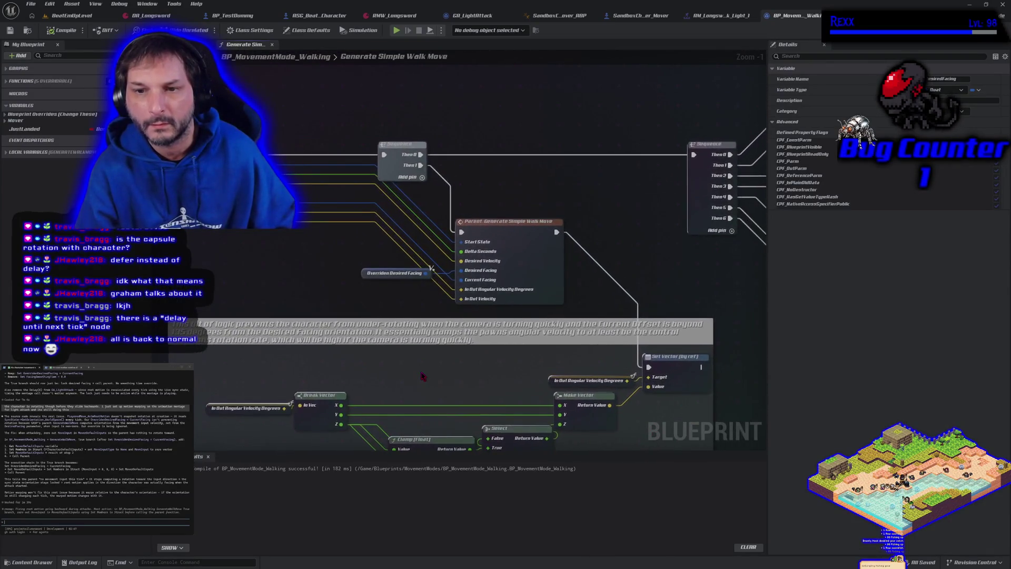
pyautogui.scroll(-3, 422, 375)
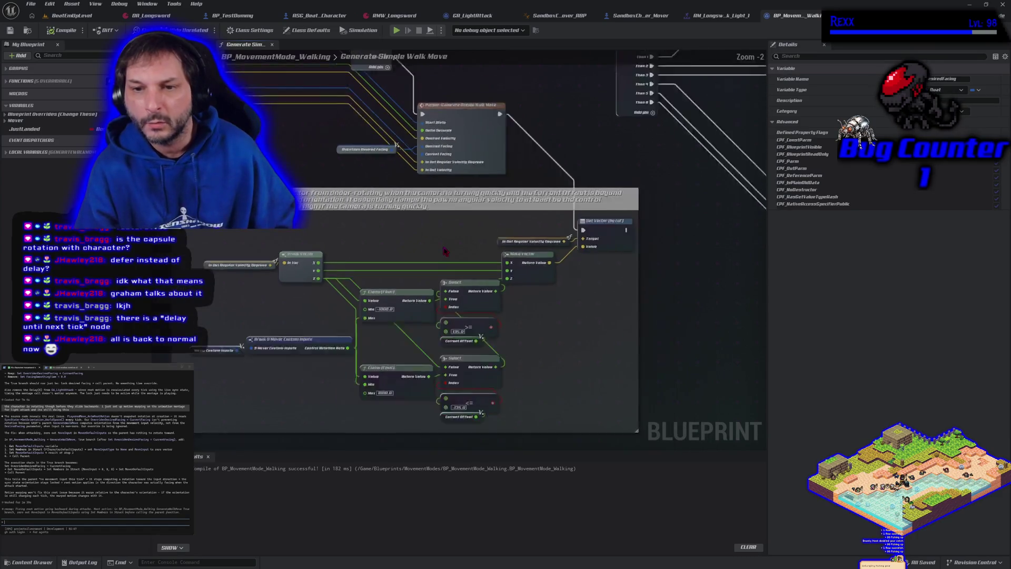
pyautogui.scroll(5, 297, 342)
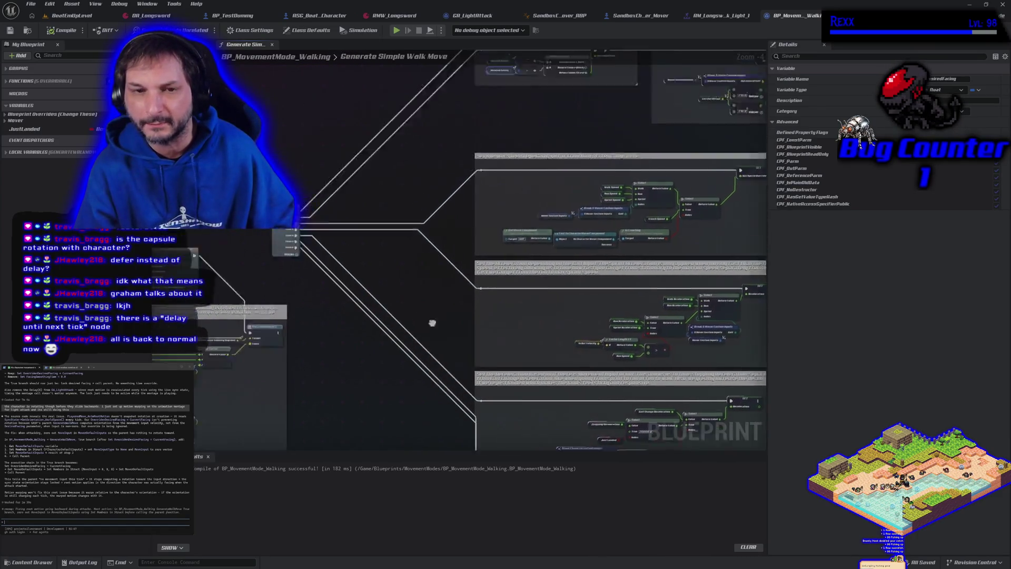
pyautogui.moveTo(297, 342); pyautogui.dragTo(499, 324)
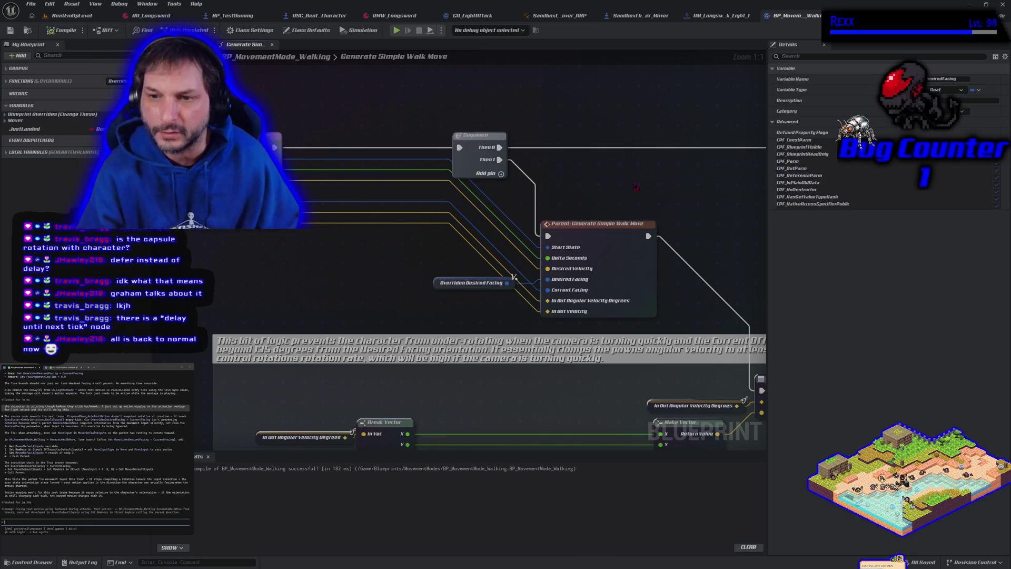
pyautogui.scroll(-8, 636, 187)
pyautogui.scroll(4, 393, 214)
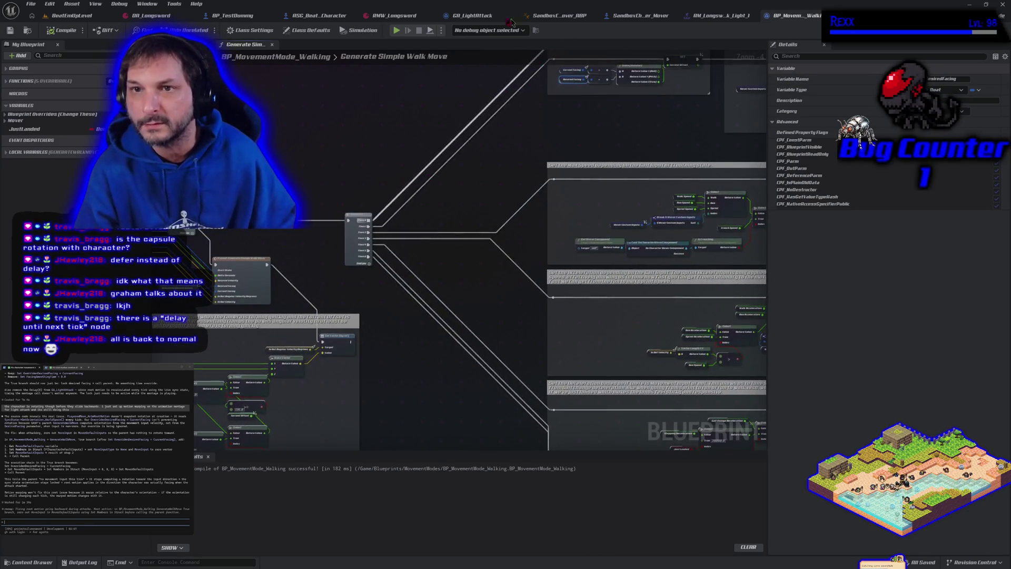
pyautogui.click(472, 15)
pyautogui.scroll(-1, 402, 327)
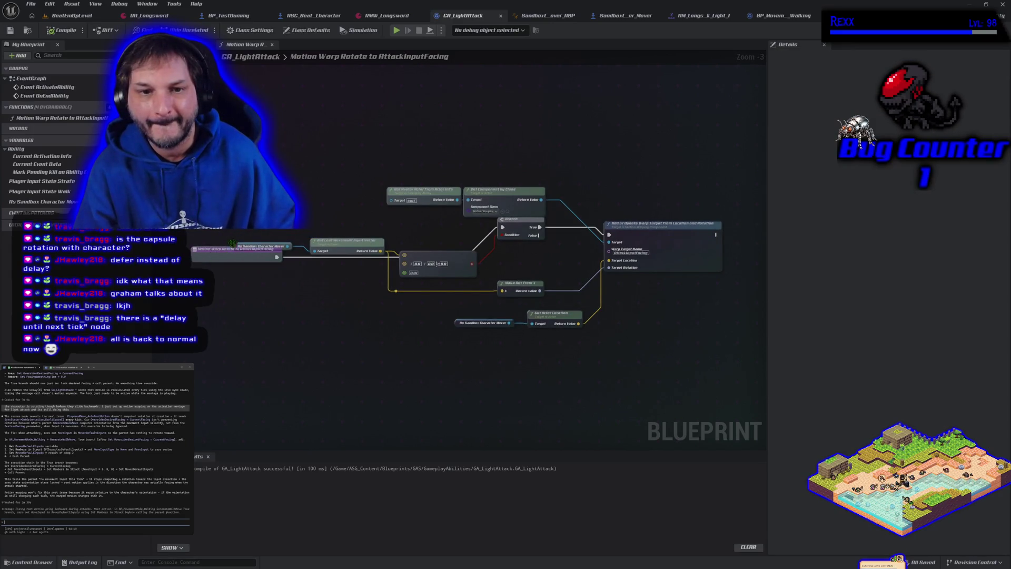
# - Select and deselect the As Sandbox Character Mover node, then go back to BP_MovementMode_Walking
pyautogui.moveTo(240, 246); pyautogui.dragTo(236, 242)
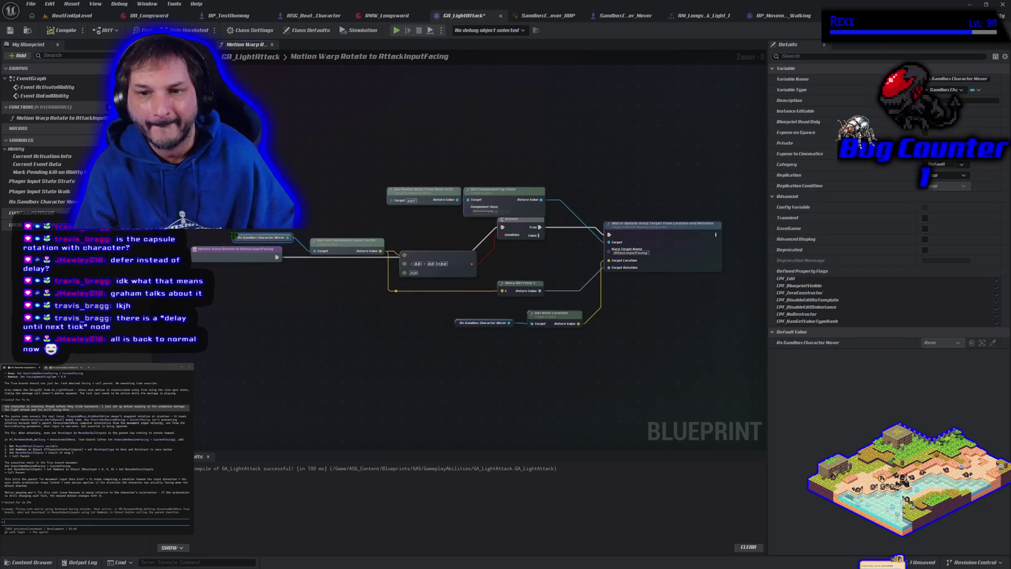
pyautogui.click(381, 361)
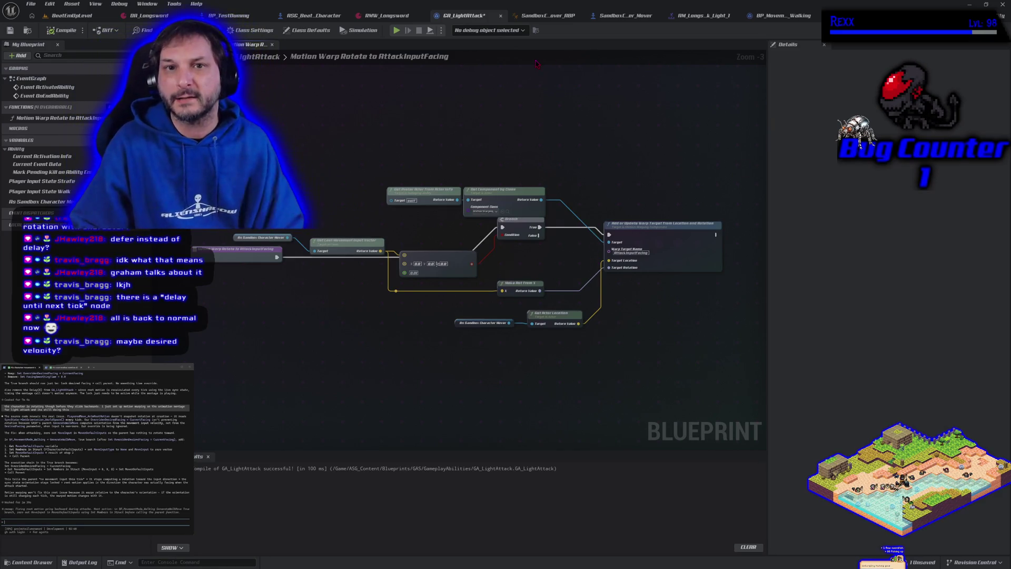
pyautogui.click(782, 16)
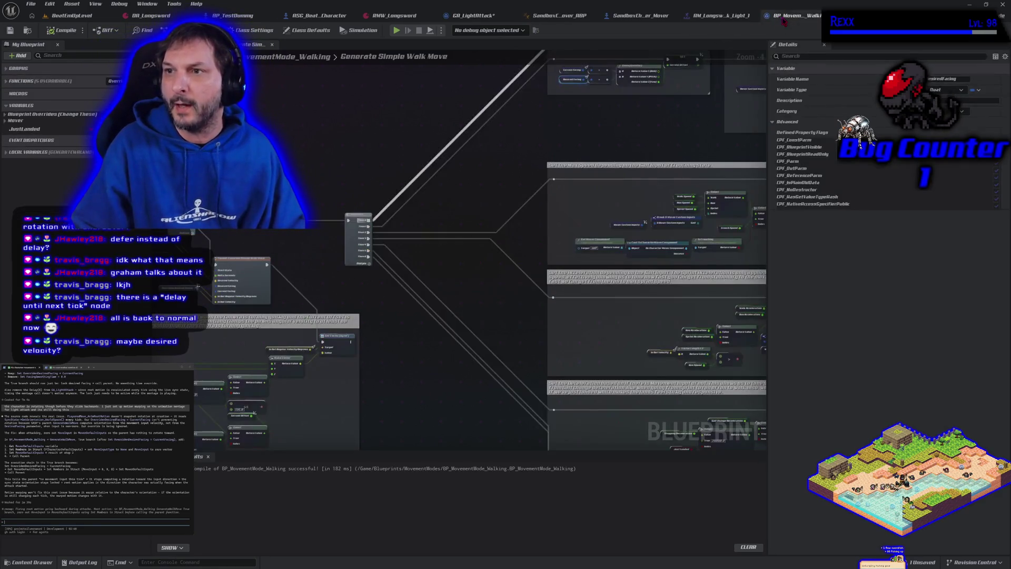
# - Search the blueprint actions for 'get last', then dismiss the list without adding a node
pyautogui.scroll(2, 416, 250)
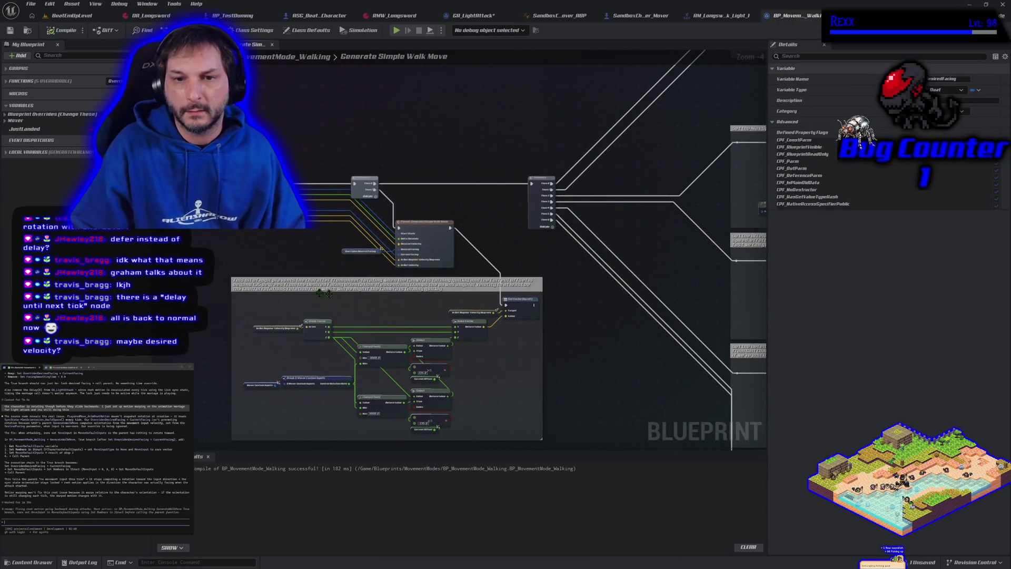
pyautogui.scroll(2, 327, 269)
pyautogui.moveTo(326, 269); pyautogui.dragTo(350, 252)
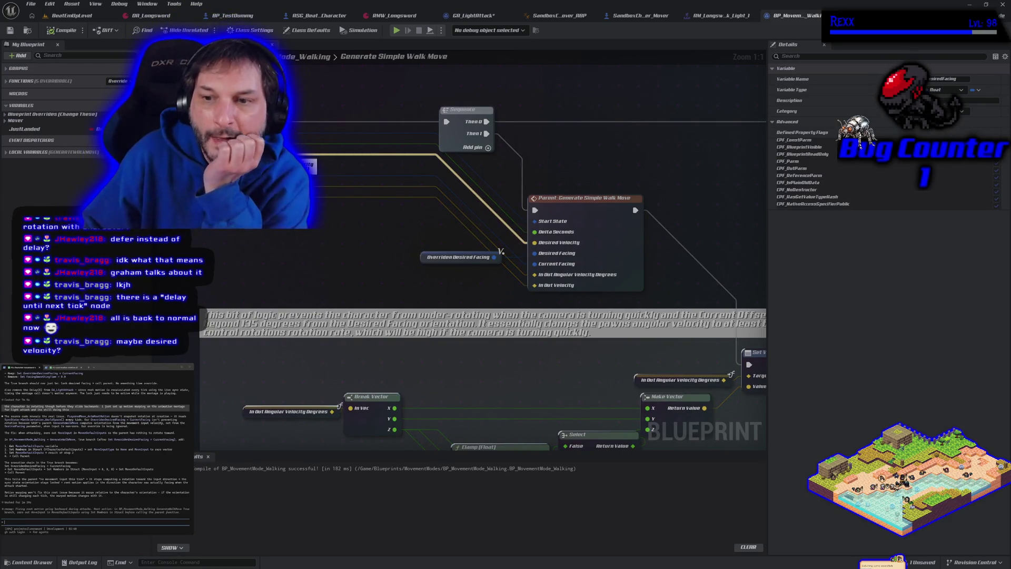
pyautogui.rightClick(237, 259)
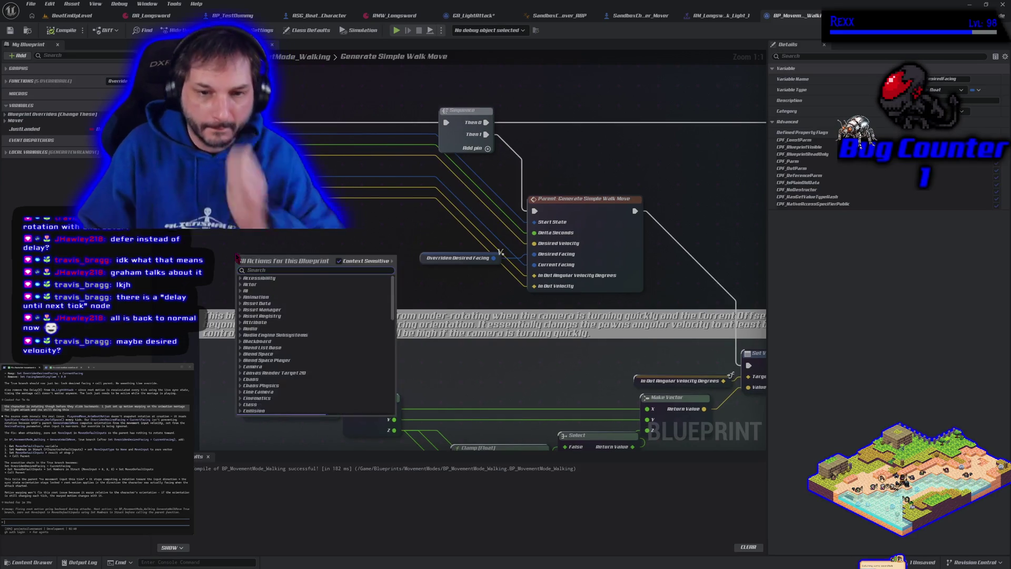
pyautogui.write('get last movem')
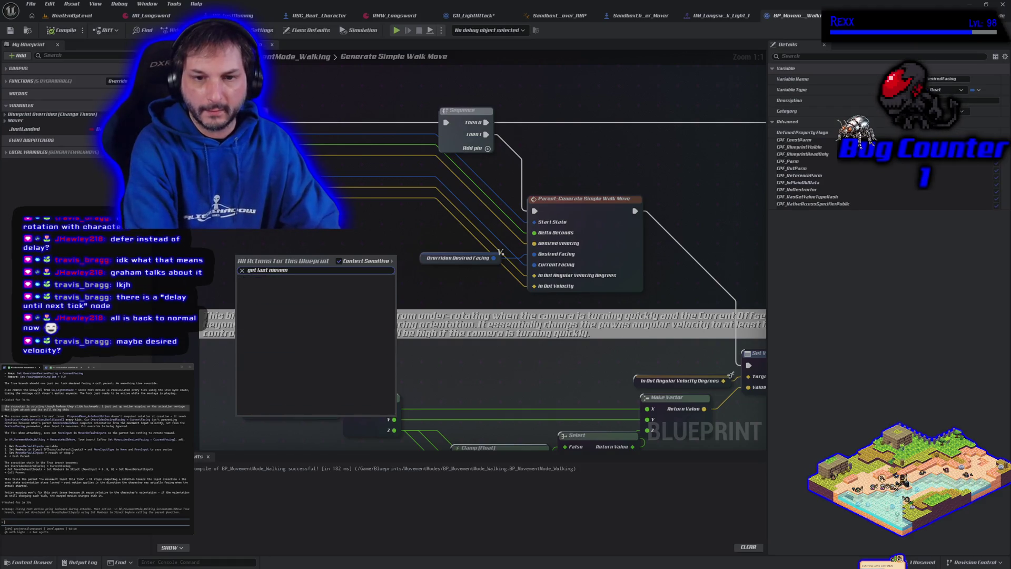
pyautogui.click(260, 252)
pyautogui.rightClick(261, 252)
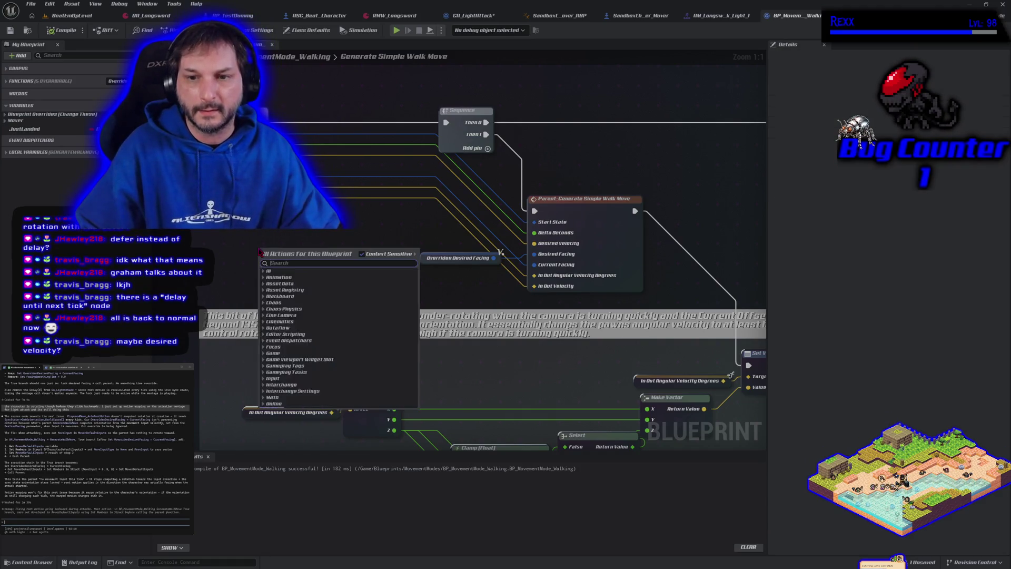
pyautogui.press('Escape')
# - Replace the In Out Velocity link with a new wire, then play and make the character attack
pyautogui.moveTo(285, 230)
pyautogui.mouseDown()
pyautogui.moveTo(312, 253)
pyautogui.moveTo(336, 244)
pyautogui.mouseUp()
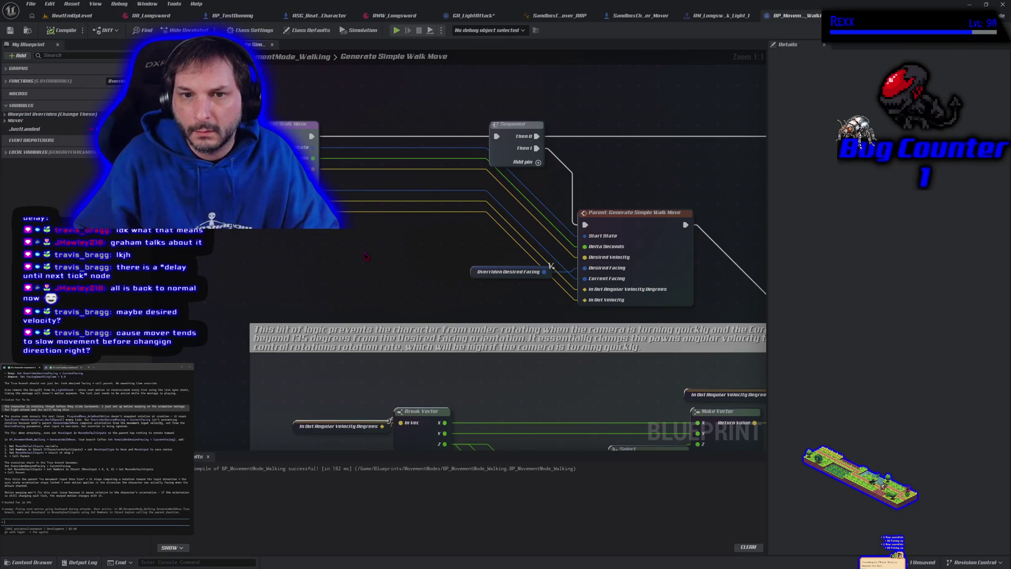
pyautogui.moveTo(366, 256); pyautogui.dragTo(325, 275)
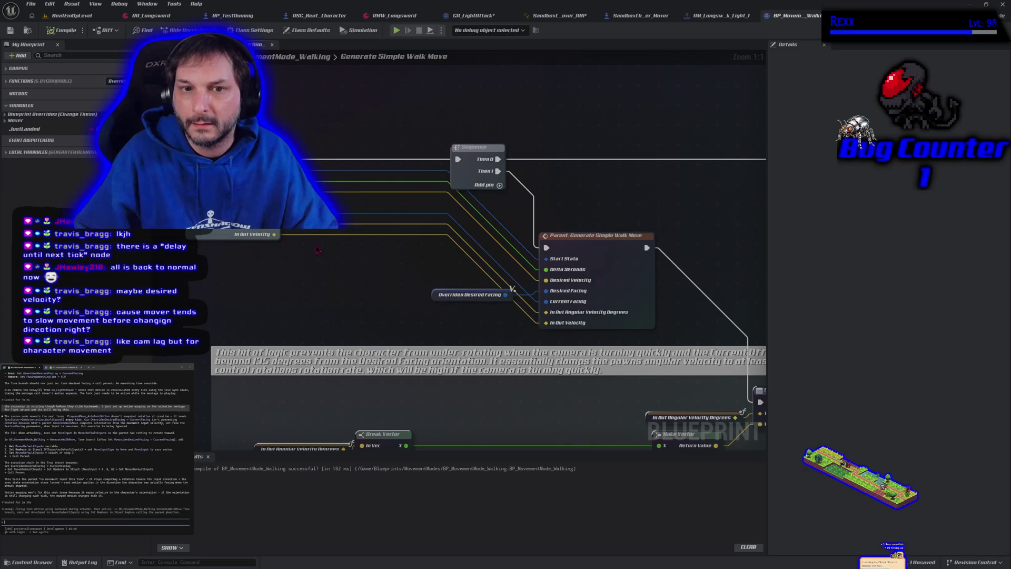
pyautogui.moveTo(274, 234); pyautogui.dragTo(303, 261)
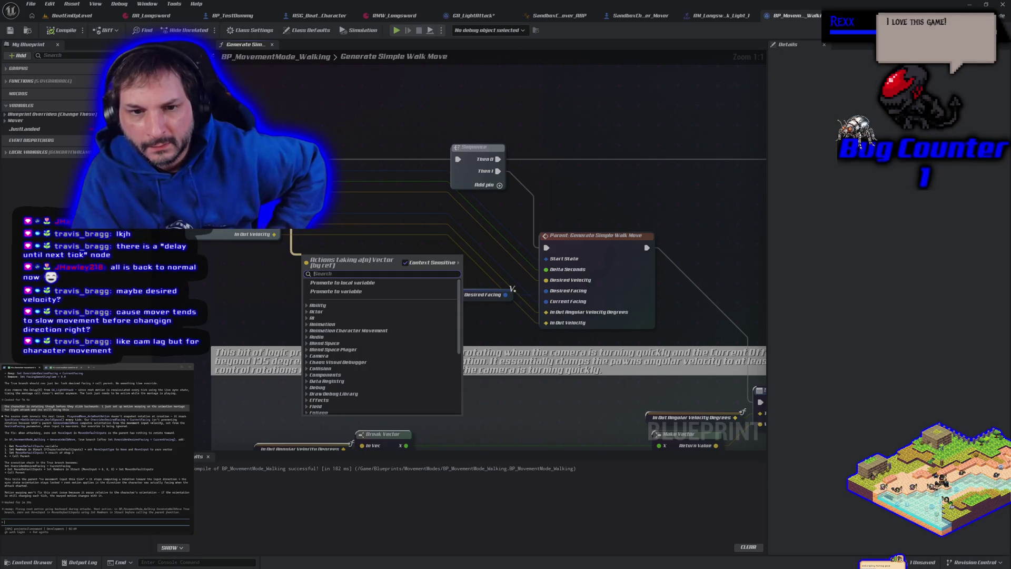
pyautogui.click(228, 279)
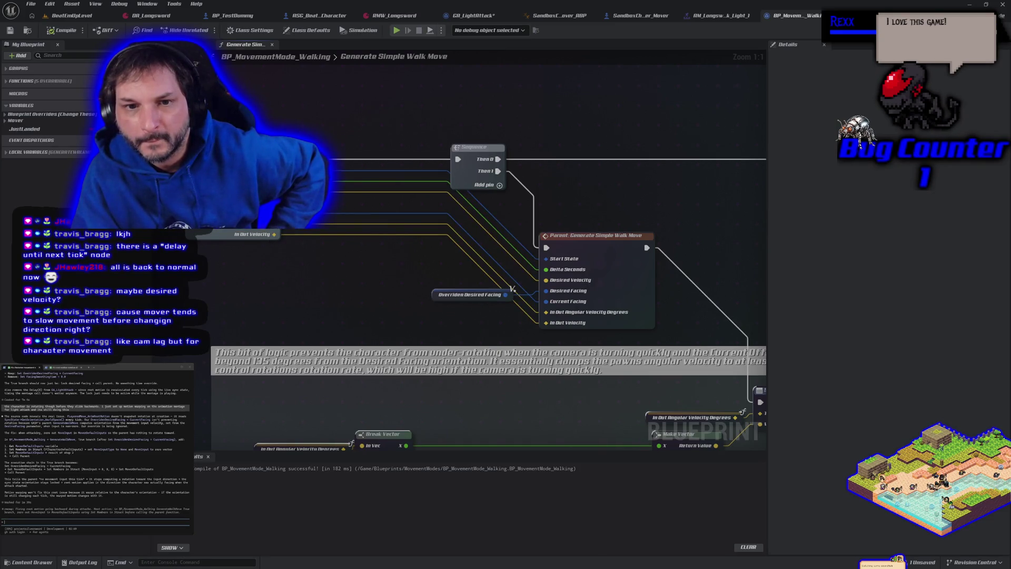
pyautogui.moveTo(512, 289); pyautogui.dragTo(547, 329)
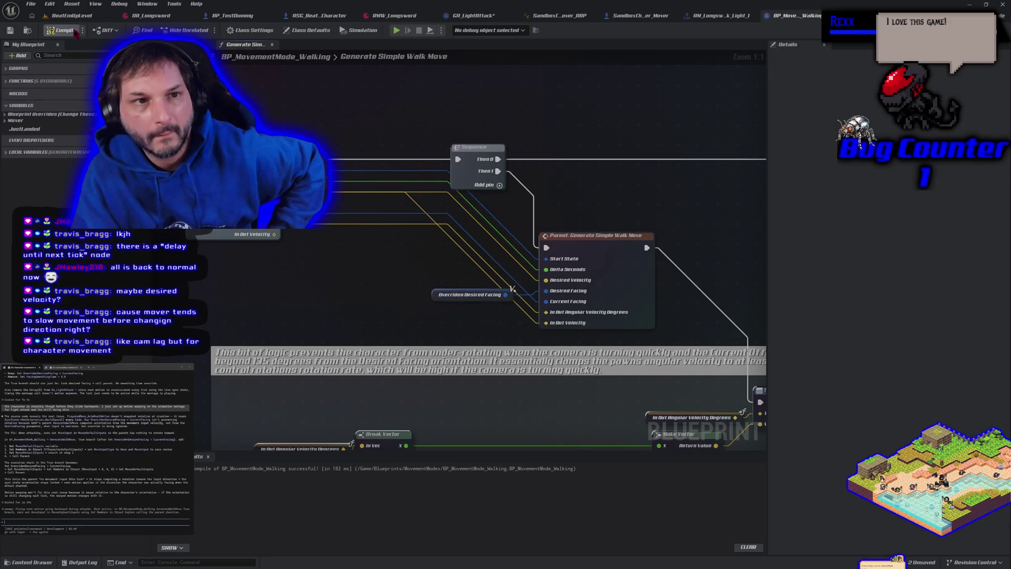
pyautogui.click(396, 30)
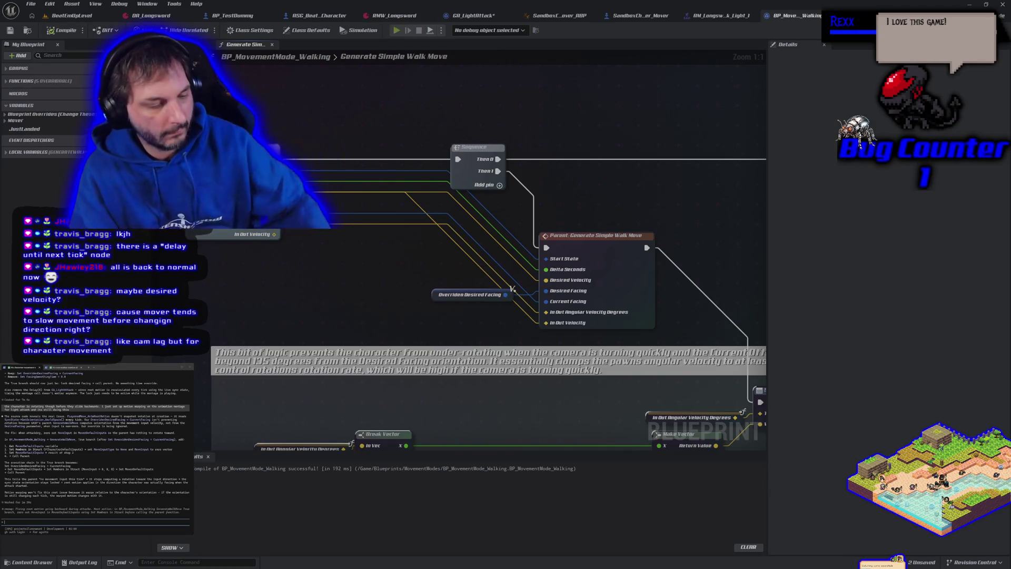
pyautogui.press('e')
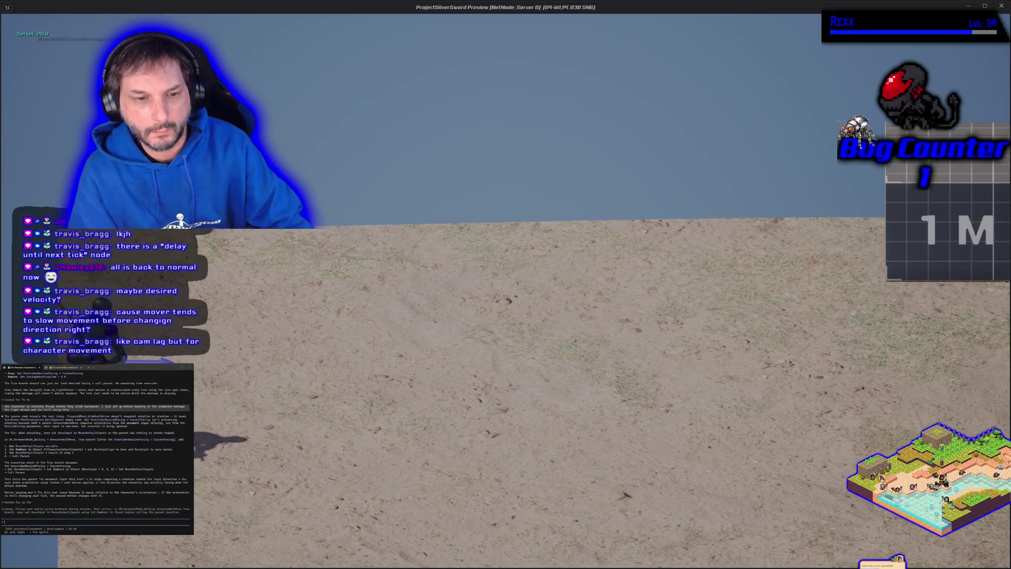
# - Walk the character right, left and up, stop play, undo the velocity link and recompile
pyautogui.press('d')
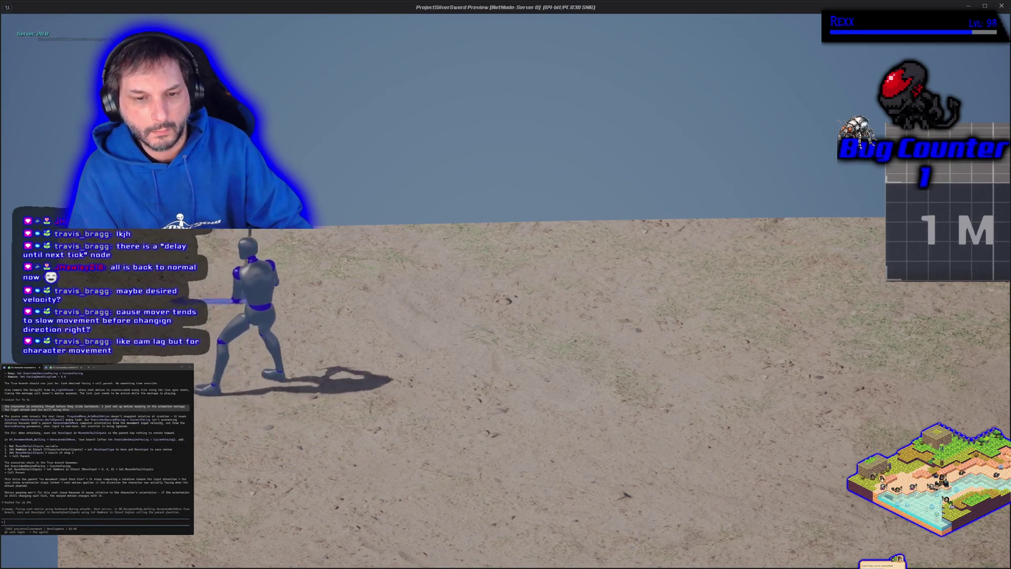
pyautogui.press('a')
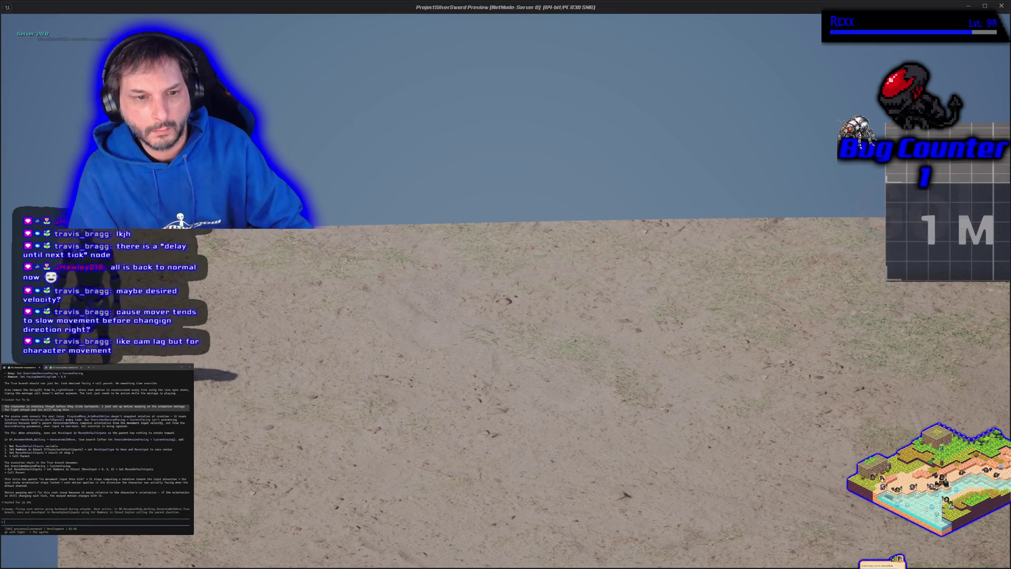
pyautogui.press('w')
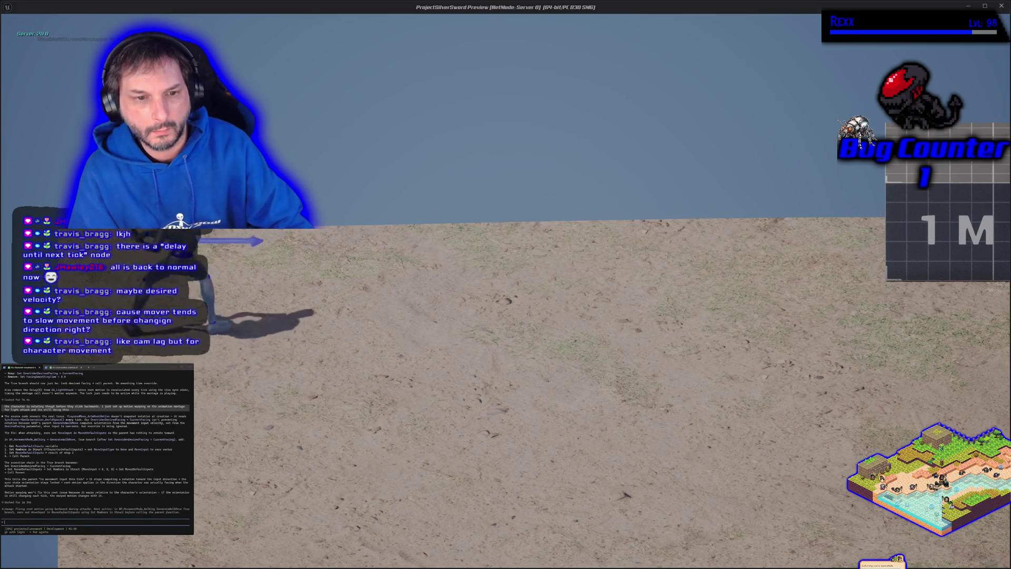
pyautogui.press('Escape')
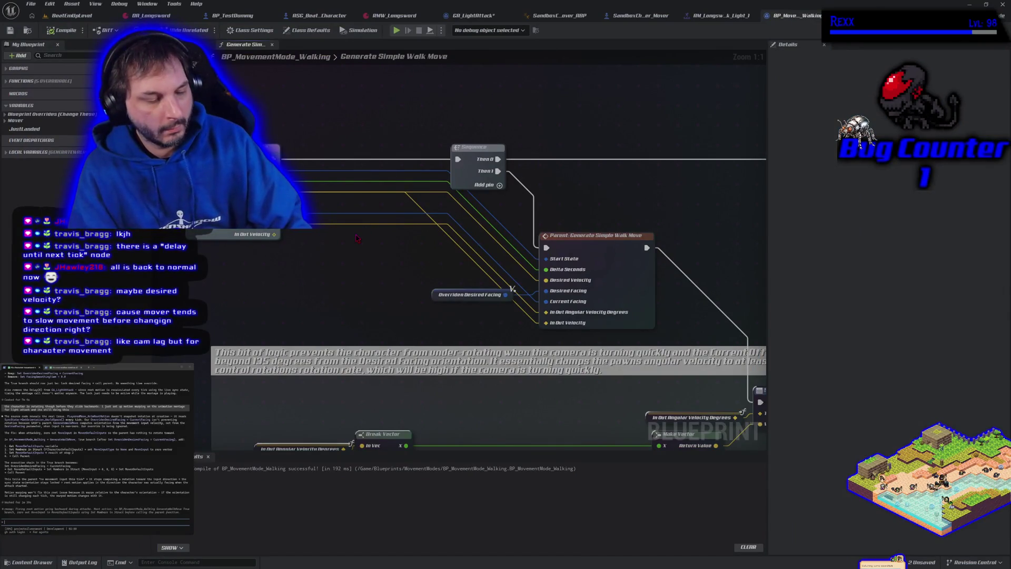
pyautogui.hotkey('ctrl', 'z')
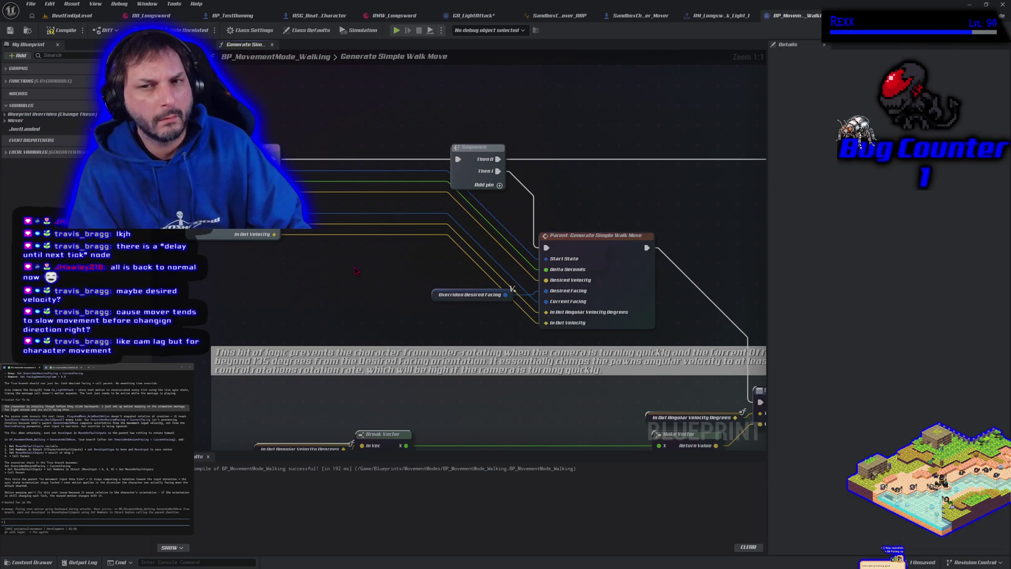
pyautogui.click(62, 30)
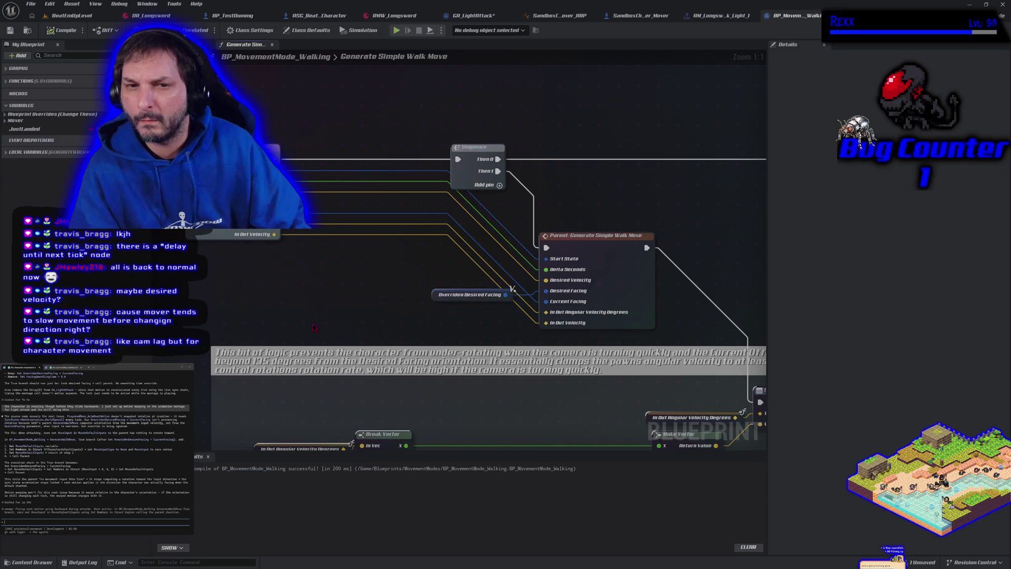
# - Break the In Out Velocity link, recompile, and promote In Out Velocity to a new variable
pyautogui.rightClick(563, 322)
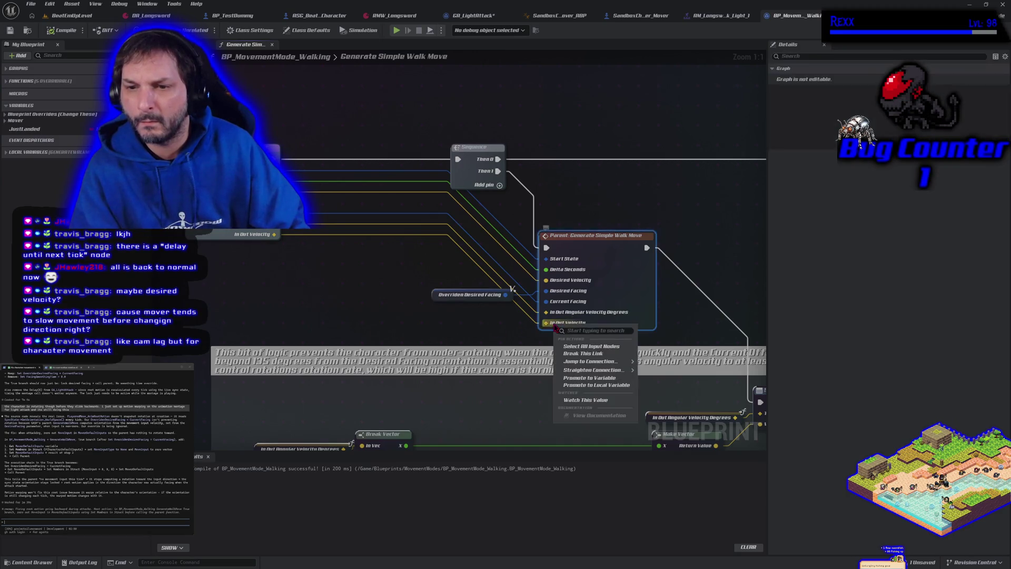
pyautogui.click(576, 351)
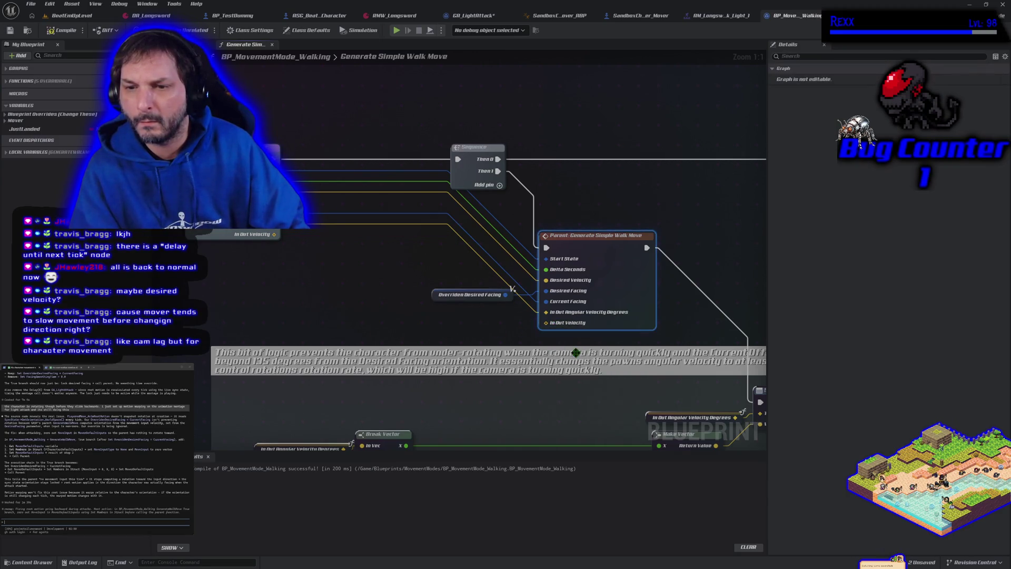
pyautogui.click(60, 32)
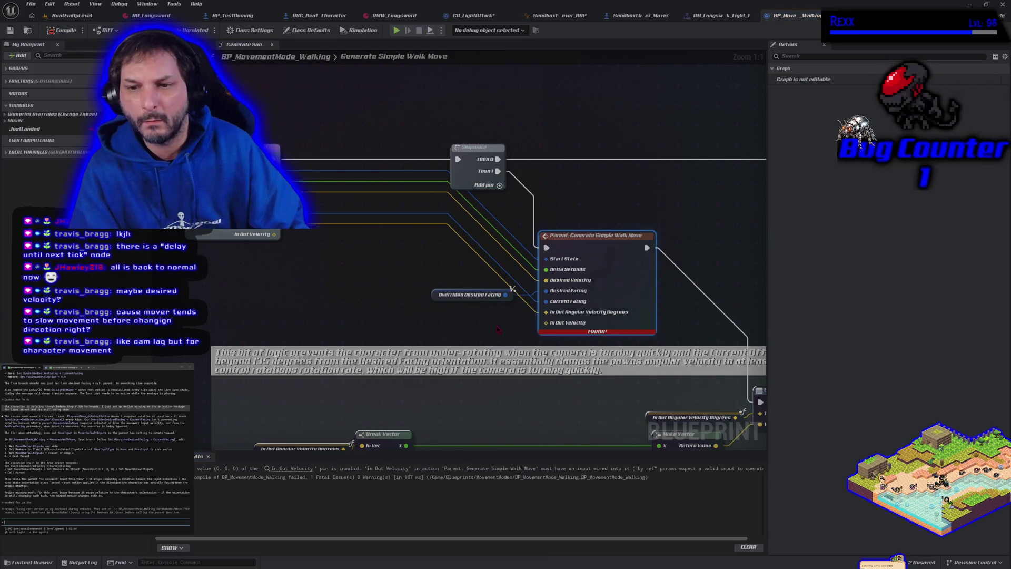
pyautogui.moveTo(546, 322); pyautogui.dragTo(455, 324)
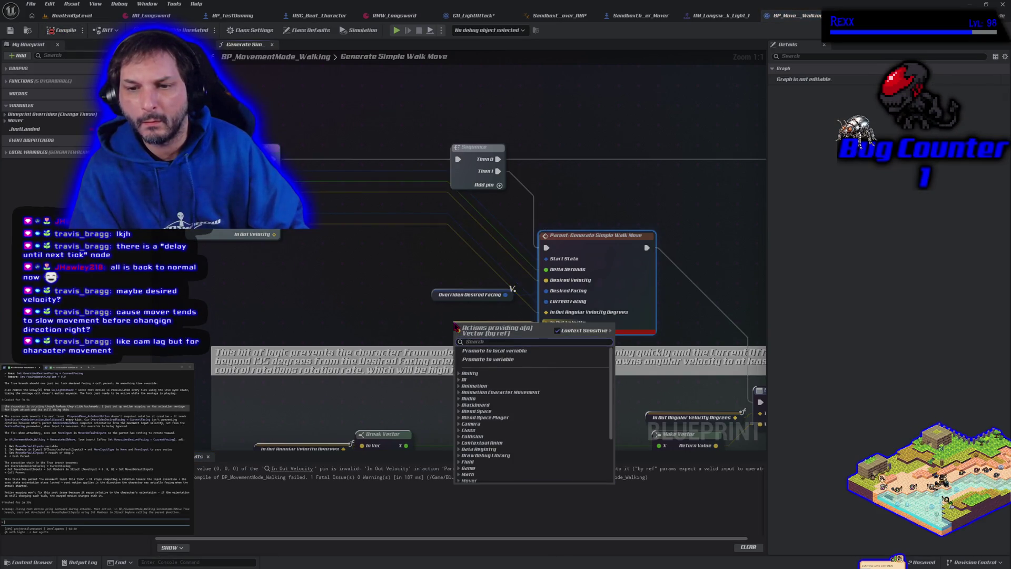
pyautogui.click(486, 358)
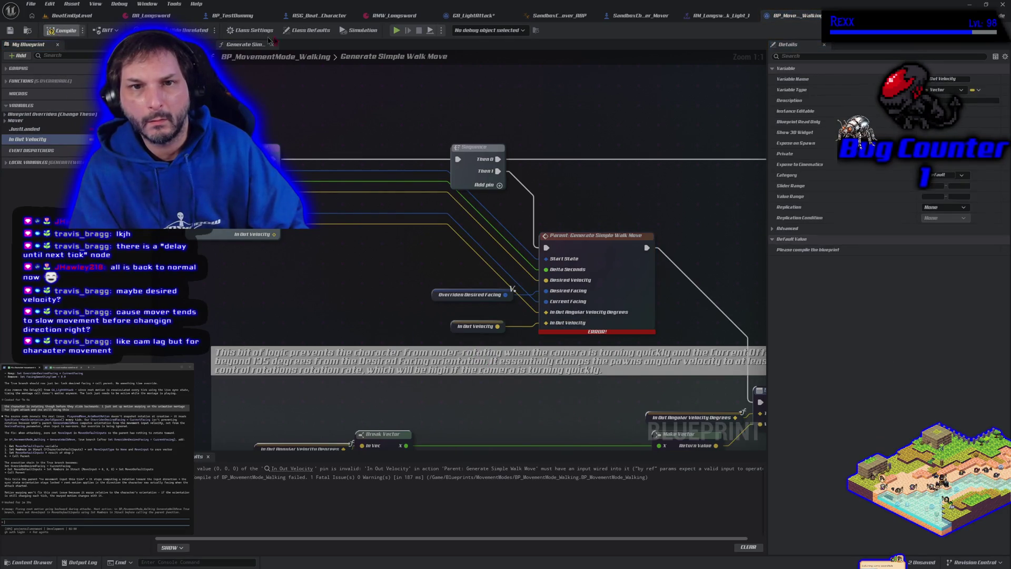
# - Play-test walking right and left with an attack, stop, and undo the promoted variable
pyautogui.click(396, 30)
pyautogui.press('d')
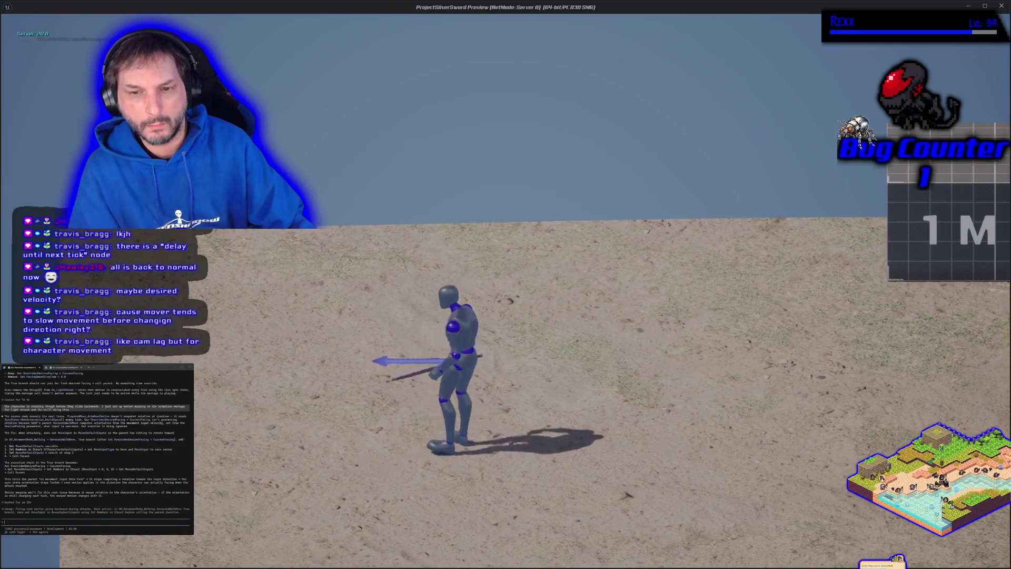
pyautogui.press('a')
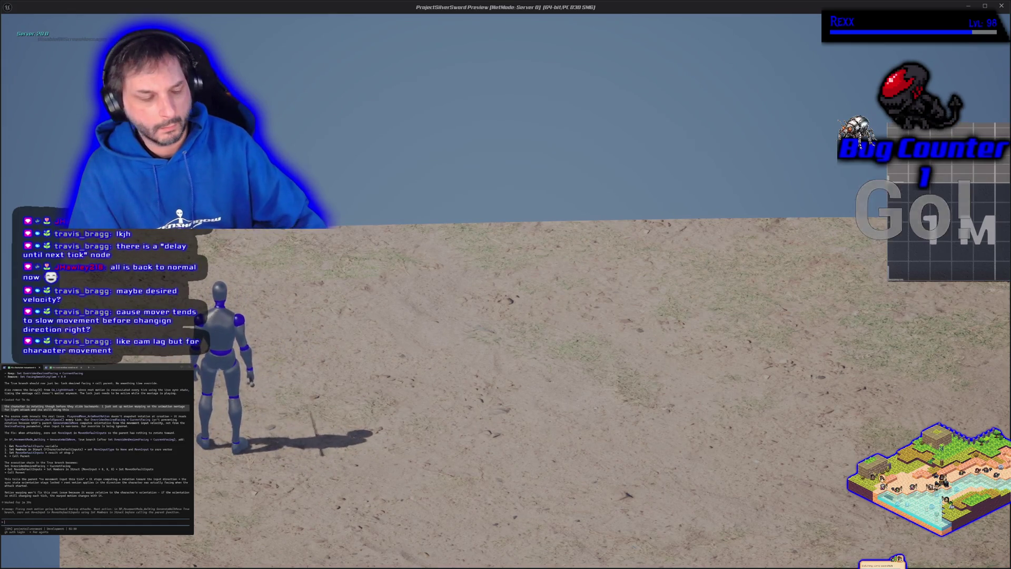
pyautogui.press('Escape')
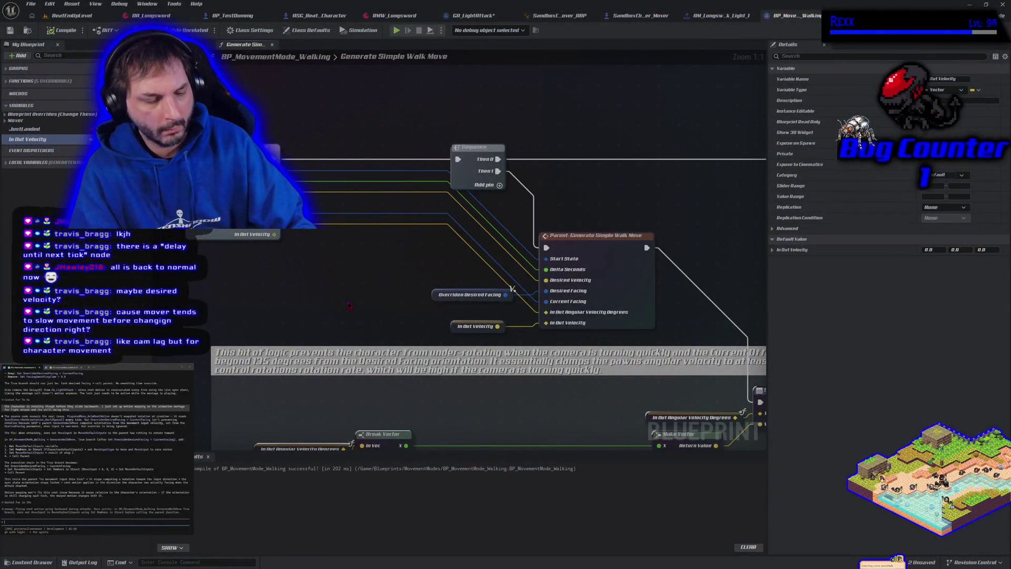
pyautogui.hotkey('ctrl', 'z')
pyautogui.hotkey('ctrl', 'z')
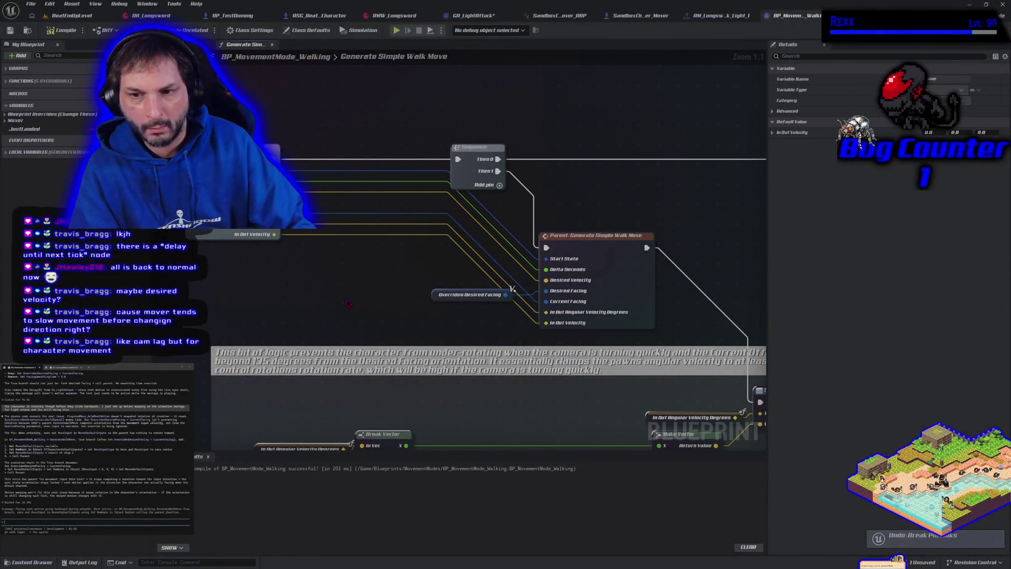
# - Recompile, disconnect the parent walk move's Desired Facing input, and recompile to expose the pin errors
pyautogui.click(64, 30)
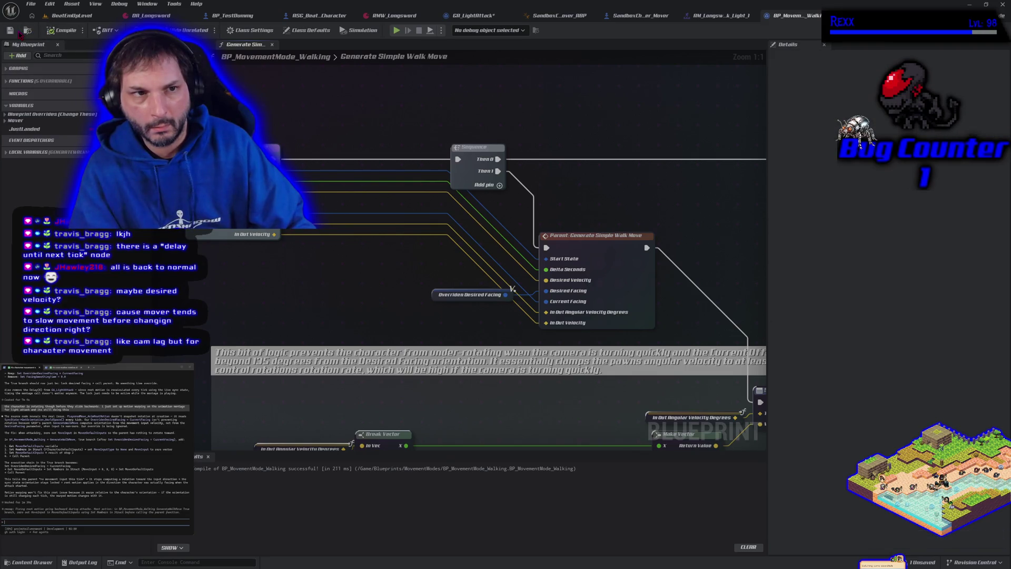
pyautogui.scroll(-5, 354, 259)
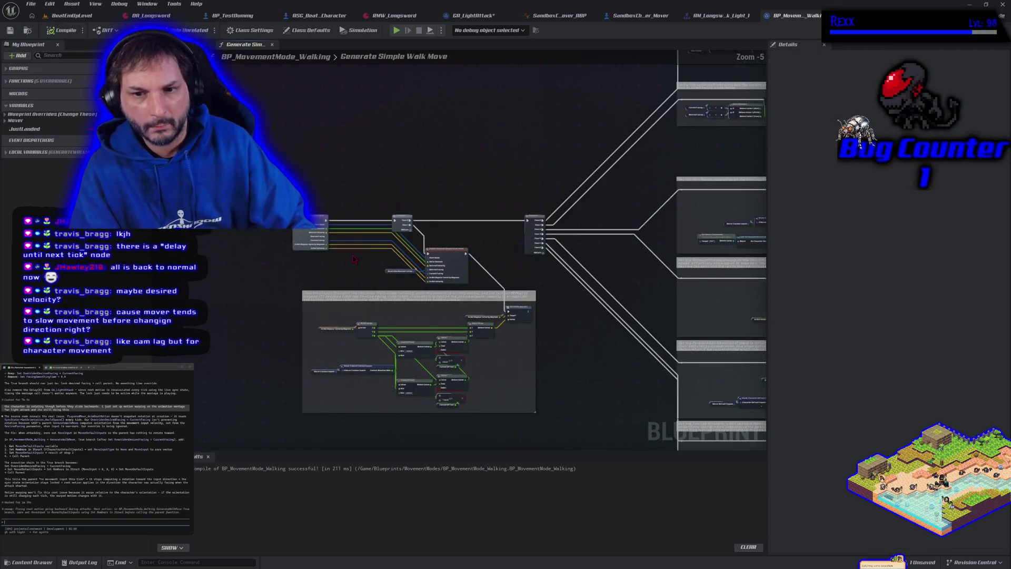
pyautogui.scroll(4, 354, 259)
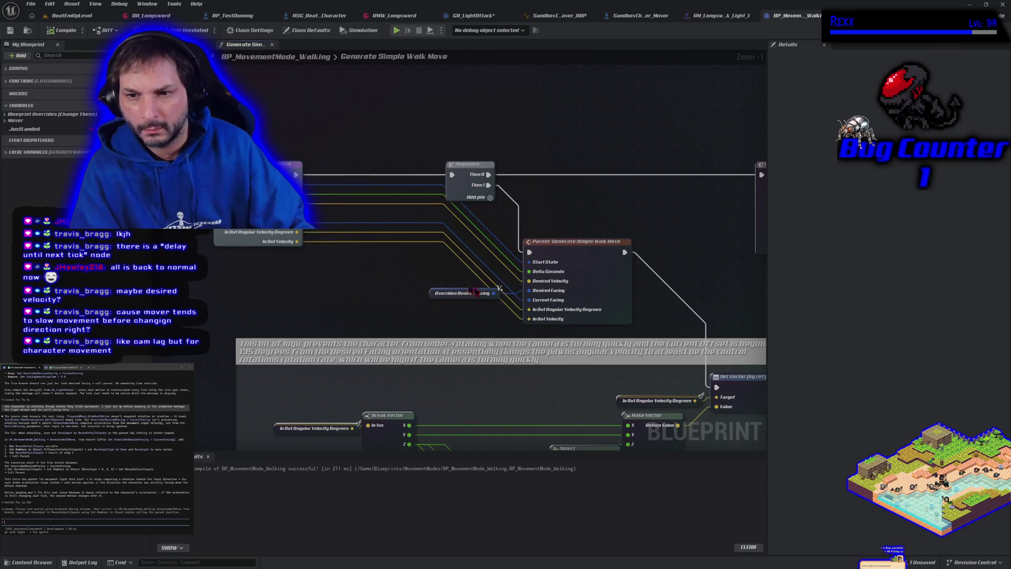
pyautogui.keyDown('alt'); pyautogui.click(529, 290); pyautogui.keyUp('alt')
pyautogui.click(64, 33)
# - Promote the Current Facing input to its own variable and compile the blueprint
pyautogui.moveTo(529, 290); pyautogui.dragTo(435, 262)
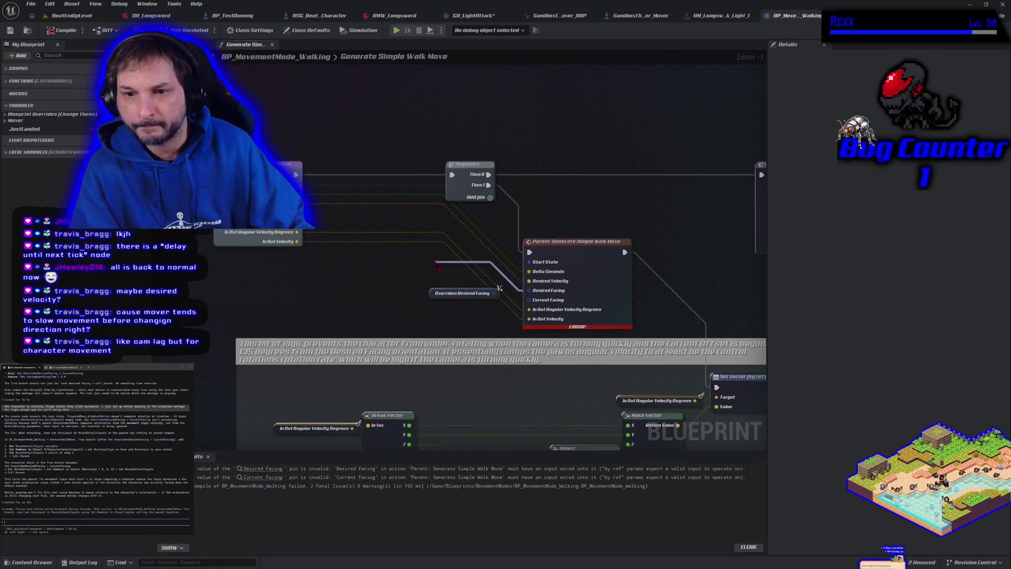
pyautogui.press('Escape')
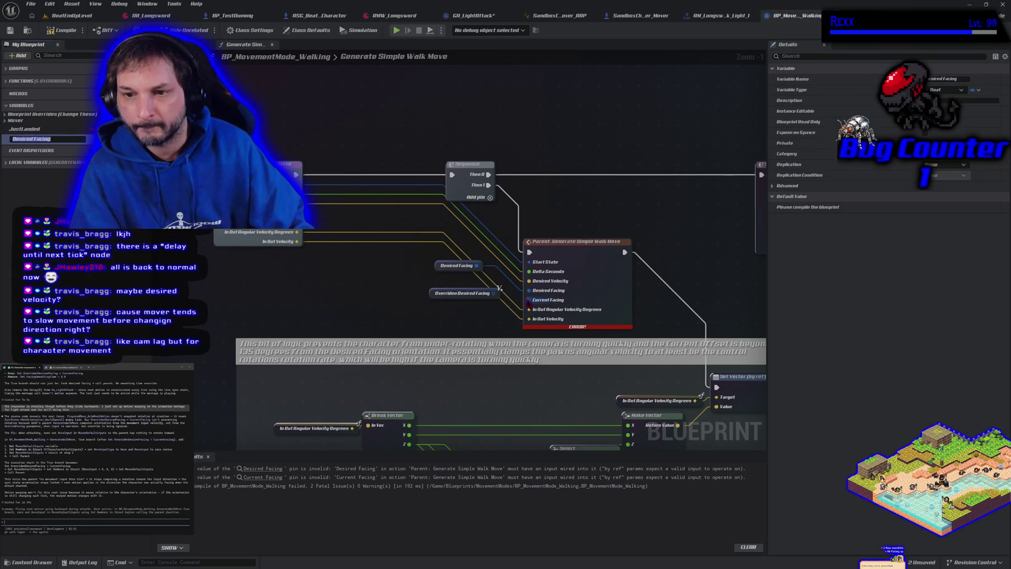
pyautogui.moveTo(529, 299); pyautogui.dragTo(480, 321)
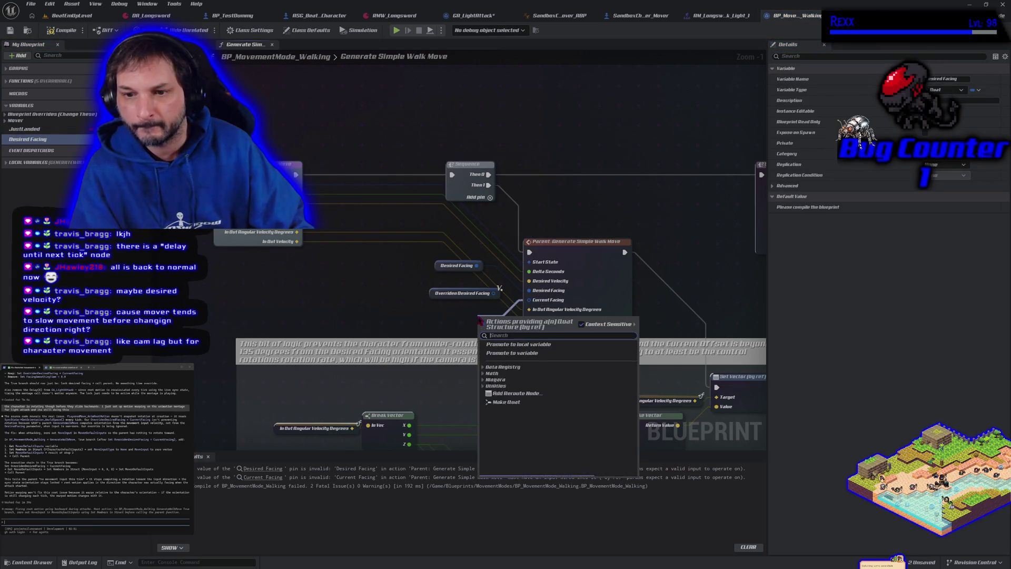
pyautogui.click(505, 352)
pyautogui.click(54, 29)
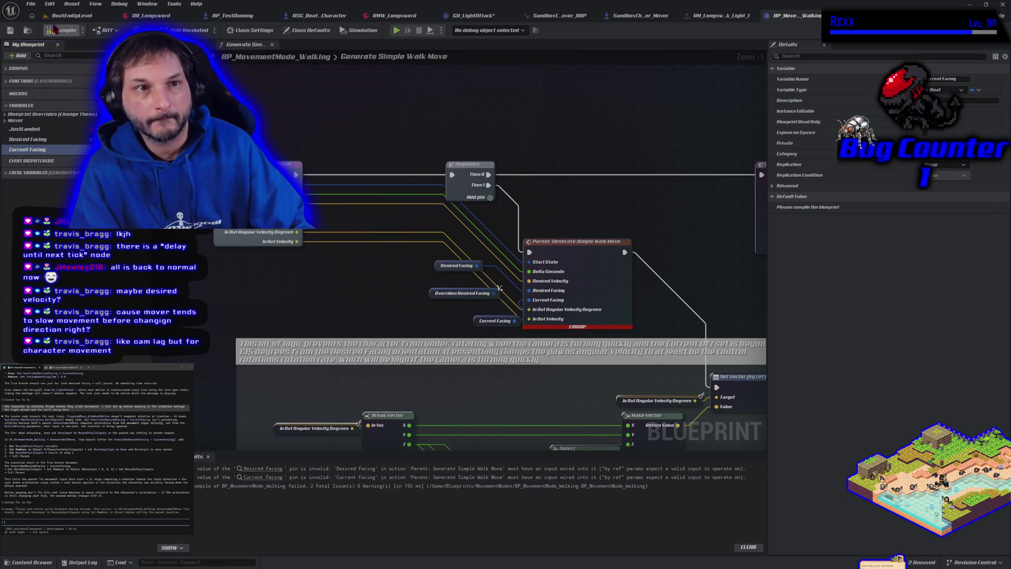
# - Play-test walking right and back, attacking mid-move to check facing, then exit play
pyautogui.click(395, 30)
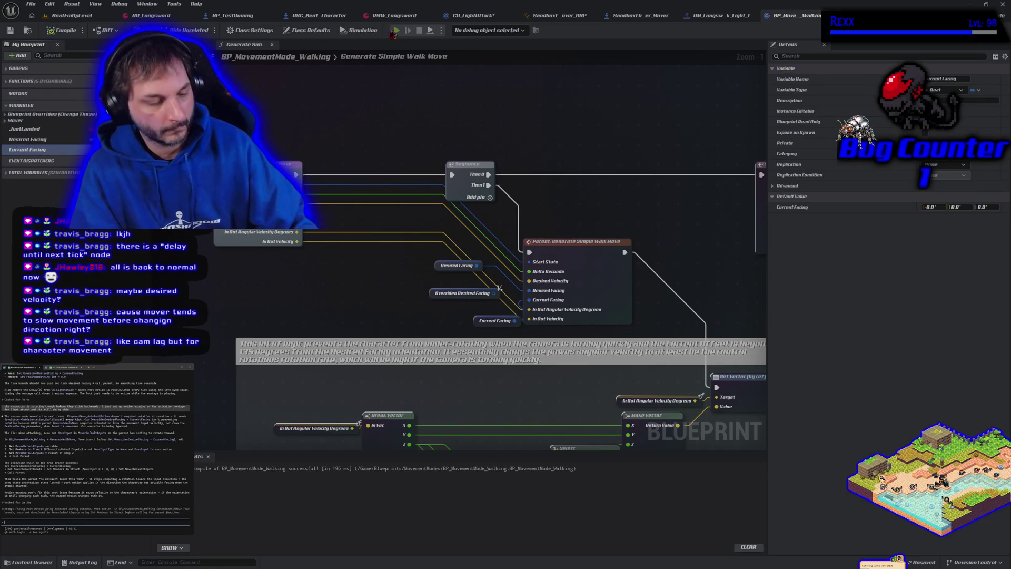
pyautogui.press('d')
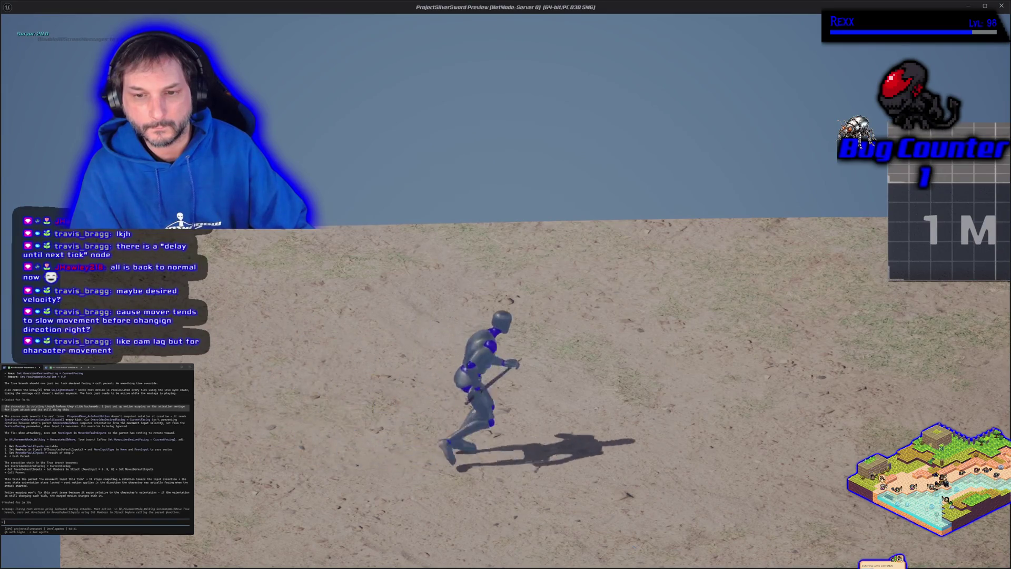
pyautogui.press('d')
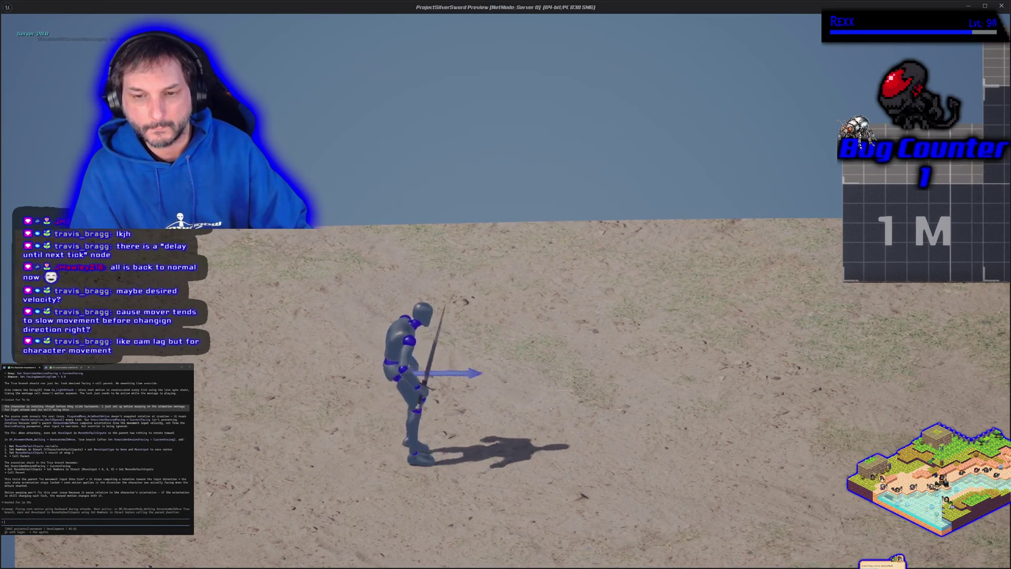
pyautogui.press('d')
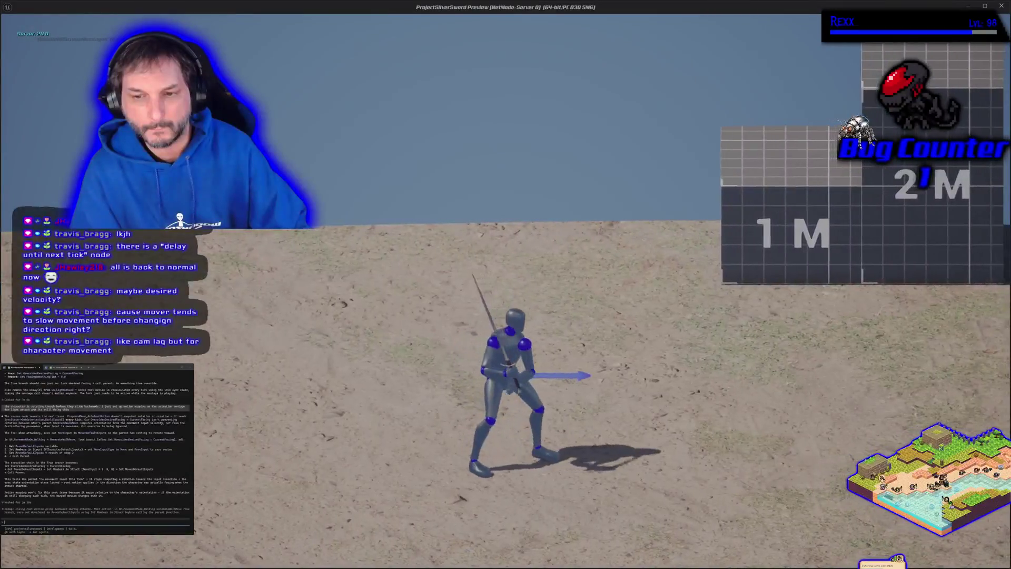
pyautogui.press('a')
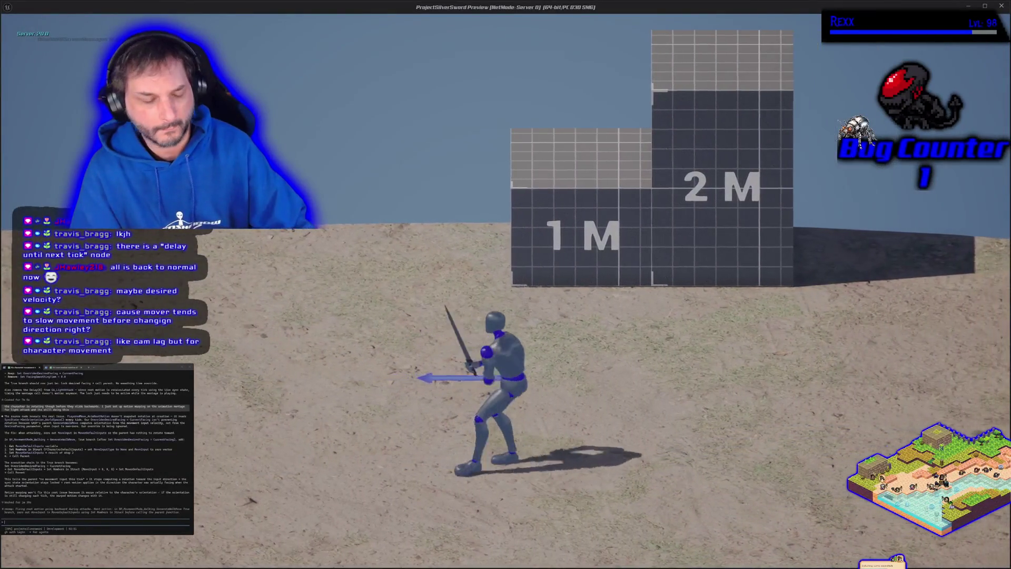
pyautogui.press('Escape')
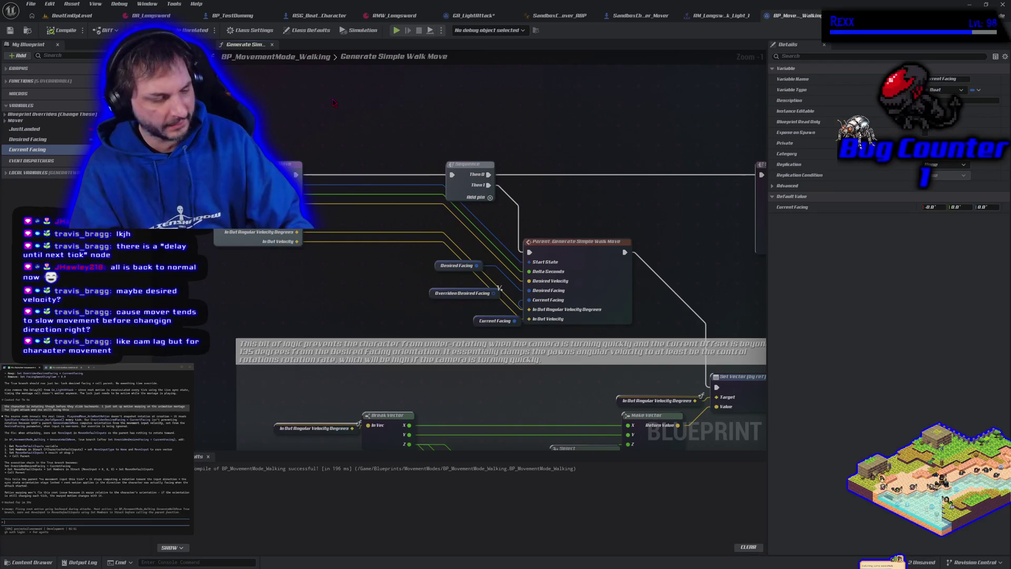
# - Undo both Current Facing and Desired Facing variable promotions and recompile the walking blueprint
pyautogui.hotkey('ctrl', 'z')
pyautogui.hotkey('ctrl', 'z')
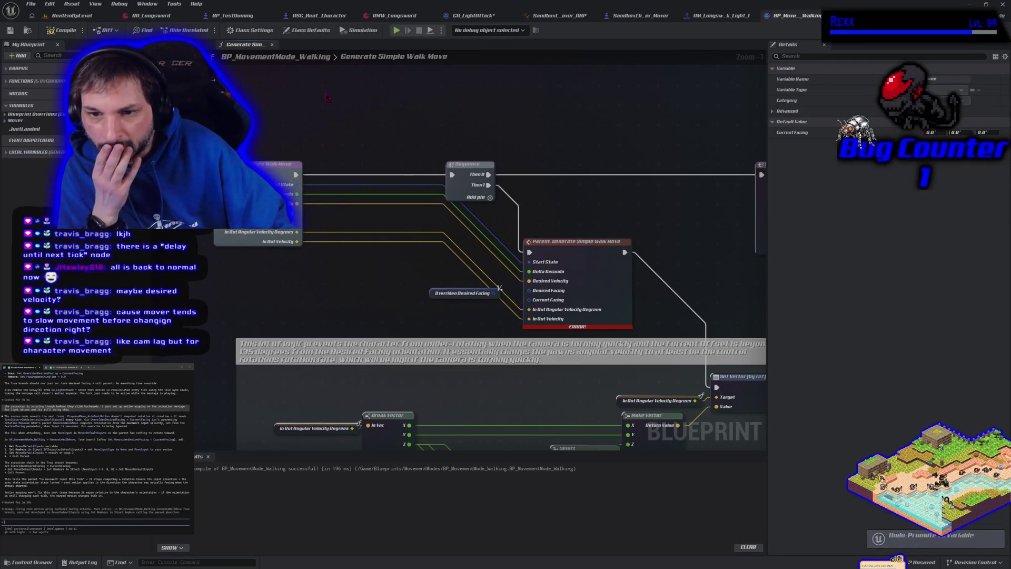
pyautogui.hotkey('ctrl', 'z')
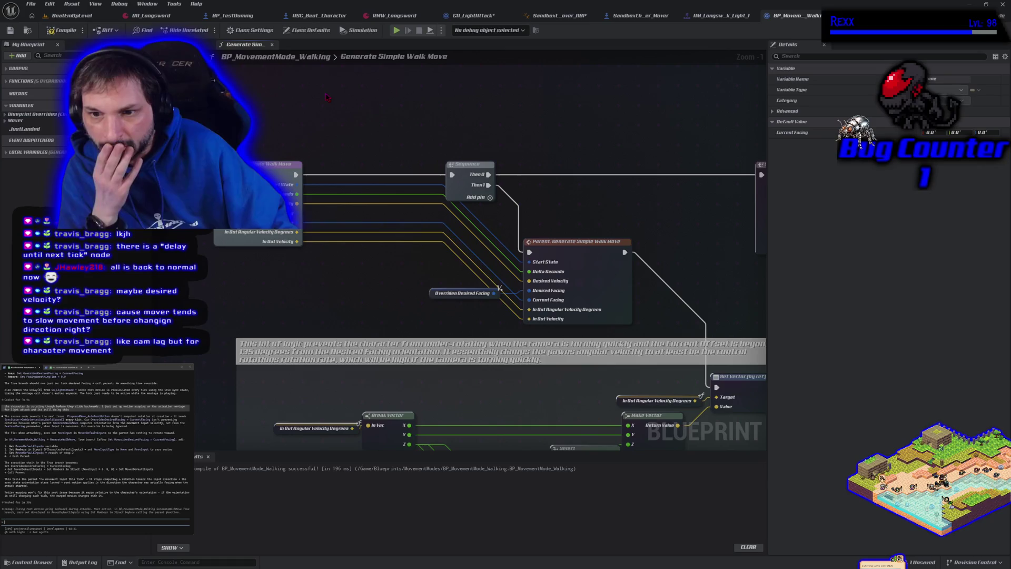
pyautogui.click(62, 30)
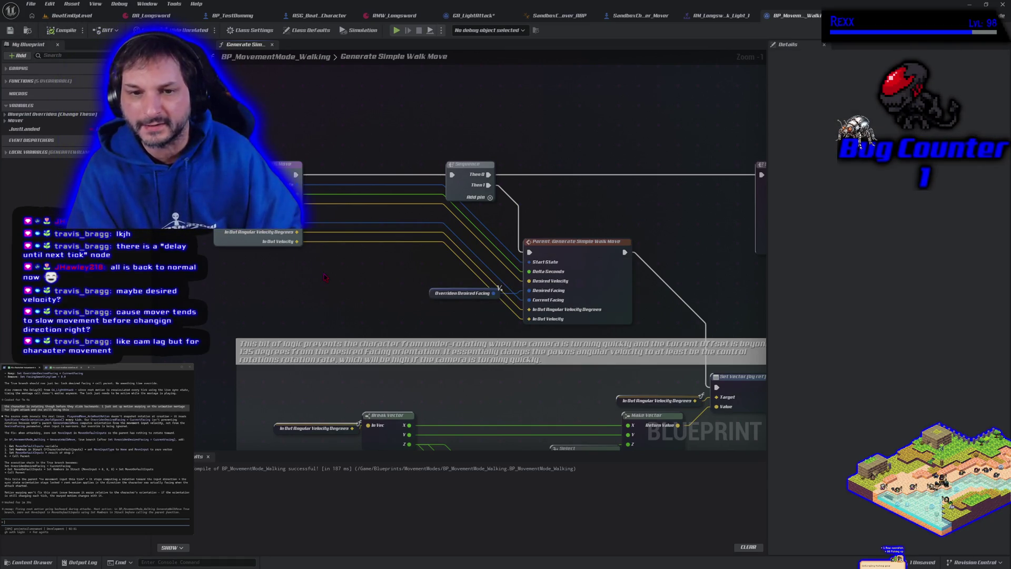
# - Switch to the ASG_Beat_Character blueprint
pyautogui.scroll(-4, 326, 279)
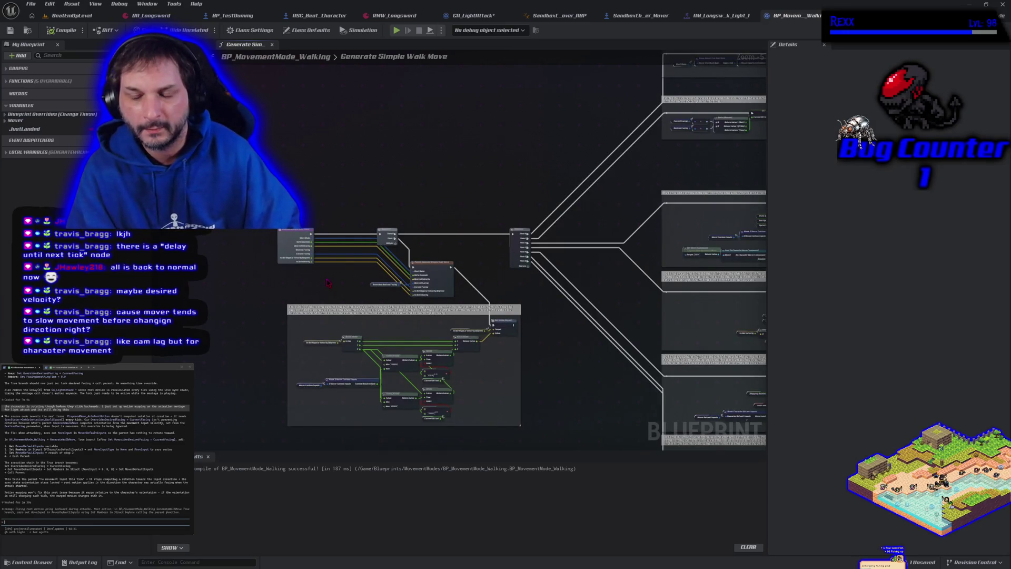
pyautogui.scroll(2, 327, 279)
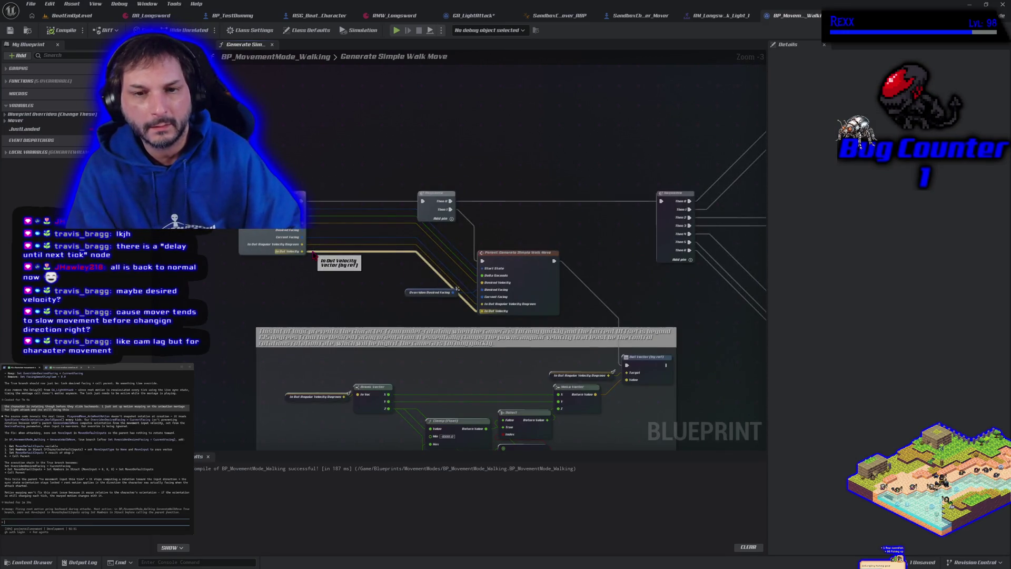
pyautogui.click(314, 15)
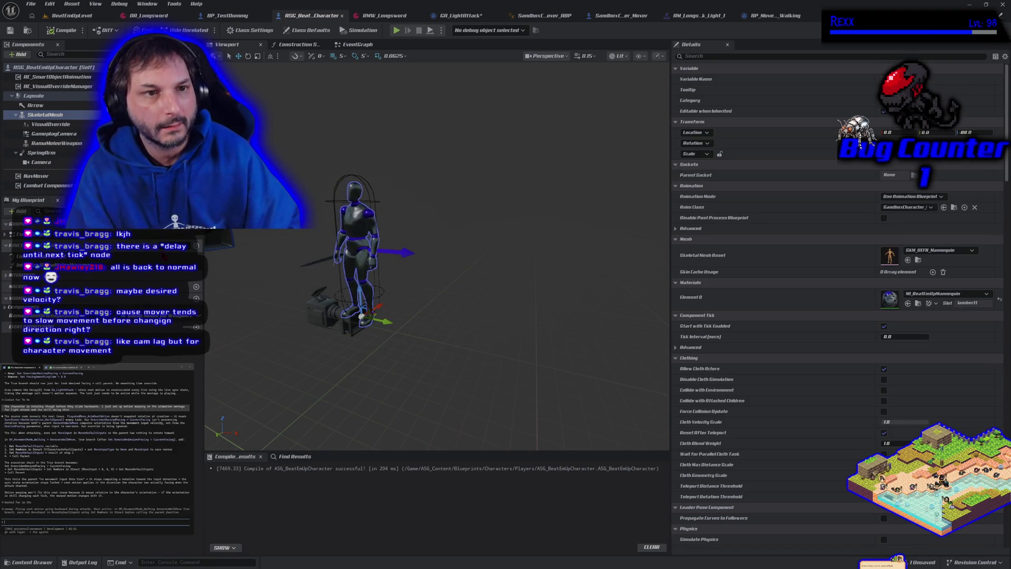
# - Select the VisualOverride component under SkeletalMesh to show its Details
pyautogui.click(83, 126)
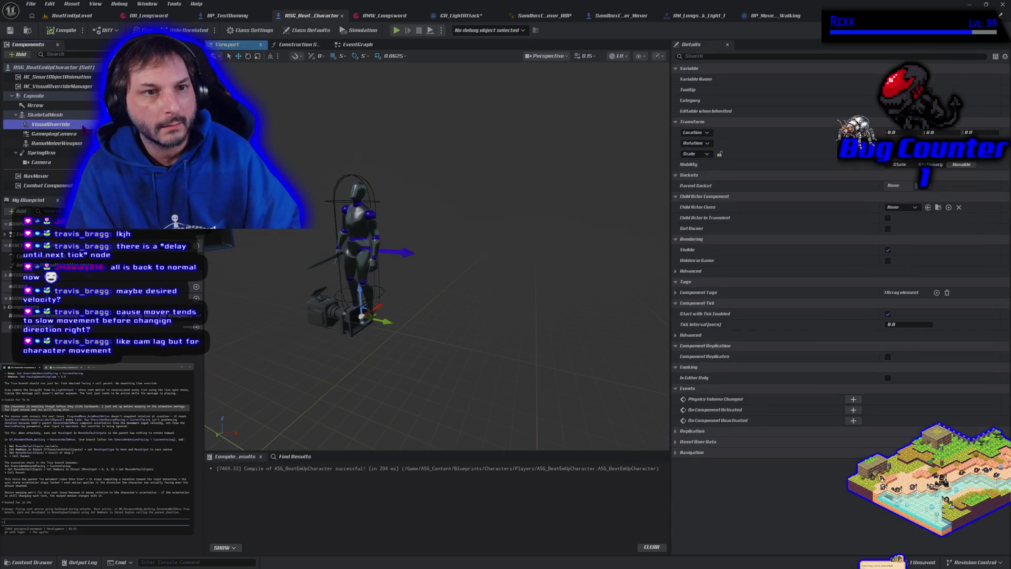
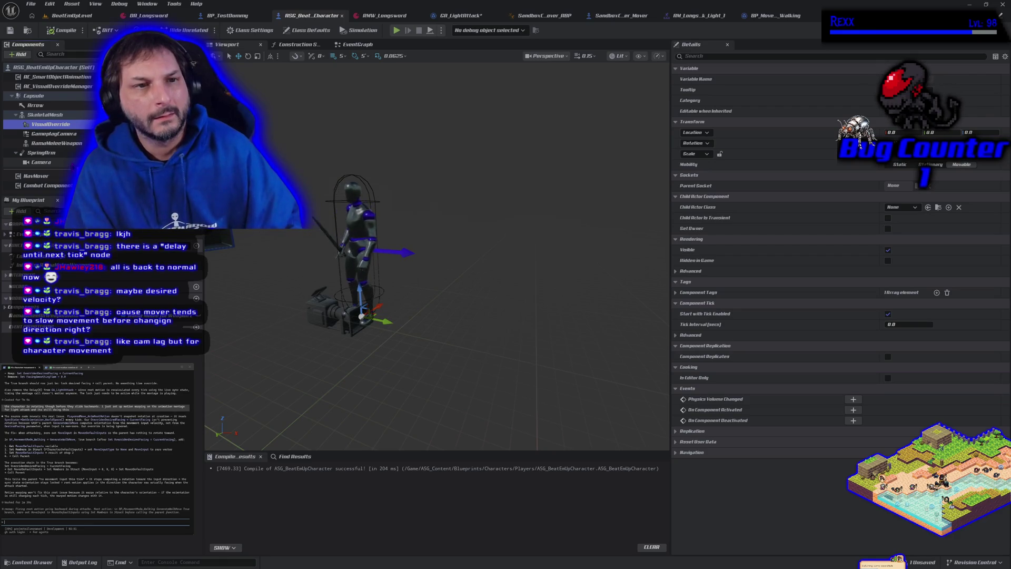
# - Inspect the SkeletalMesh component and class defaults, then bring up the BP_MovementMode_Walking graph
pyautogui.click(46, 116)
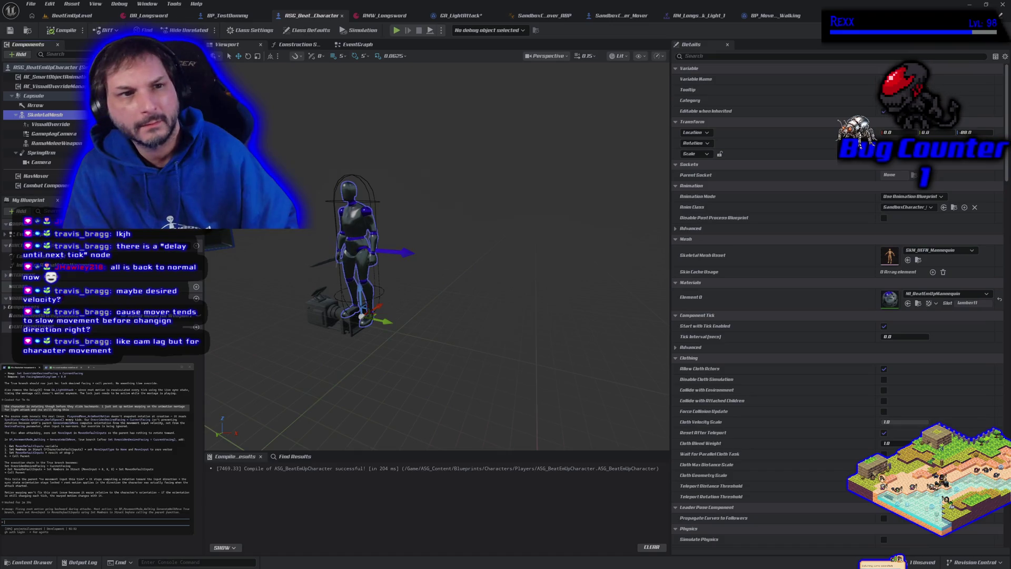
pyautogui.click(78, 69)
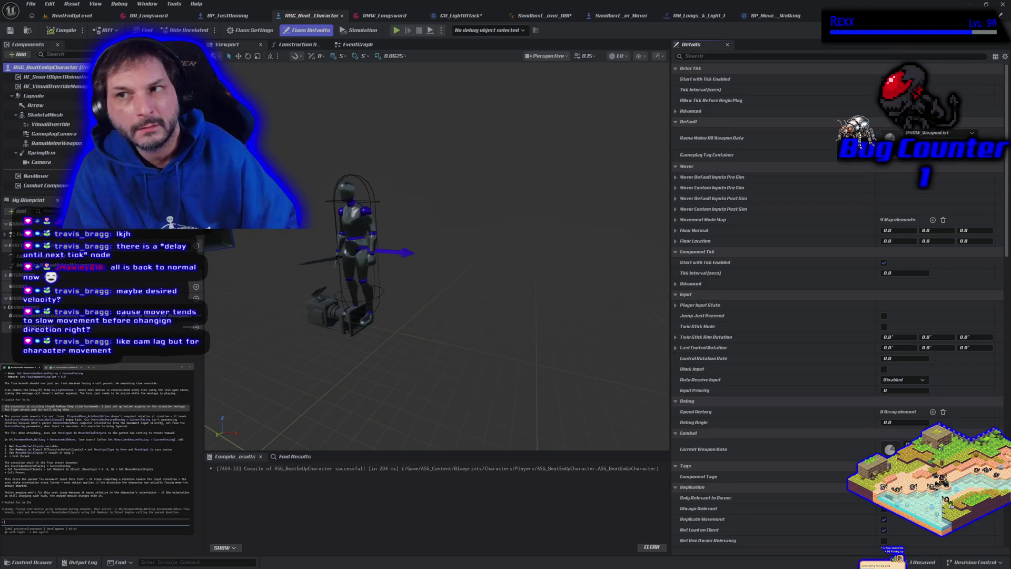
pyautogui.click(777, 16)
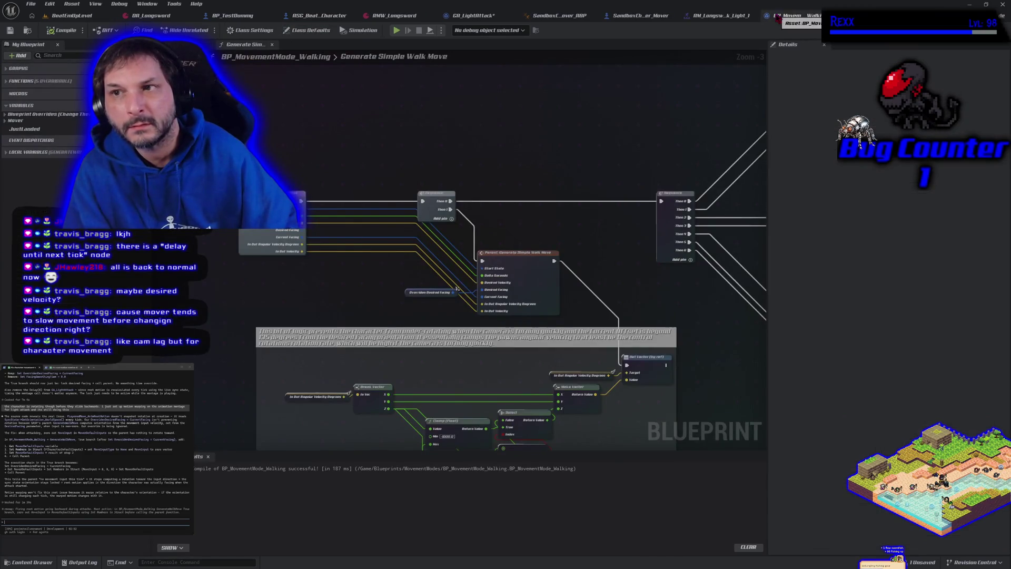
# - In GA_LightAttack, add a Set Actor Rotation node off As Sandbox Character Mover
pyautogui.click(471, 15)
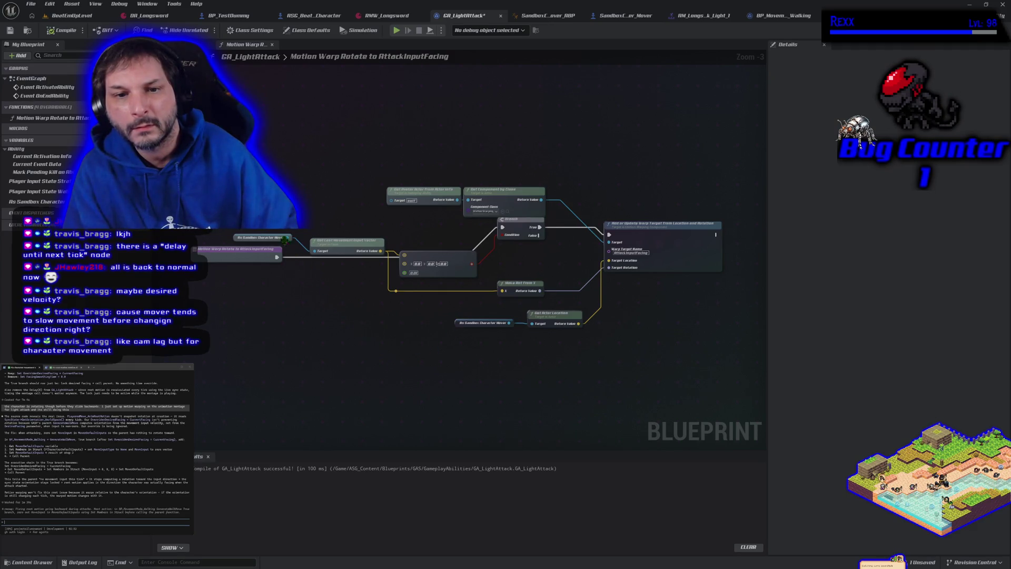
pyautogui.moveTo(288, 237); pyautogui.dragTo(290, 298)
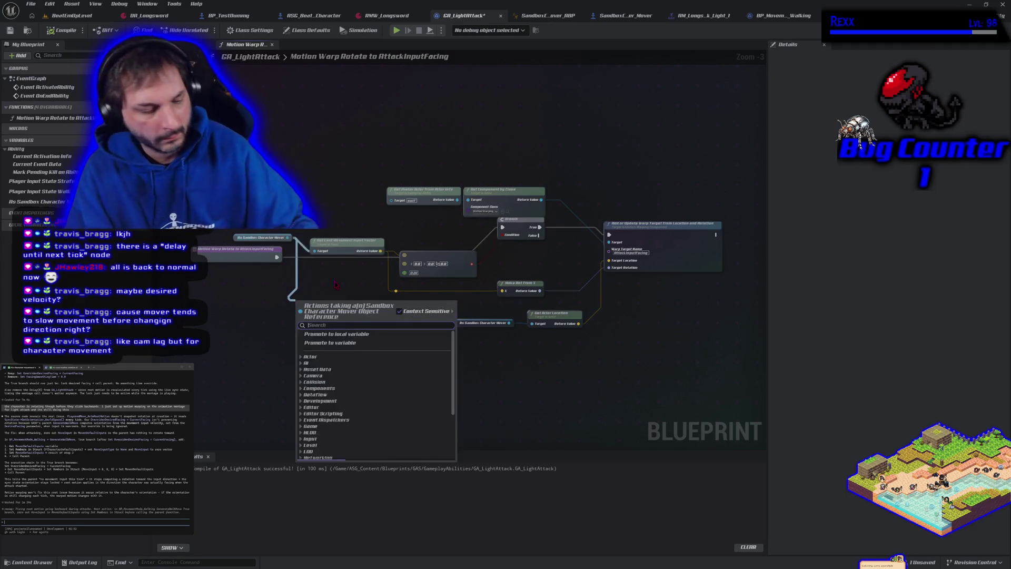
pyautogui.write('set root')
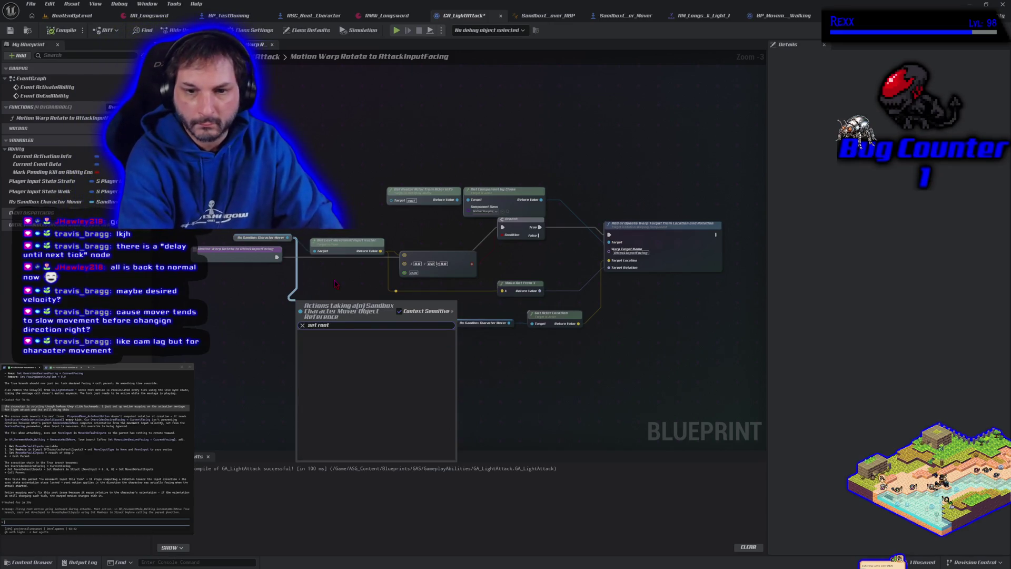
pyautogui.press('BackSpace')
pyautogui.press('BackSpace')
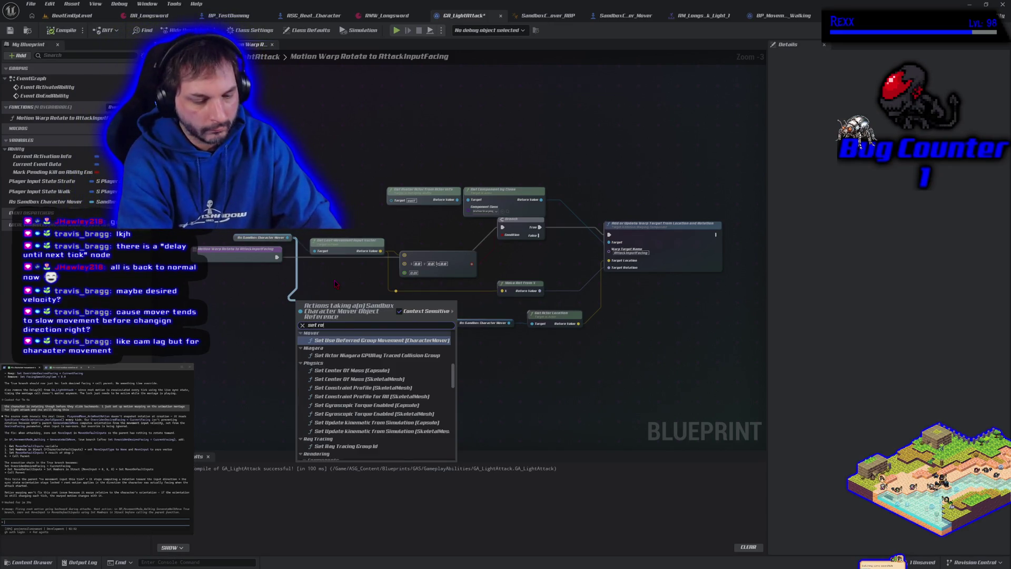
pyautogui.write('t')
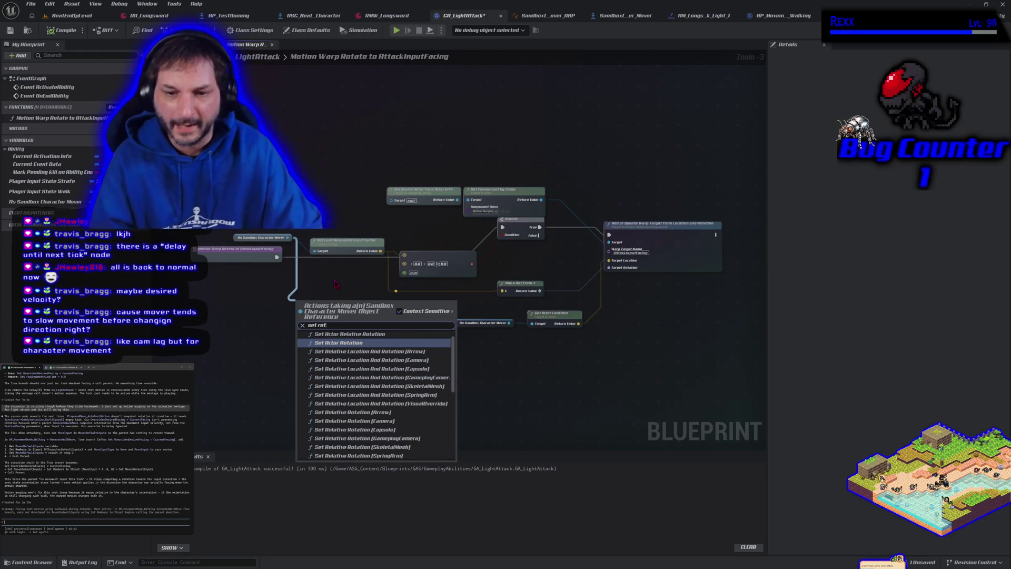
pyautogui.click(381, 344)
# - Feed Make Rot From X into New Rotation, run it after Add or Update Warp Target, and compile
pyautogui.moveTo(518, 363); pyautogui.dragTo(483, 350)
pyautogui.moveTo(540, 292)
pyautogui.mouseDown()
pyautogui.moveTo(521, 321)
pyautogui.moveTo(454, 373)
pyautogui.mouseUp()
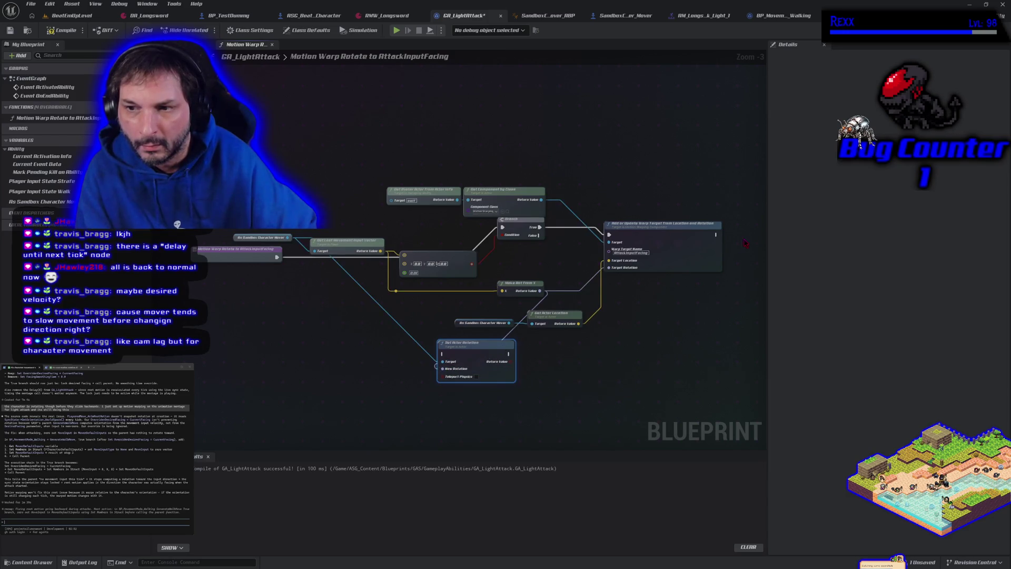
pyautogui.moveTo(717, 233)
pyautogui.mouseDown()
pyautogui.moveTo(647, 281)
pyautogui.moveTo(447, 357)
pyautogui.mouseUp()
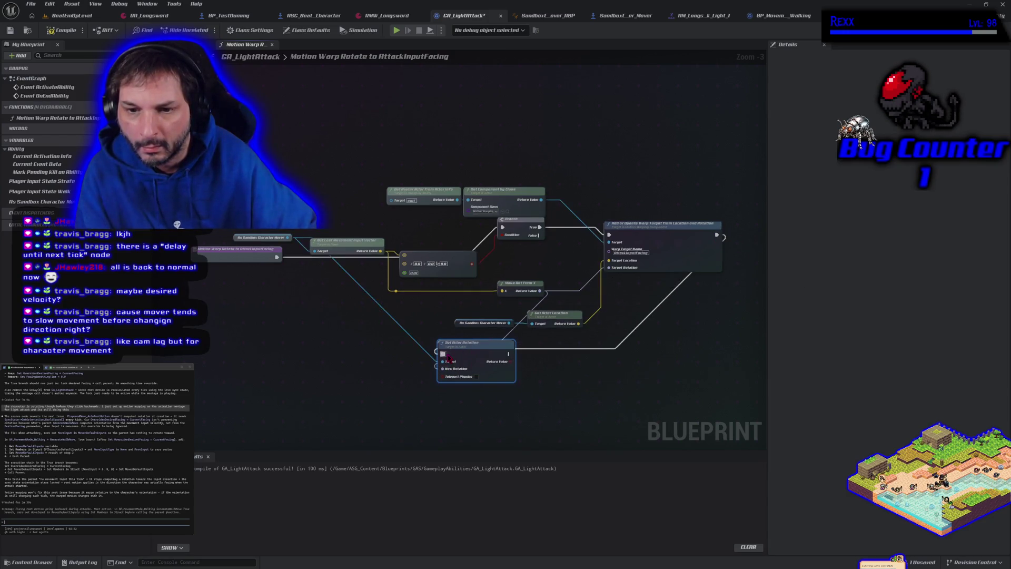
pyautogui.click(62, 30)
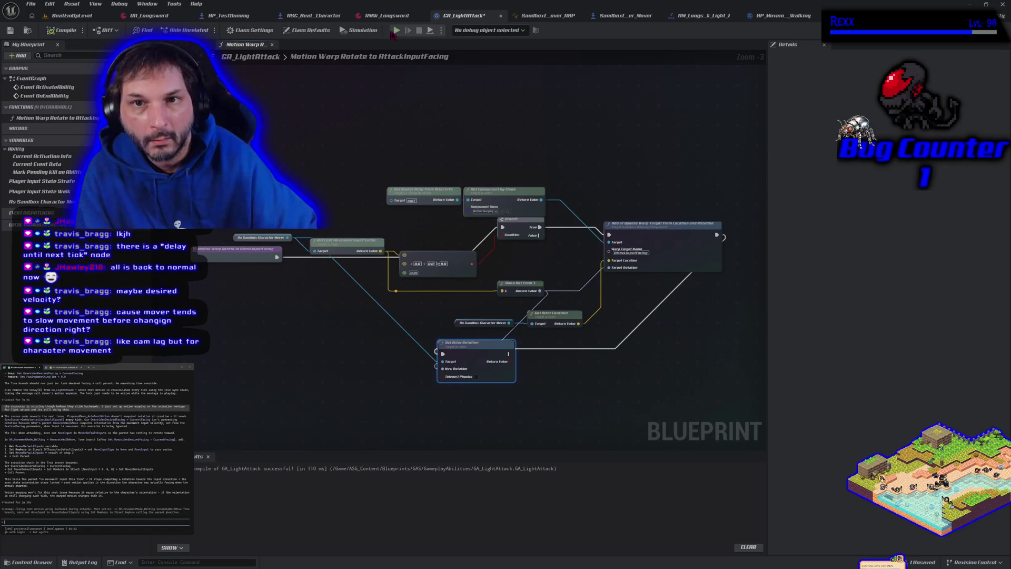
pyautogui.click(395, 31)
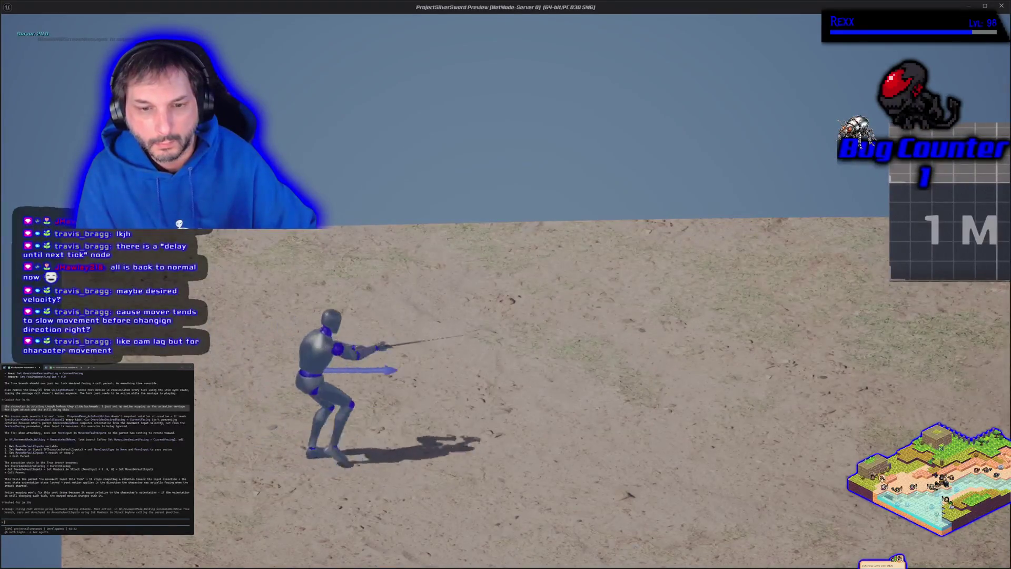
# - Play-test the light attack while moving, recompile, and test attacking in another direction
pyautogui.press('d')
pyautogui.press('a')
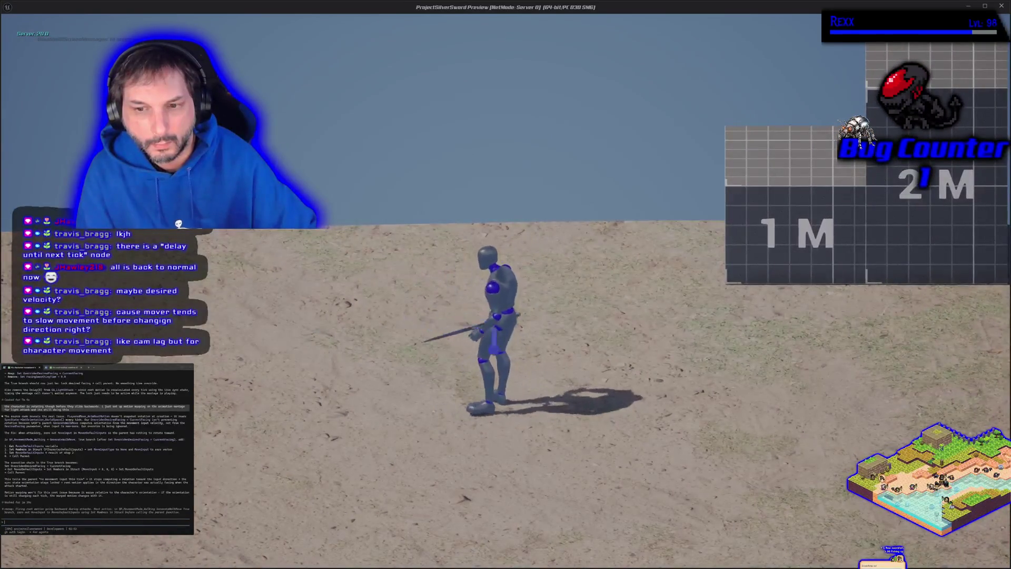
pyautogui.press('Escape')
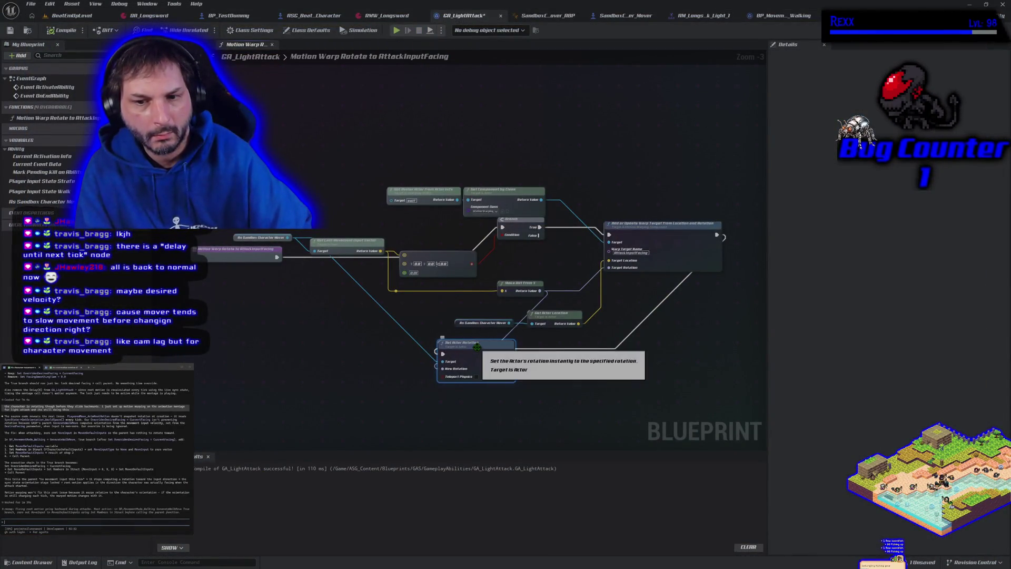
pyautogui.click(60, 33)
pyautogui.hotkey('alt', 'p')
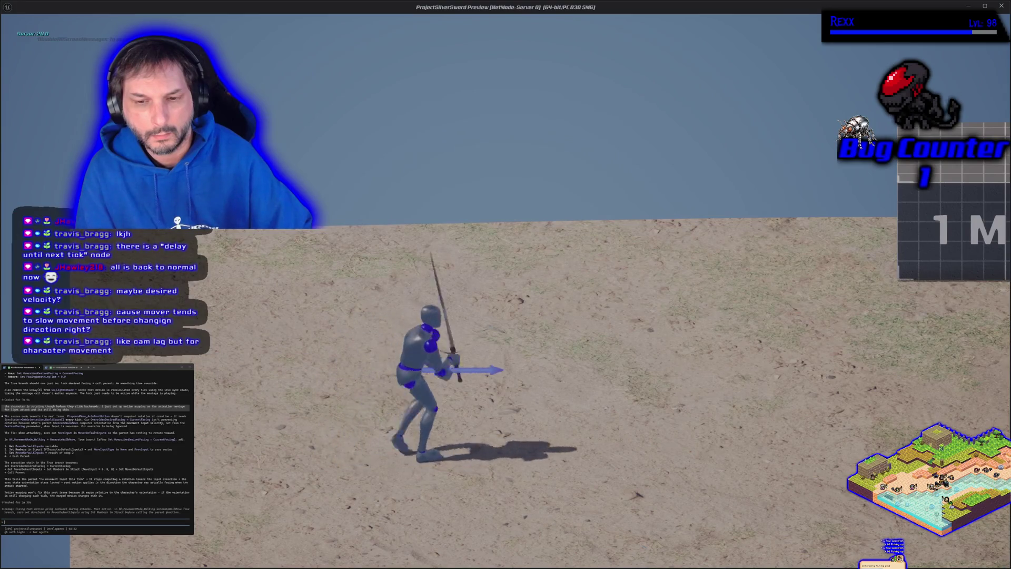
pyautogui.press('a')
pyautogui.press('a')
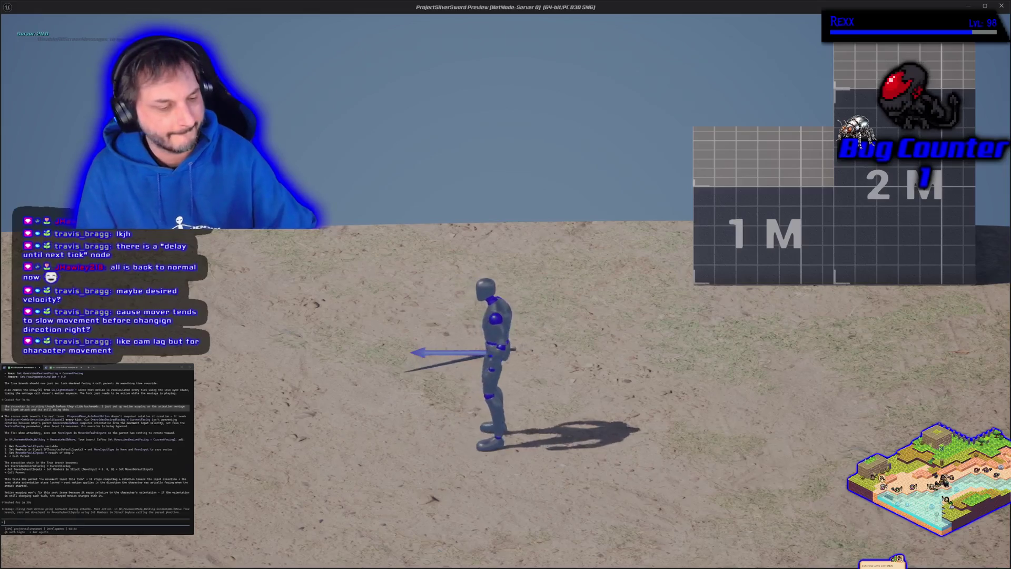
pyautogui.press('Escape')
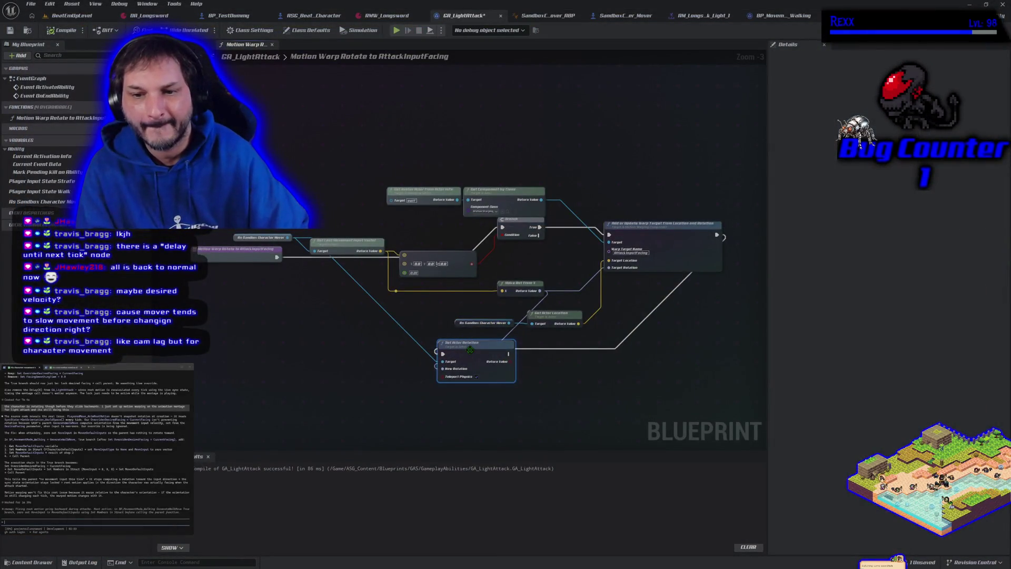
# - Delete the Set Actor Rotation node and save GA_LightAttack
pyautogui.press('Delete')
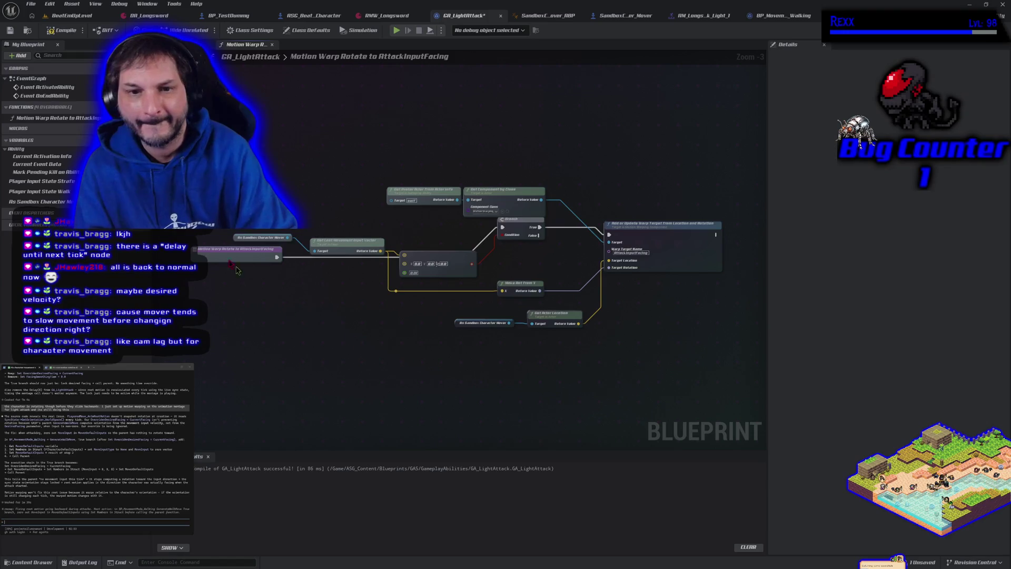
pyautogui.hotkey('ctrl', 's')
pyautogui.click(71, 15)
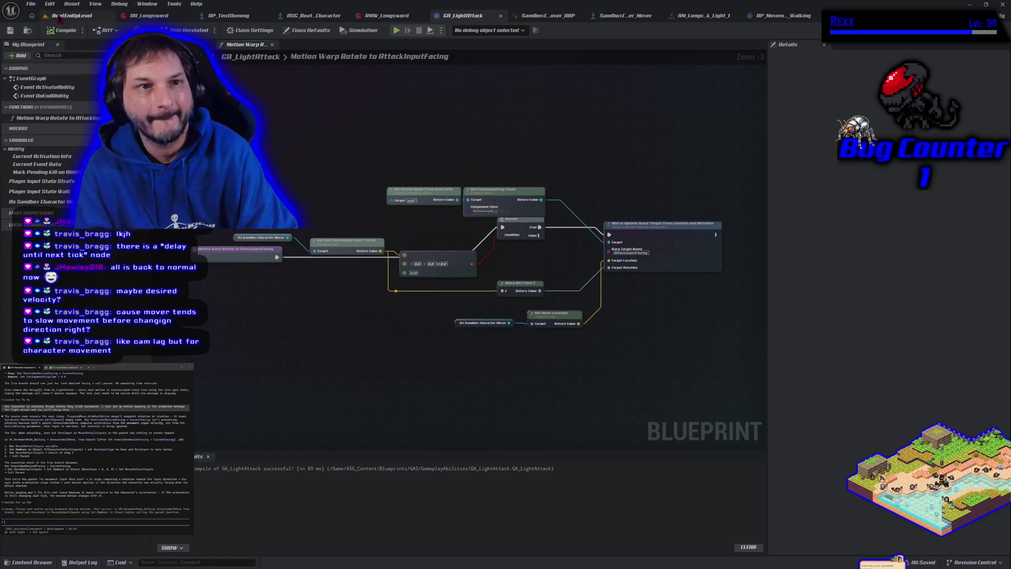
# - Play in the level viewport, moving right and attacking left to check turning
pyautogui.click(287, 32)
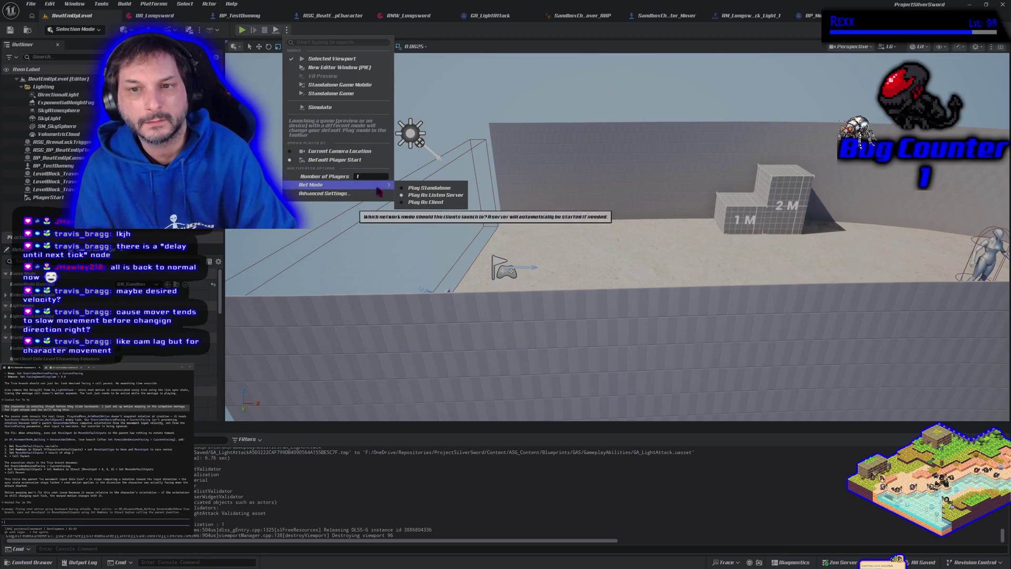
pyautogui.click(242, 30)
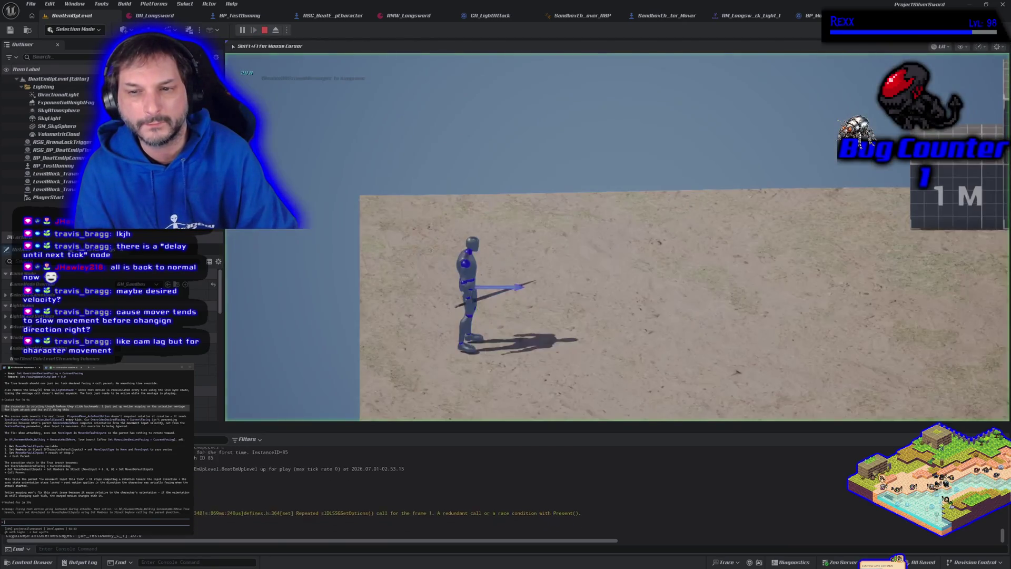
pyautogui.press('d')
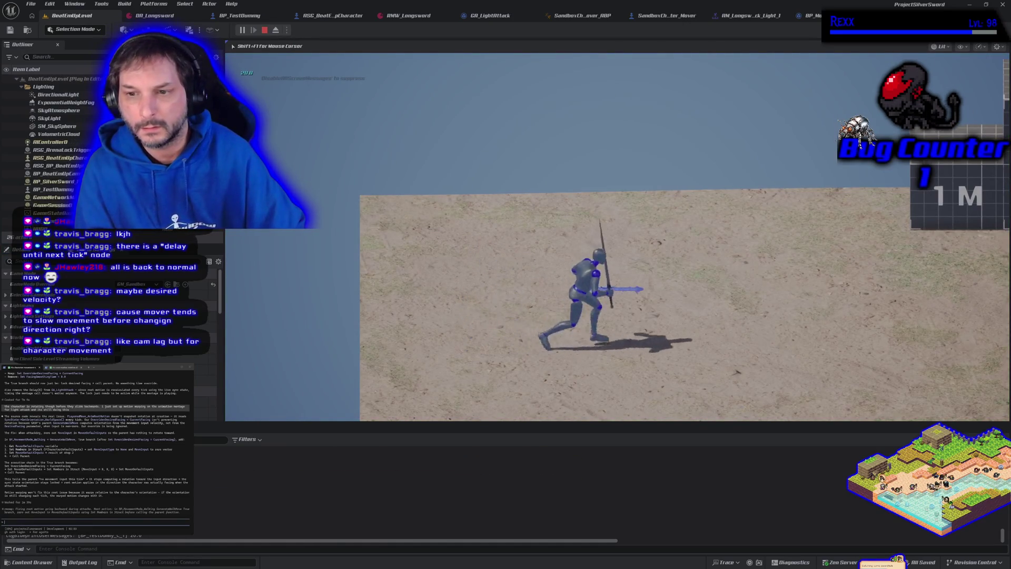
pyautogui.press('a')
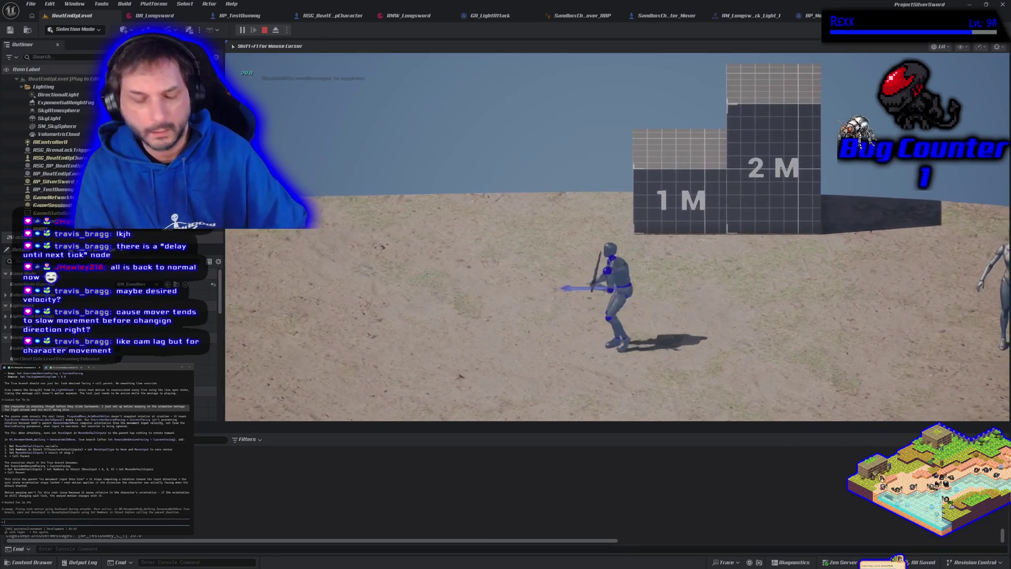
pyautogui.press('Escape')
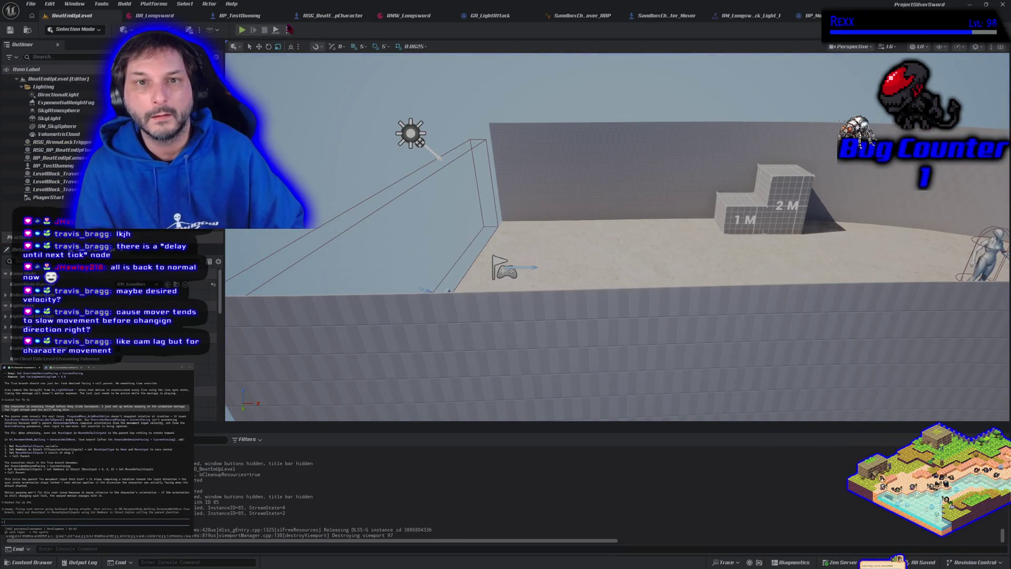
# - Set the play net mode to Play As Listen Server
pyautogui.click(286, 30)
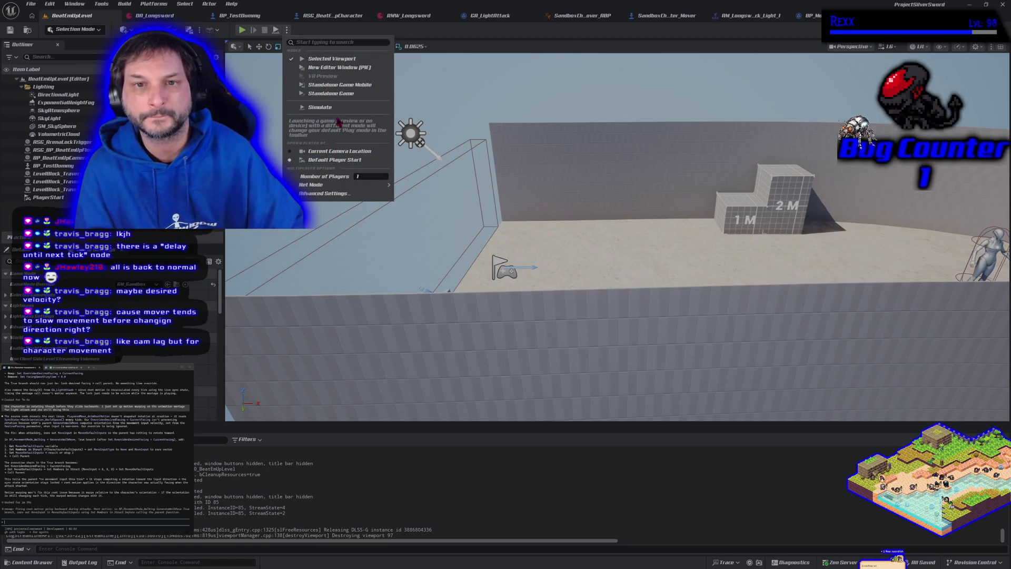
pyautogui.moveTo(366, 185)
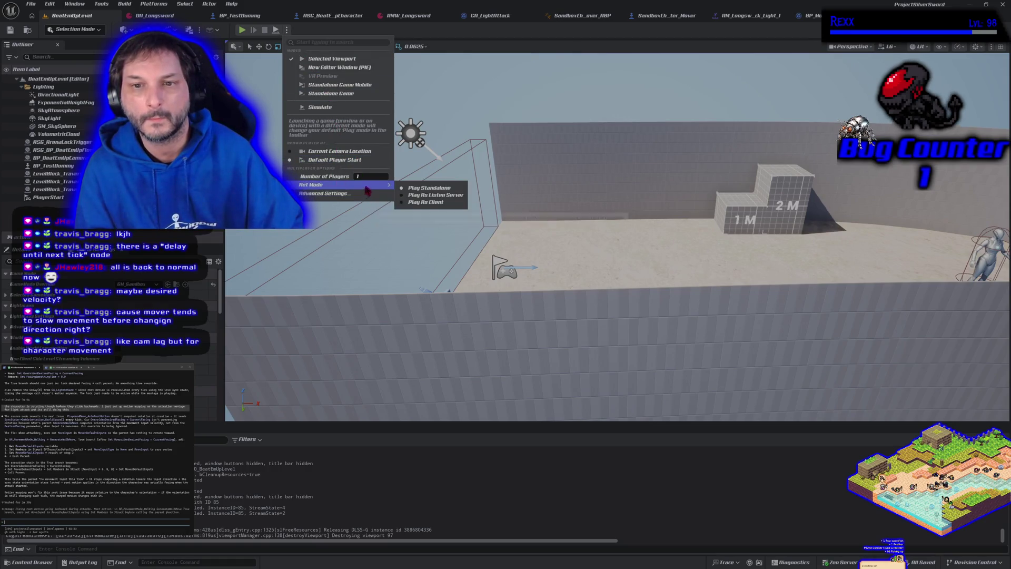
pyautogui.click(412, 195)
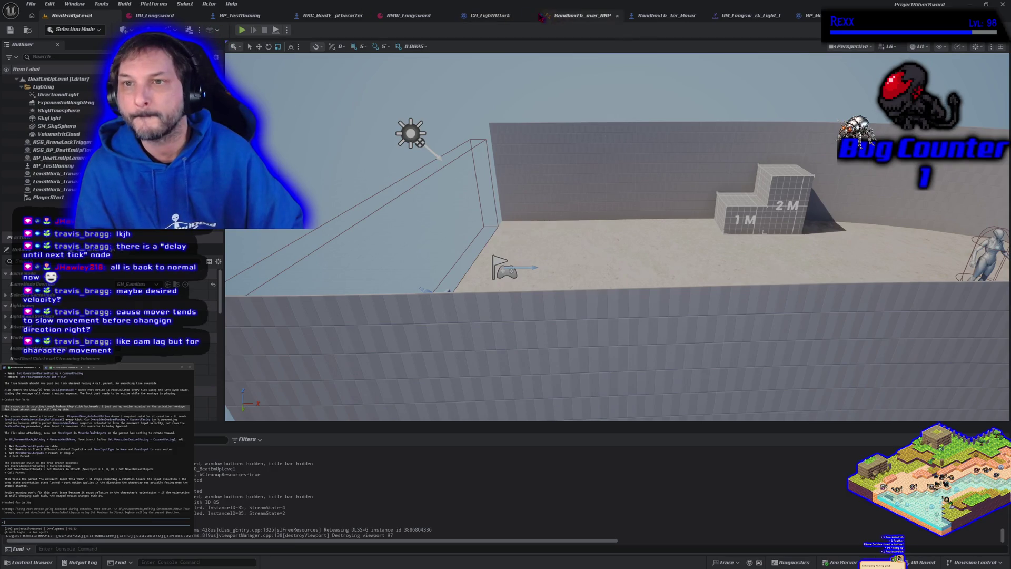
pyautogui.click(493, 16)
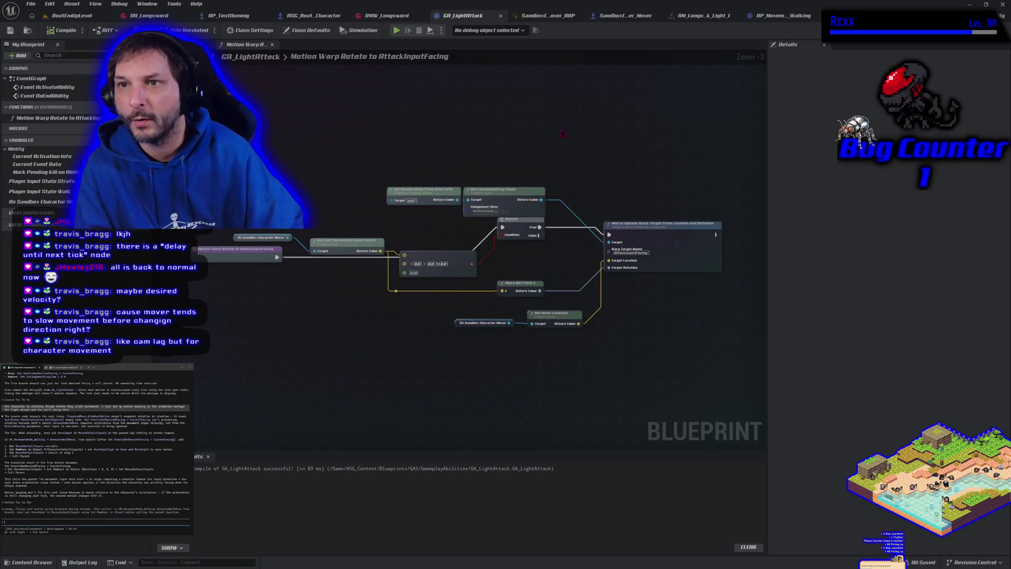
# - In GA_LightAttack's event graph, wire Sequence's Then 1 into Play Montage (Mover Actor)
pyautogui.click(625, 15)
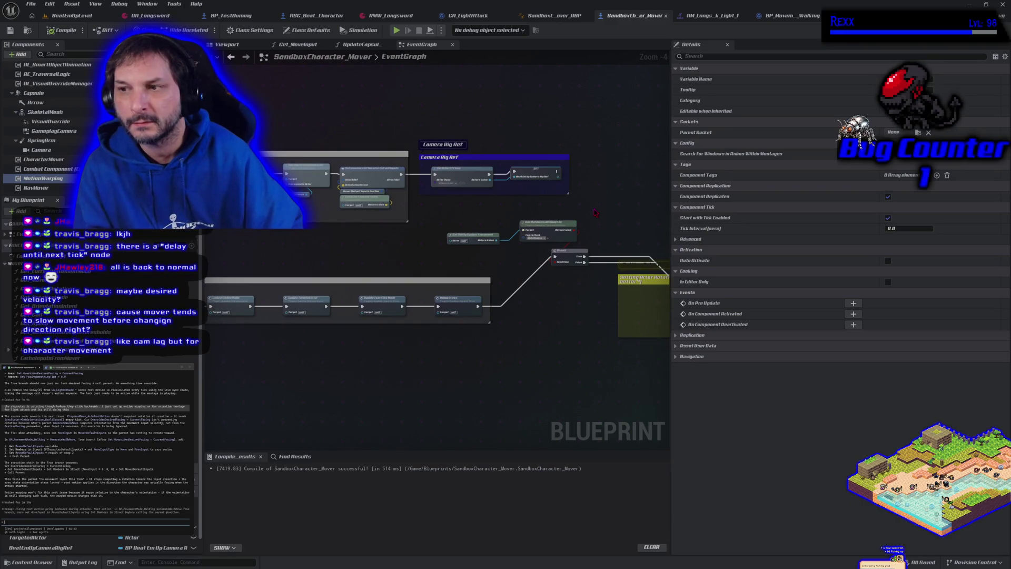
pyautogui.click(788, 15)
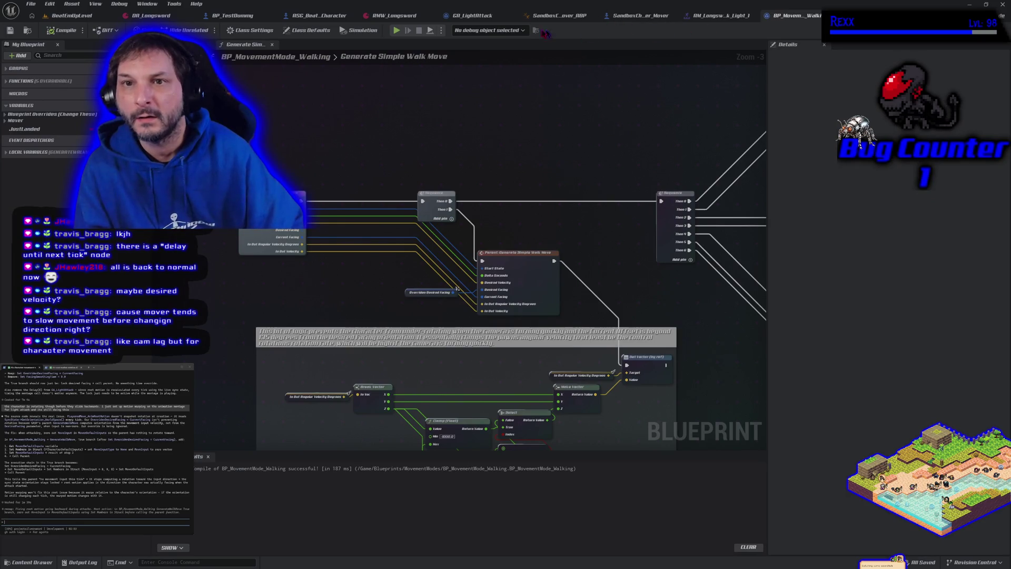
pyautogui.click(465, 16)
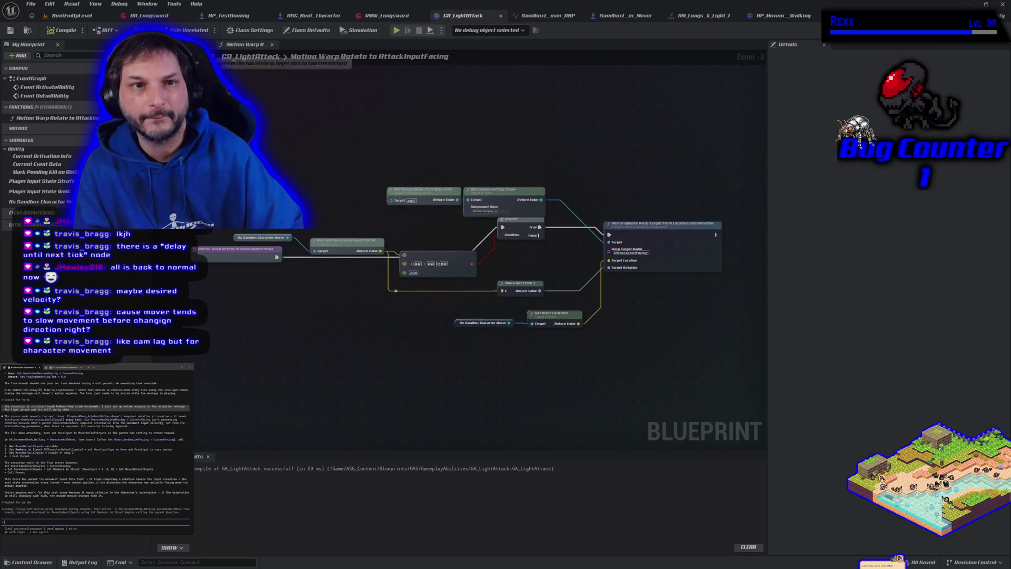
pyautogui.click(189, 44)
pyautogui.moveTo(348, 259); pyautogui.dragTo(349, 202)
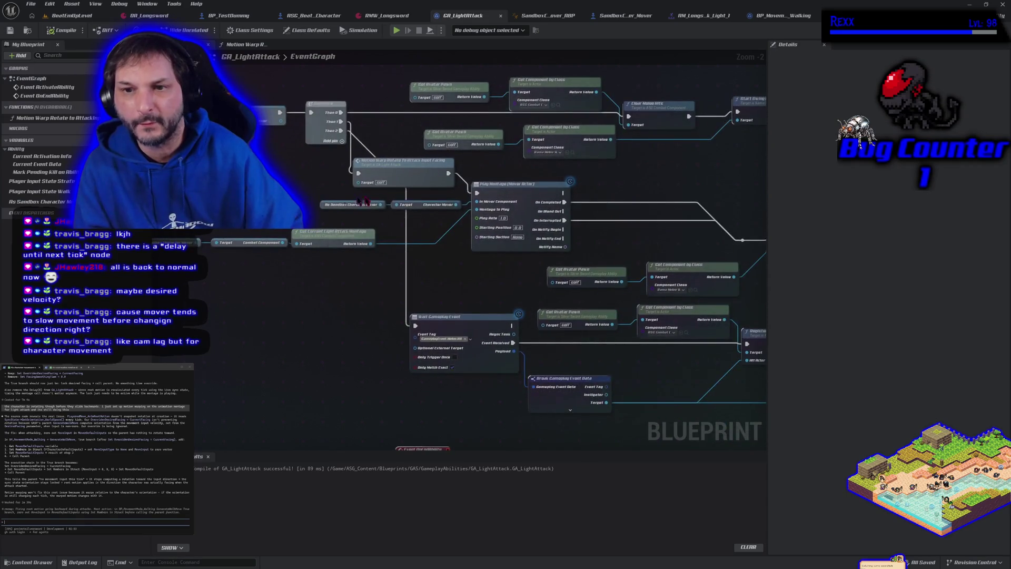
pyautogui.click(486, 187)
pyautogui.moveTo(442, 275); pyautogui.dragTo(510, 360)
pyautogui.moveTo(407, 366); pyautogui.dragTo(533, 384)
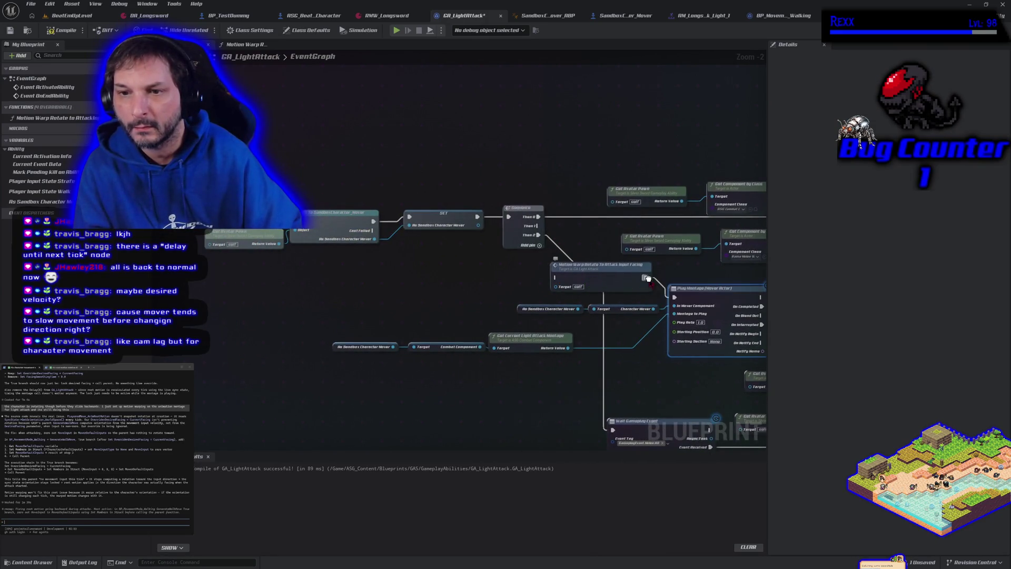
pyautogui.moveTo(674, 297); pyautogui.dragTo(537, 225)
pyautogui.moveTo(606, 285); pyautogui.dragTo(440, 285)
# - Insert Motion Warp Rotate between SET and Sequence, target the cast character, and save
pyautogui.moveTo(231, 154)
pyautogui.mouseDown()
pyautogui.moveTo(464, 253)
pyautogui.moveTo(290, 217)
pyautogui.mouseUp()
pyautogui.moveTo(443, 269); pyautogui.dragTo(431, 208)
pyautogui.moveTo(318, 217); pyautogui.dragTo(381, 218)
pyautogui.moveTo(470, 216); pyautogui.dragTo(508, 217)
pyautogui.moveTo(339, 274); pyautogui.dragTo(543, 268)
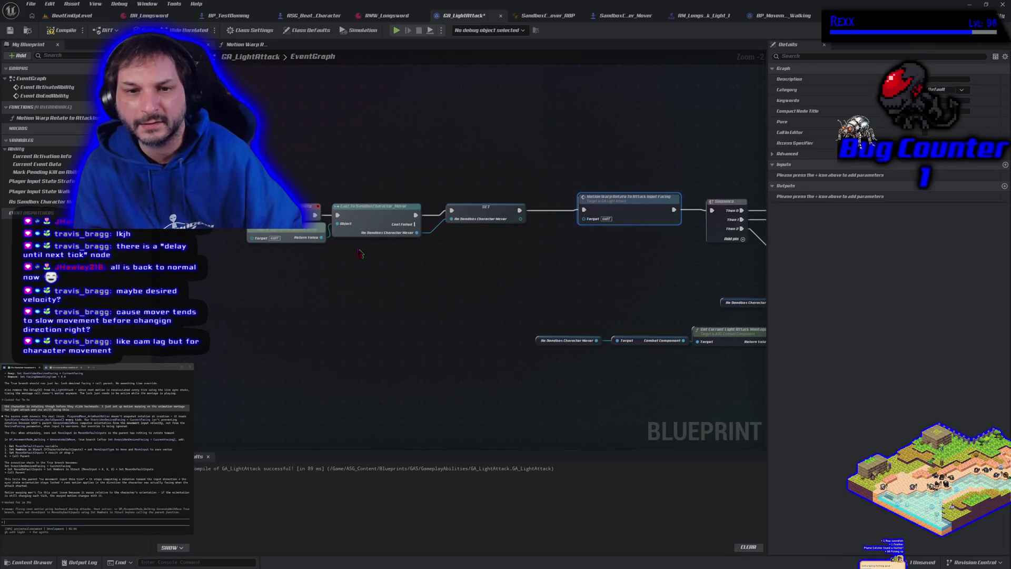
pyautogui.moveTo(416, 232)
pyautogui.mouseDown()
pyautogui.moveTo(569, 254)
pyautogui.moveTo(592, 224)
pyautogui.moveTo(523, 266)
pyautogui.mouseUp()
pyautogui.click(440, 279)
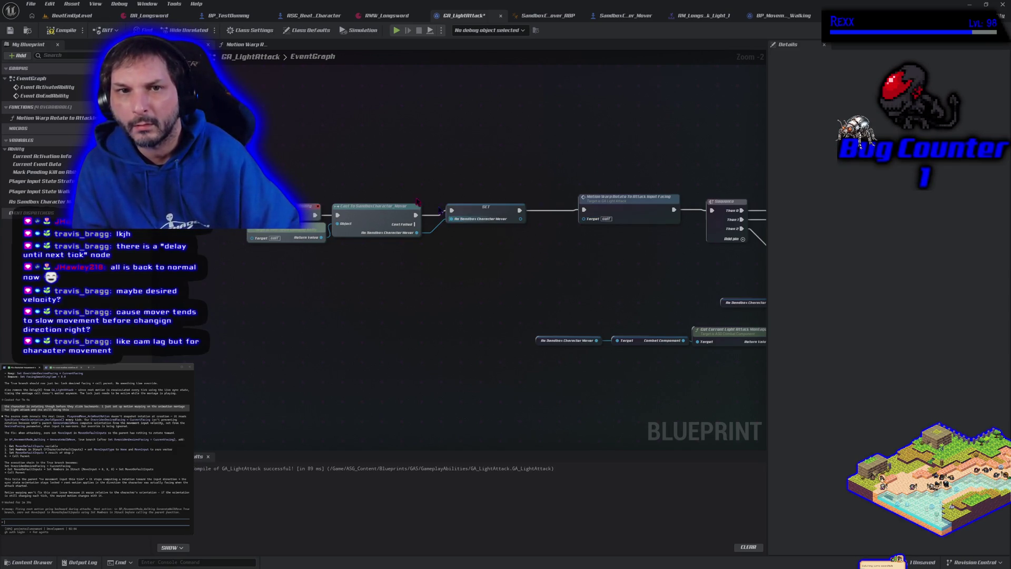
pyautogui.click(245, 44)
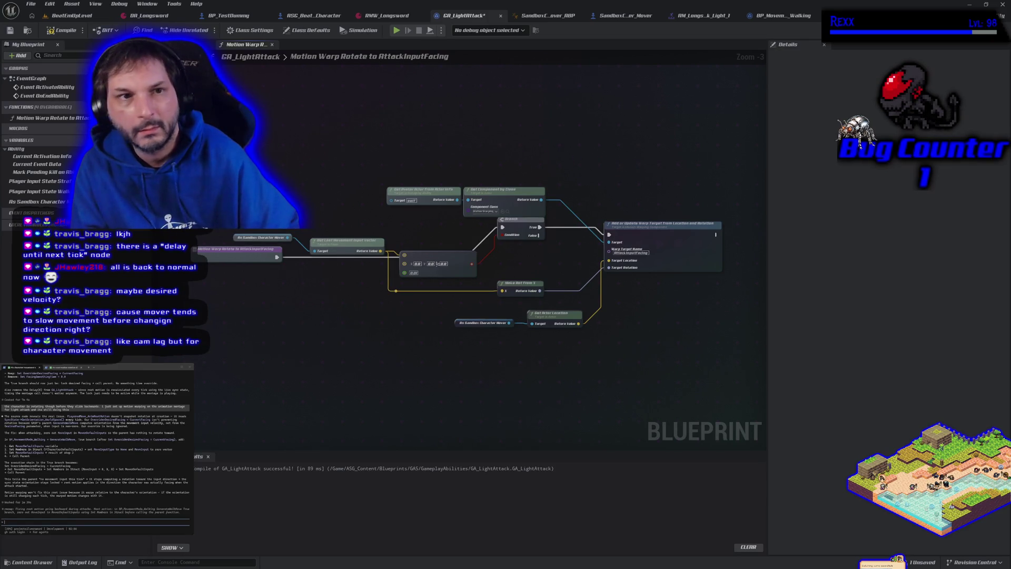
pyautogui.hotkey('ctrl', 's')
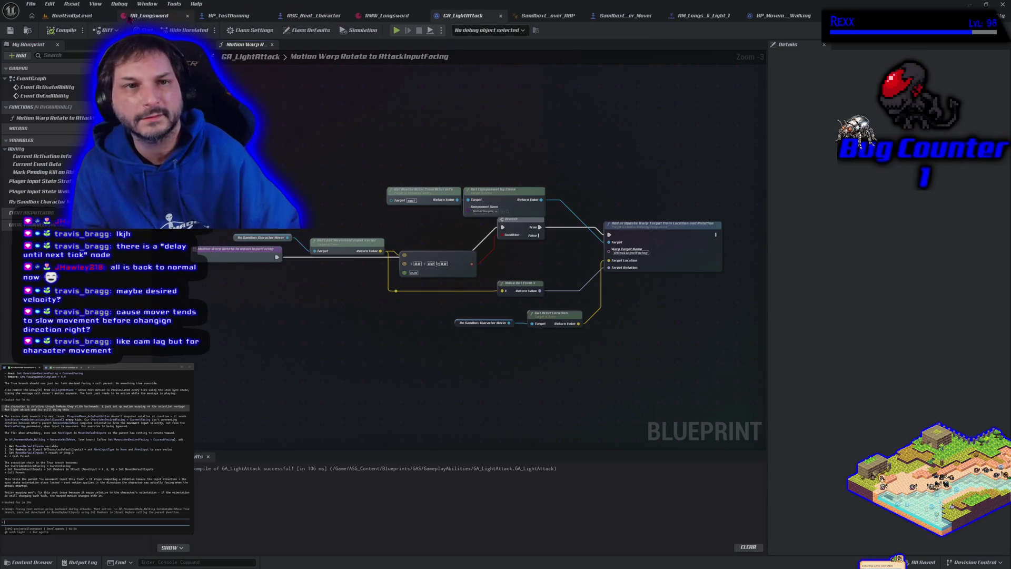
# - Play BeatEmUpLevel, attacking right then left to check the character turns, then stop
pyautogui.click(91, 19)
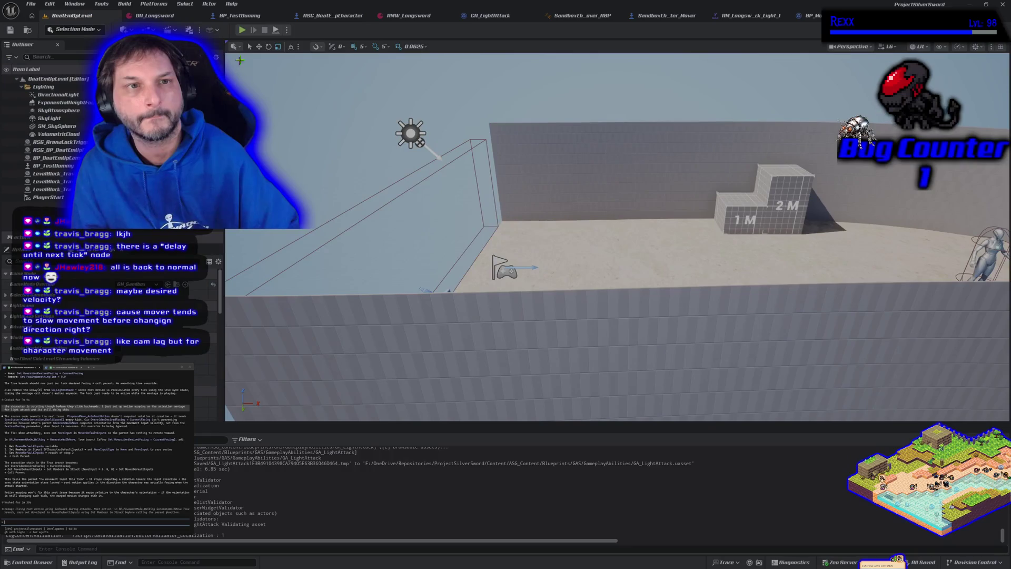
pyautogui.click(241, 30)
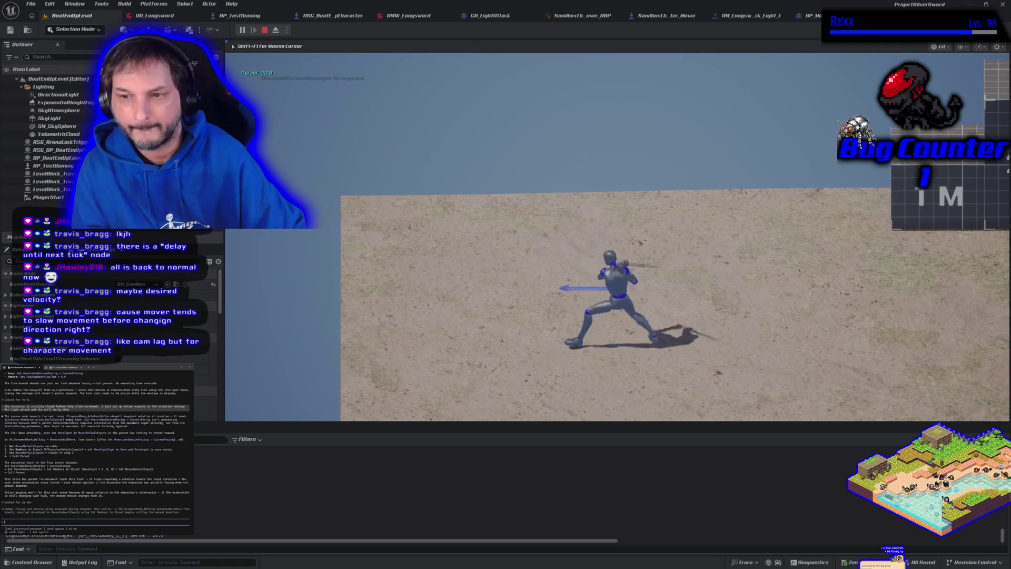
pyautogui.press('d')
pyautogui.press('d')
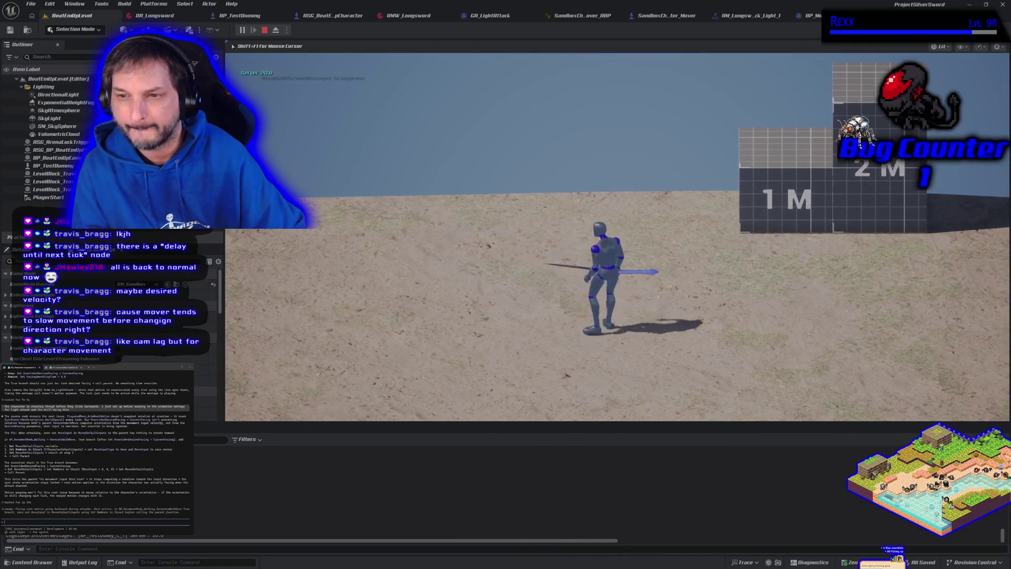
pyautogui.press('a')
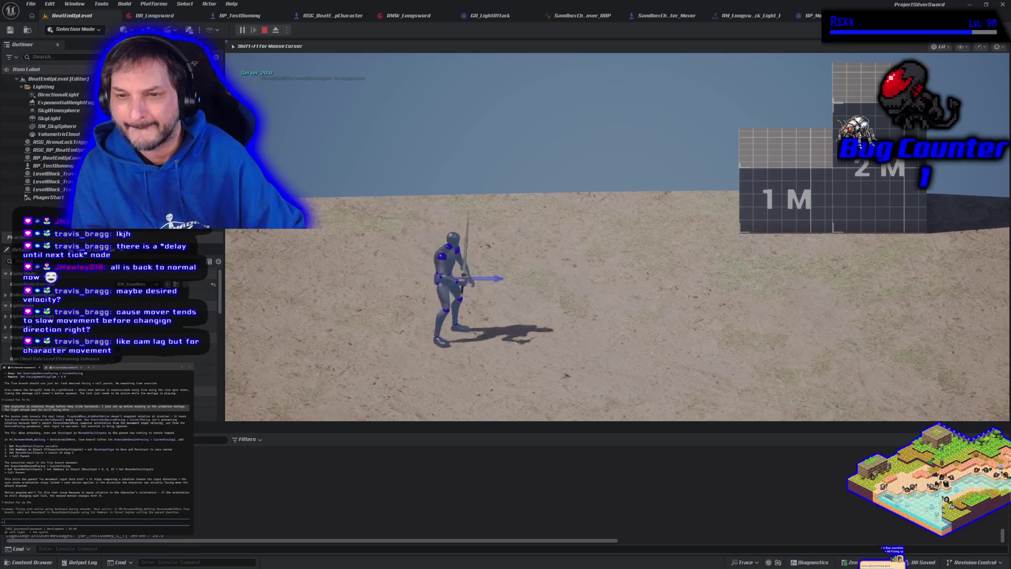
pyautogui.press('Escape')
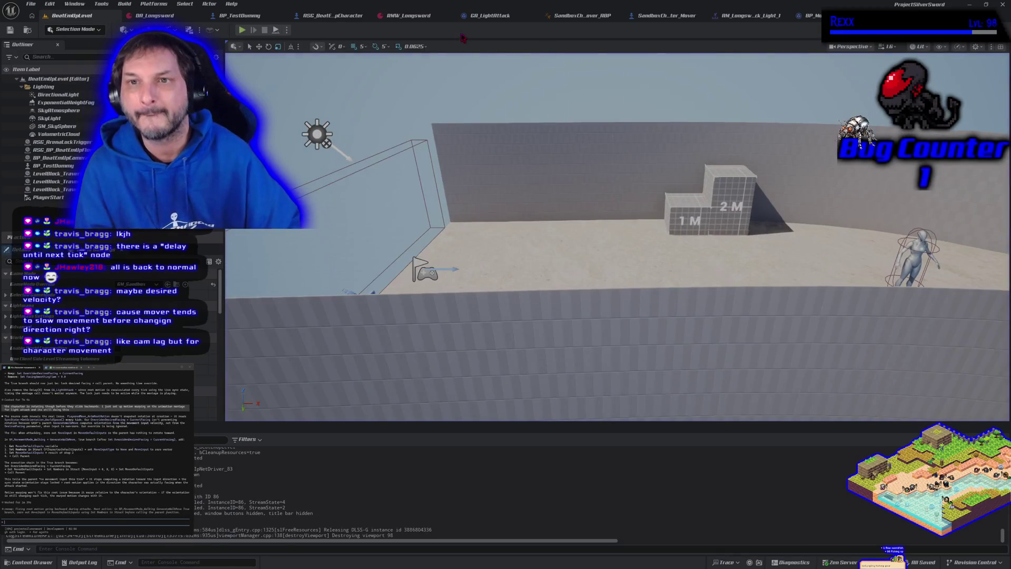
pyautogui.click(484, 20)
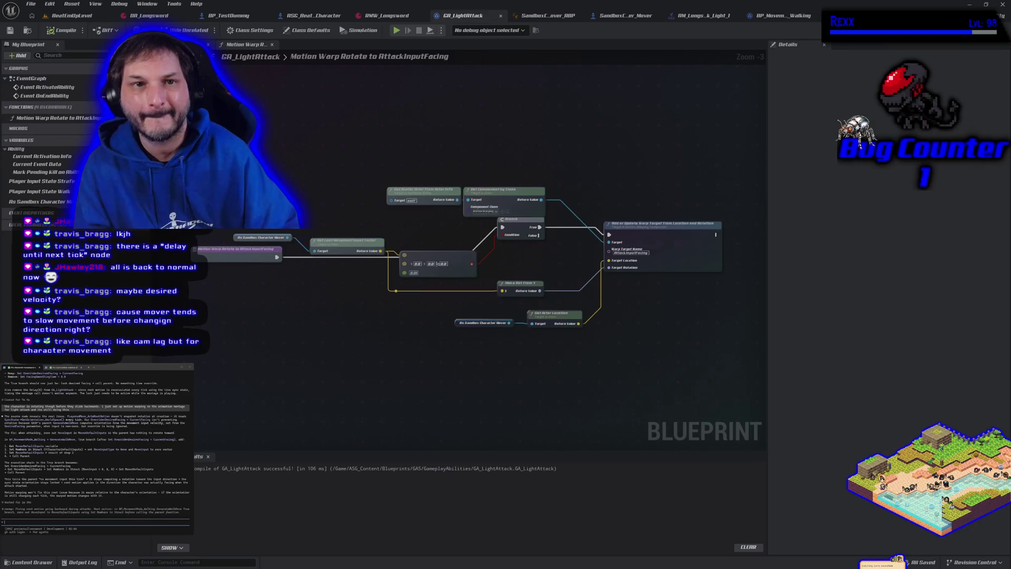
# - Add a Delay node to GA_LightAttack's event graph via a 'delay' search
pyautogui.doubleClick(31, 78)
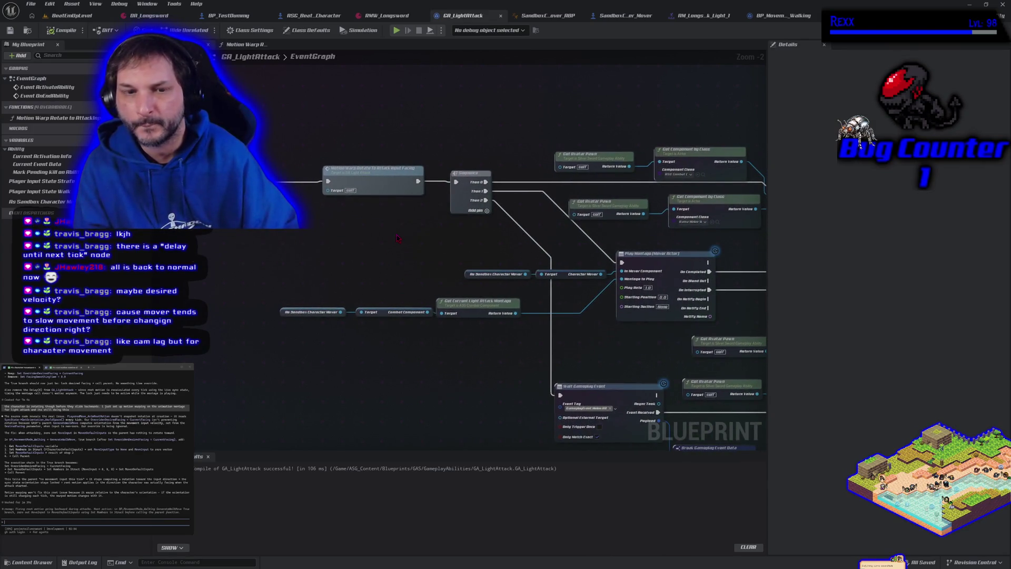
pyautogui.rightClick(427, 118)
pyautogui.write('delay')
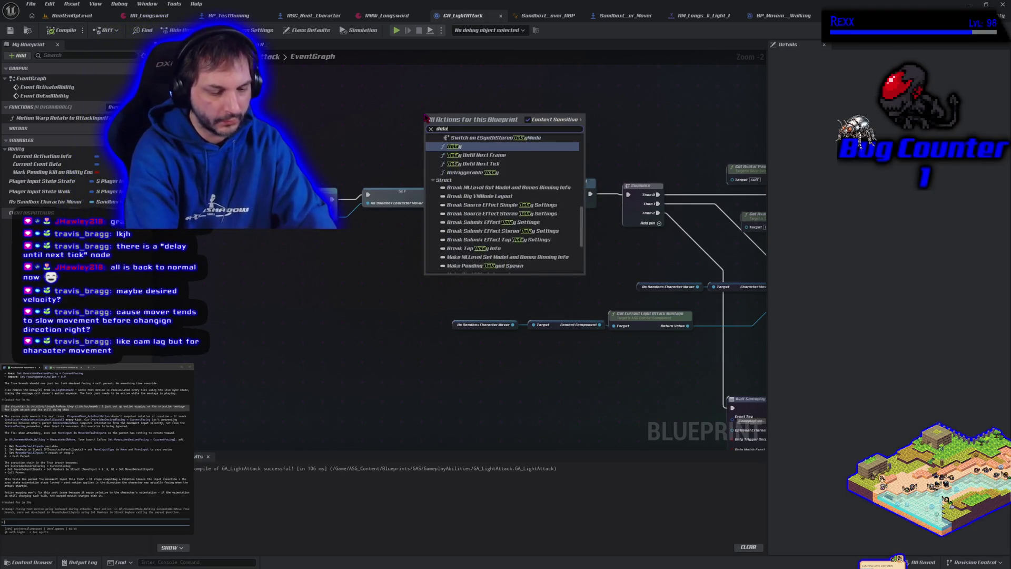
pyautogui.press('Return')
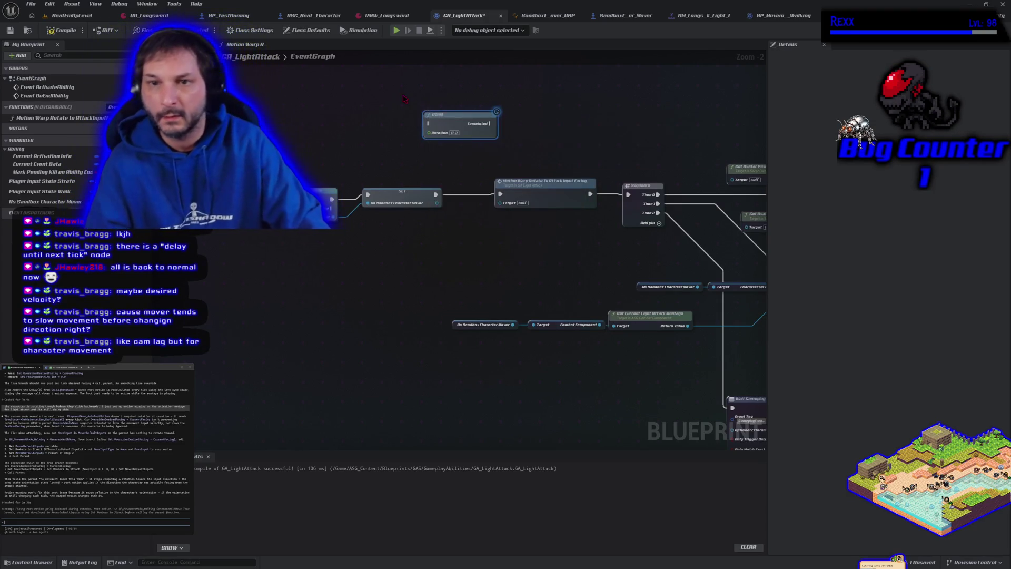
pyautogui.moveTo(437, 194); pyautogui.dragTo(428, 124)
pyautogui.moveTo(489, 124); pyautogui.dragTo(499, 194)
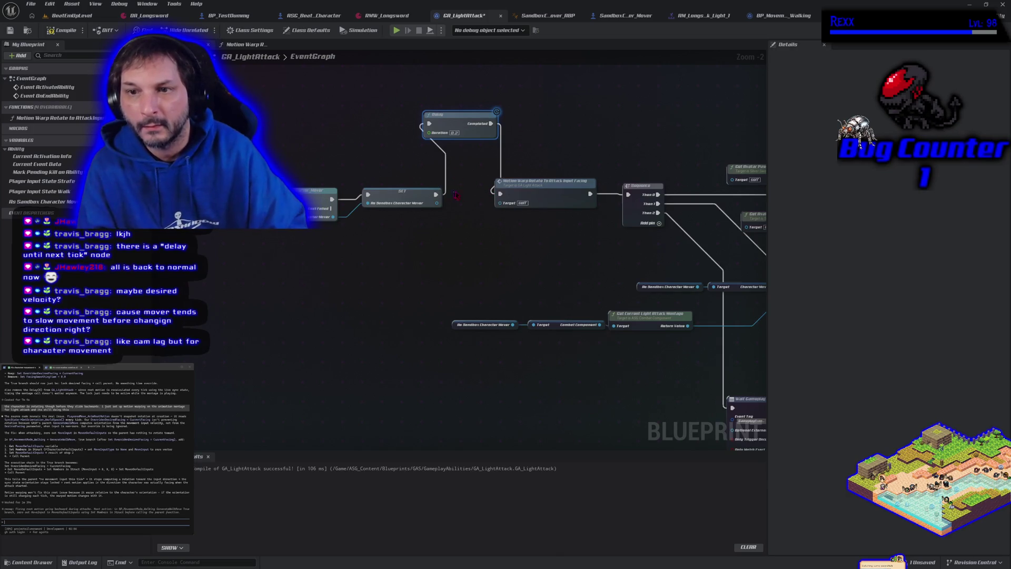
pyautogui.keyDown('alt'); pyautogui.click(490, 124); pyautogui.keyUp('alt')
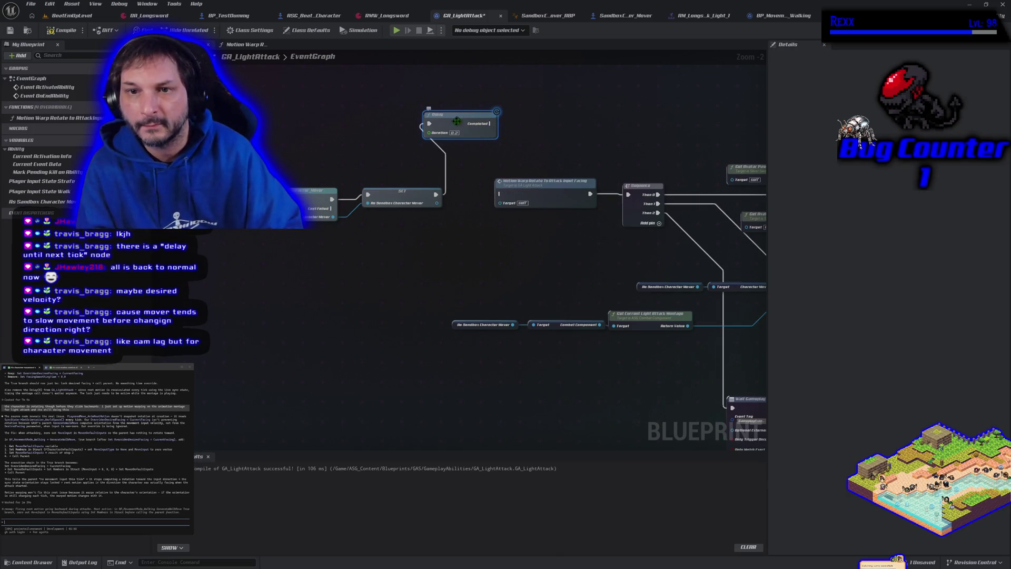
# - Rewire so SET feeds Motion Warp, Motion Warp feeds the Delay, and Completed drives Sequence; compile
pyautogui.moveTo(431, 123); pyautogui.dragTo(576, 156)
pyautogui.moveTo(495, 197); pyautogui.dragTo(435, 194)
pyautogui.moveTo(527, 192)
pyautogui.mouseDown()
pyautogui.moveTo(484, 197)
pyautogui.moveTo(480, 188)
pyautogui.mouseUp()
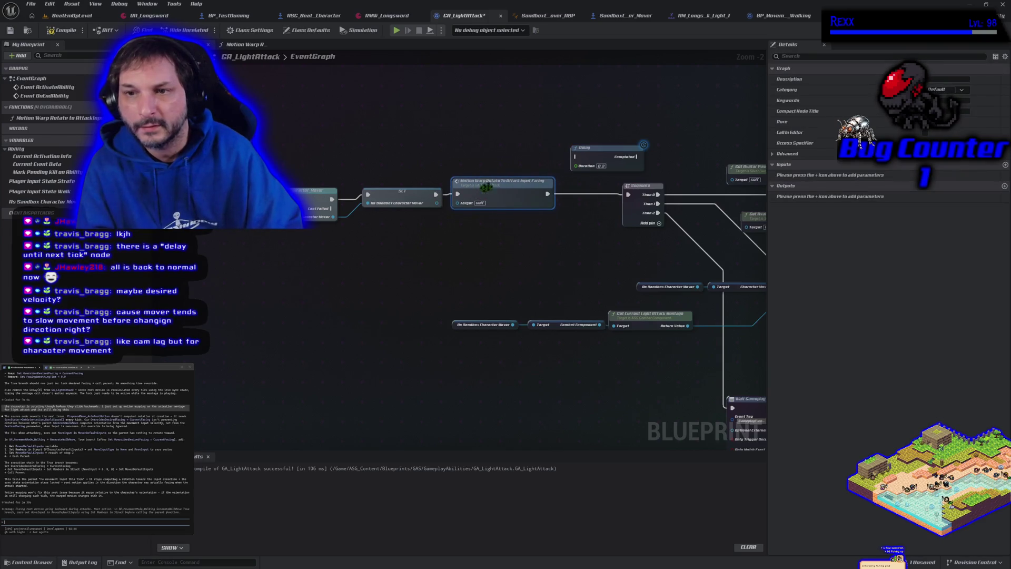
pyautogui.moveTo(600, 161); pyautogui.dragTo(585, 162)
pyautogui.moveTo(547, 193); pyautogui.dragTo(561, 159)
pyautogui.moveTo(623, 193); pyautogui.dragTo(623, 193)
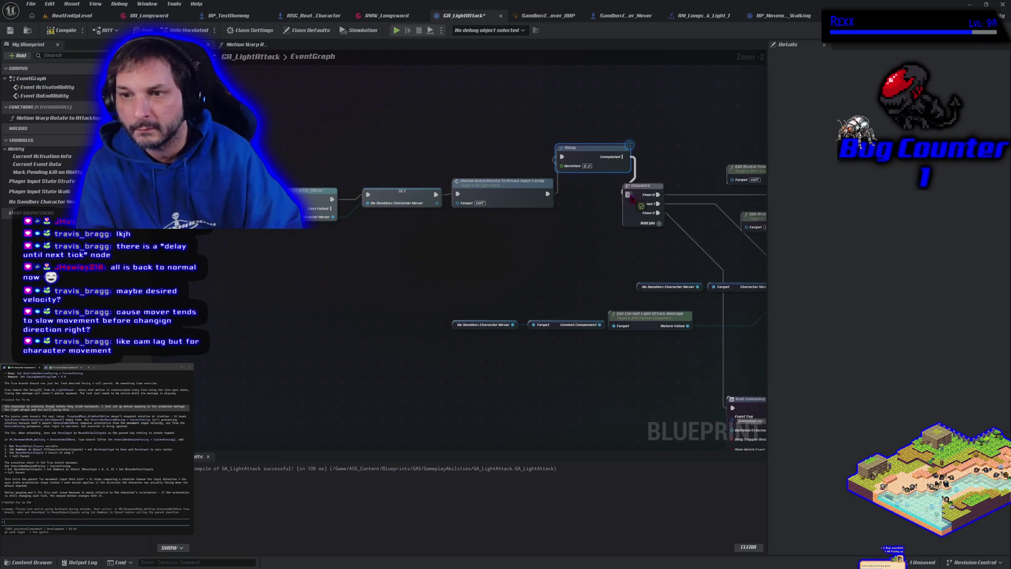
pyautogui.click(63, 30)
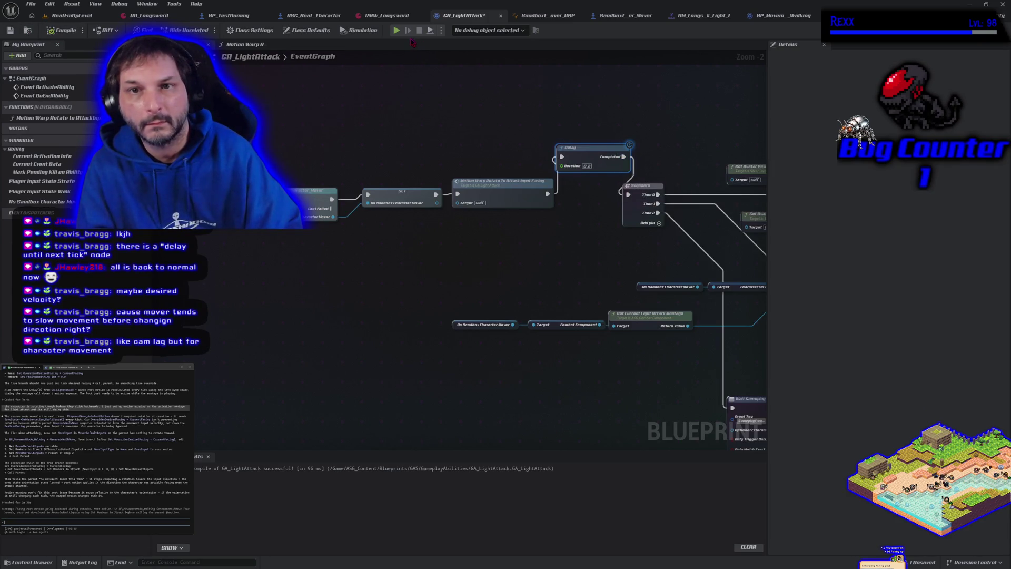
pyautogui.click(398, 31)
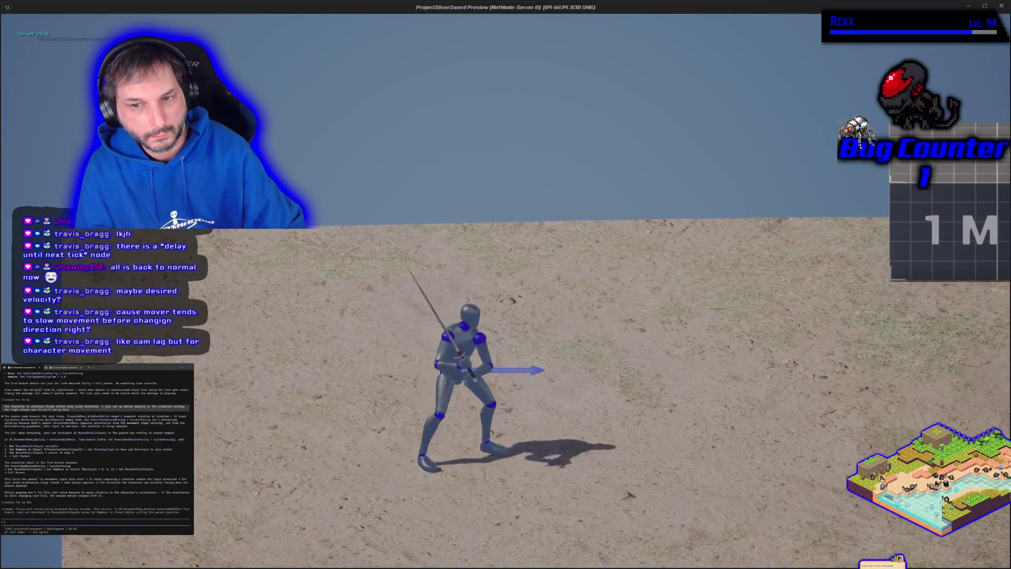
pyautogui.press('a')
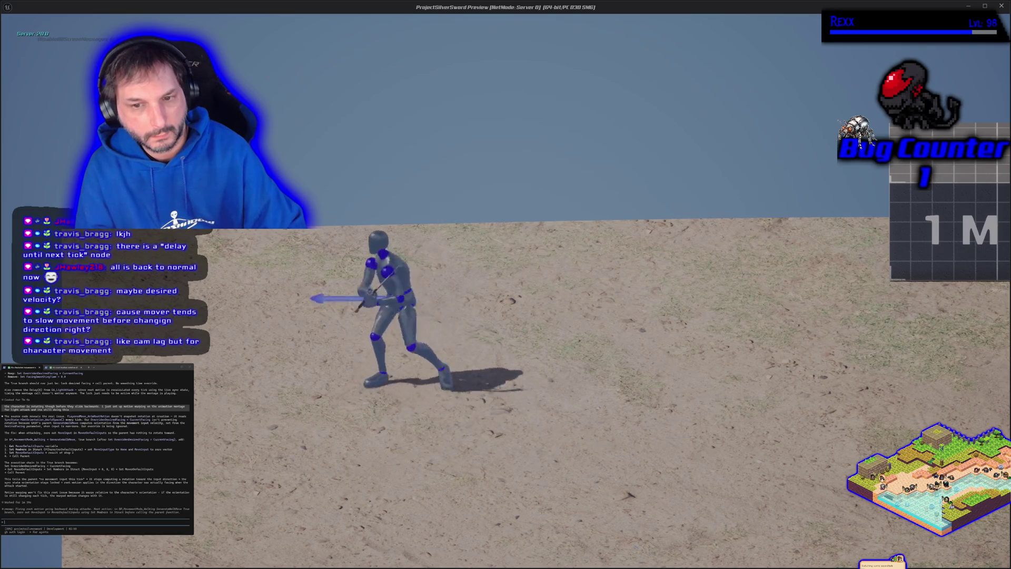
pyautogui.press('d')
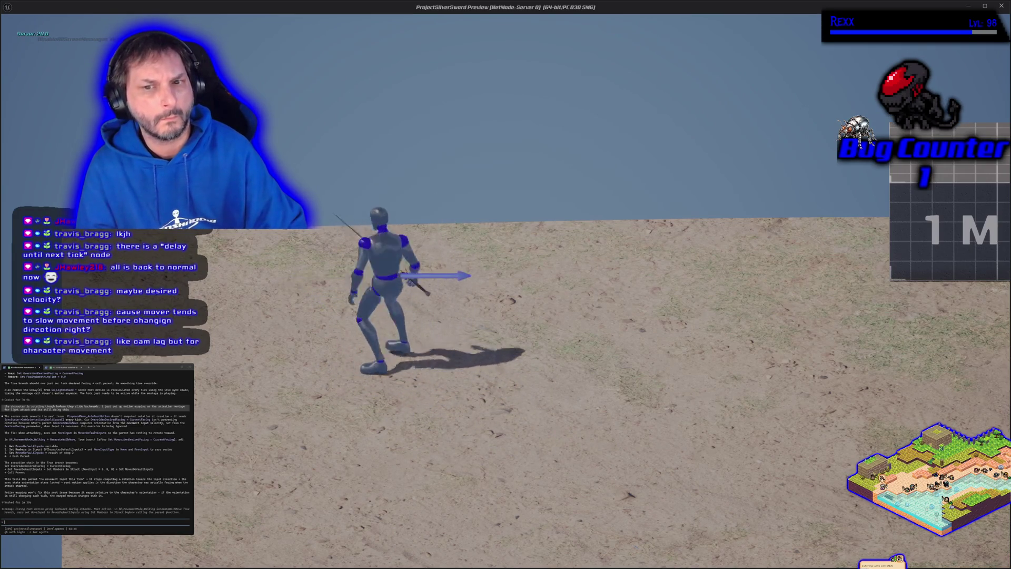
pyautogui.press('Escape')
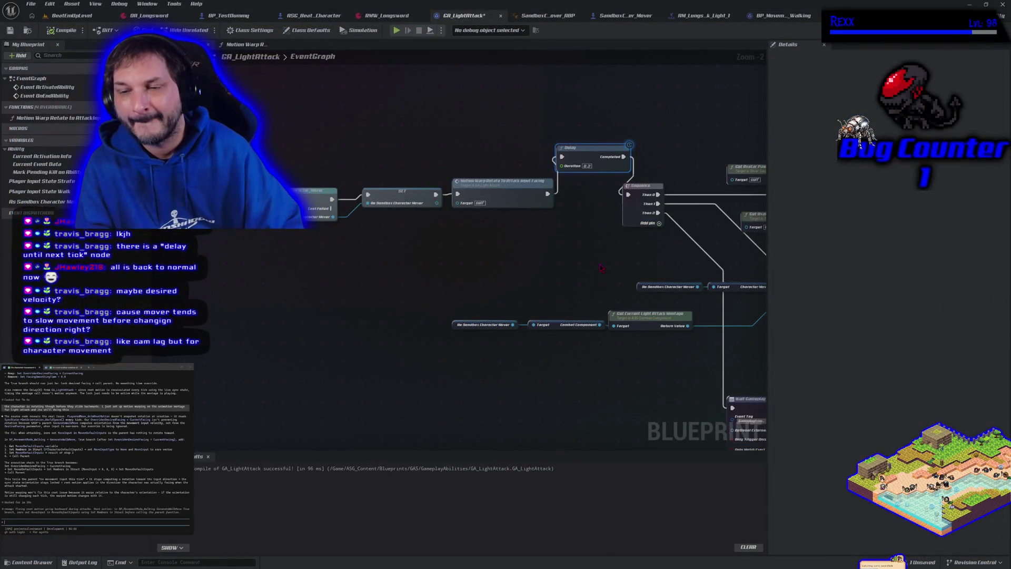
# - Delete the Delay node, reconnect Motion Warp's exec to Sequence, and recompile
pyautogui.moveTo(598, 262); pyautogui.dragTo(548, 258)
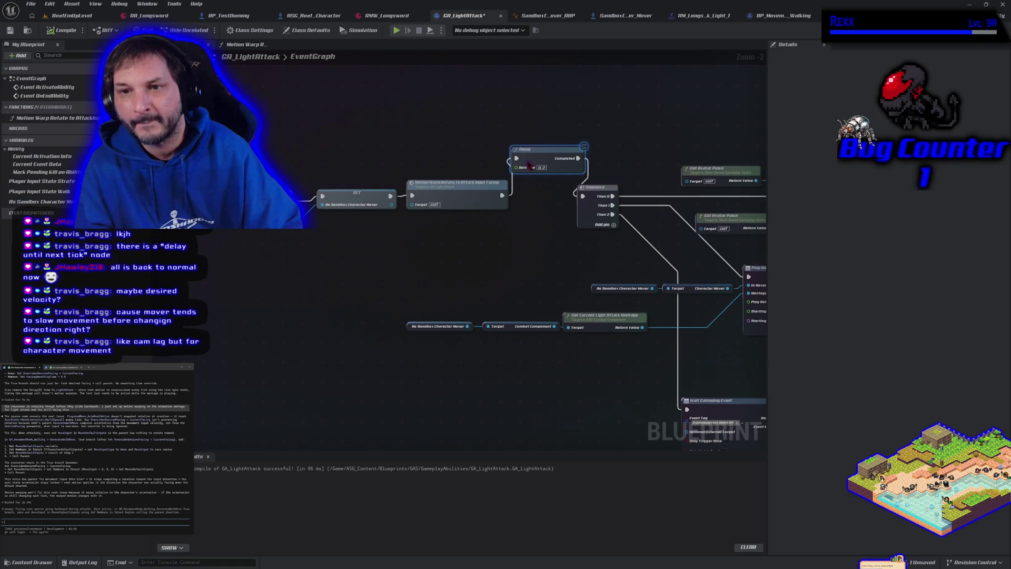
pyautogui.press('Delete')
pyautogui.moveTo(500, 196)
pyautogui.mouseDown()
pyautogui.moveTo(581, 196)
pyautogui.moveTo(405, 160)
pyautogui.mouseUp()
pyautogui.click(62, 30)
# - Review the montage and Motion Warp nodes in the graph, then save GA_LightAttack
pyautogui.moveTo(533, 313)
pyautogui.mouseDown()
pyautogui.moveTo(332, 205)
pyautogui.moveTo(348, 277)
pyautogui.mouseUp()
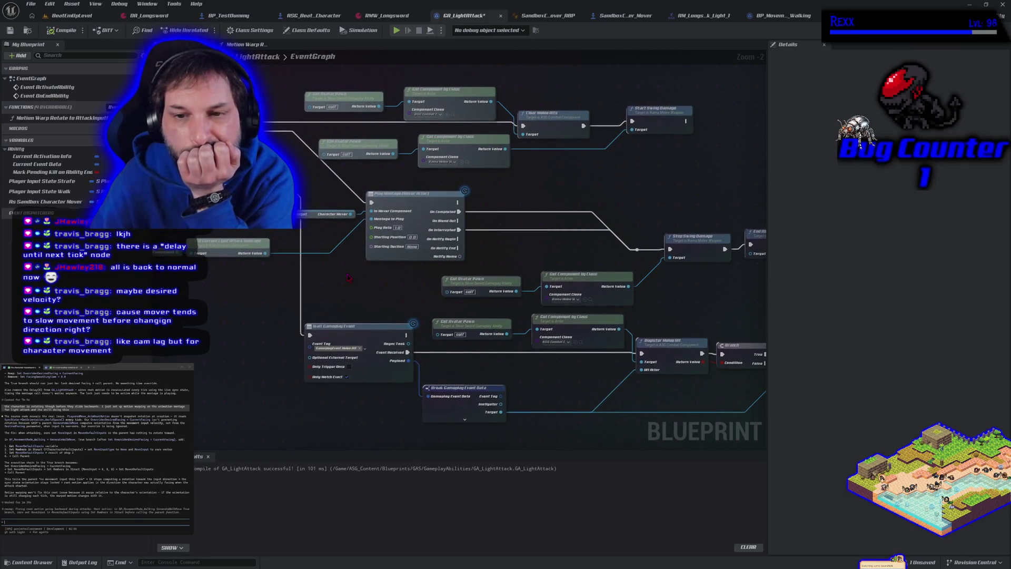
pyautogui.moveTo(237, 311)
pyautogui.mouseDown()
pyautogui.moveTo(535, 323)
pyautogui.moveTo(366, 318)
pyautogui.mouseUp()
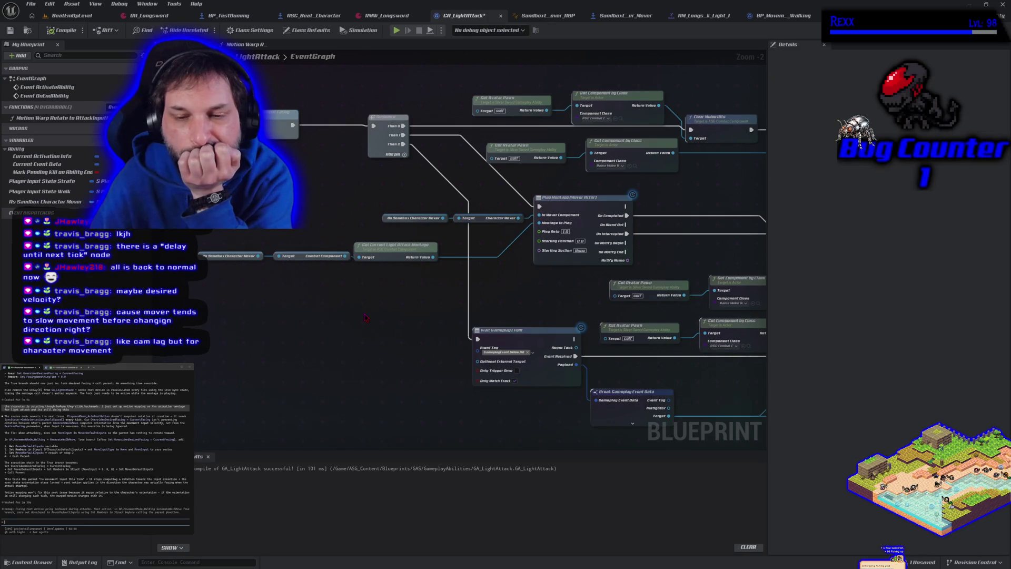
pyautogui.scroll(-2, 310, 197)
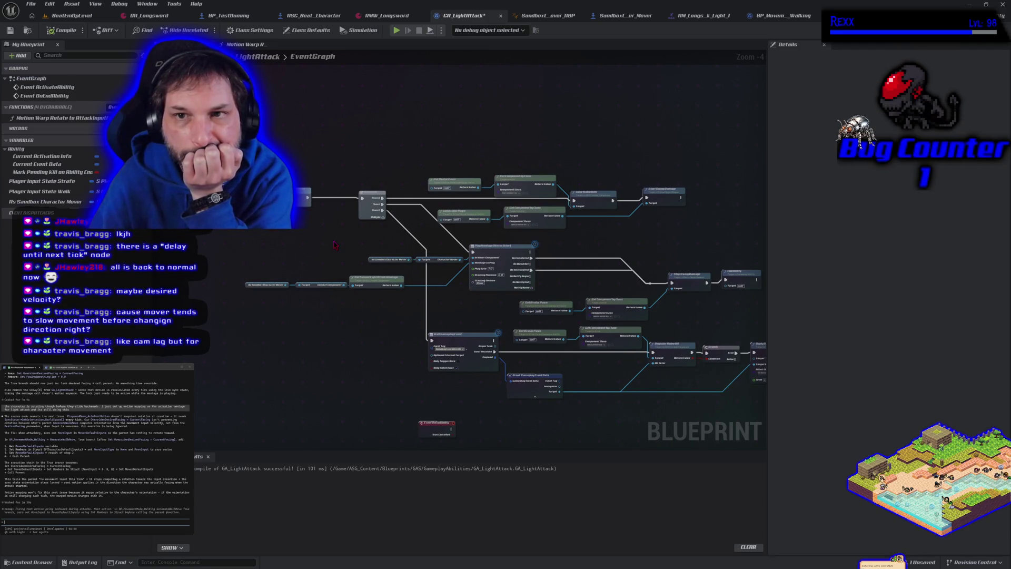
pyautogui.click(11, 30)
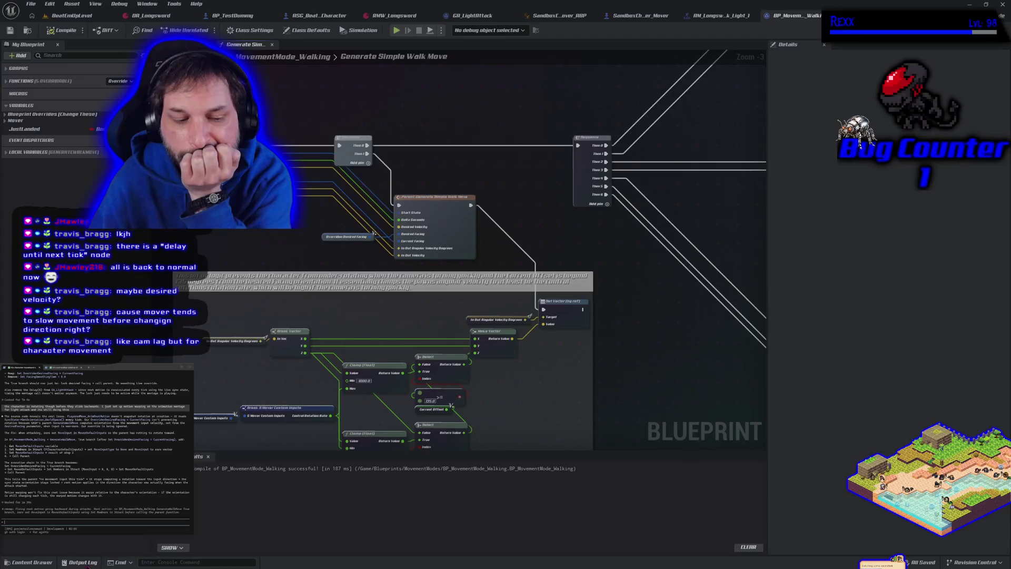
# - Break the incoming exec link on Generate Simple Walk Move's Sequence node and recompile BP_MovementMode_Walking
pyautogui.click(26, 563)
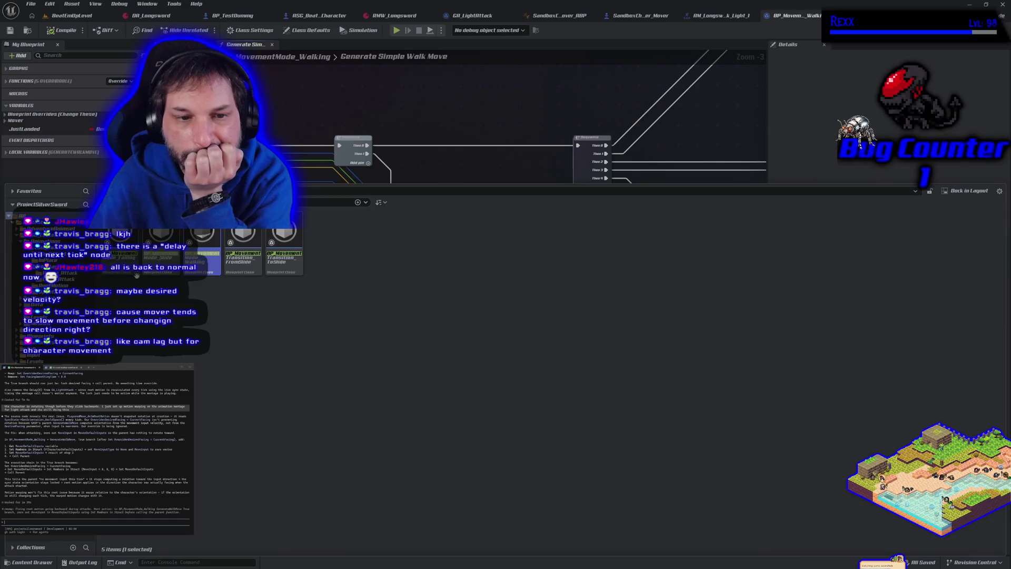
pyautogui.moveTo(125, 274)
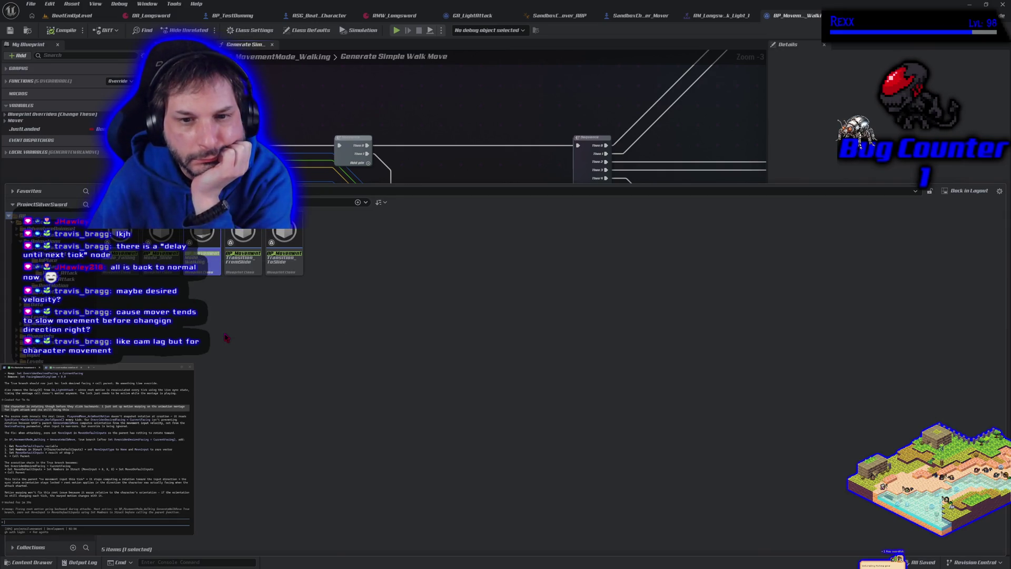
pyautogui.click(421, 153)
pyautogui.moveTo(226, 247)
pyautogui.mouseDown()
pyautogui.moveTo(284, 263)
pyautogui.moveTo(255, 279)
pyautogui.moveTo(254, 267)
pyautogui.mouseUp()
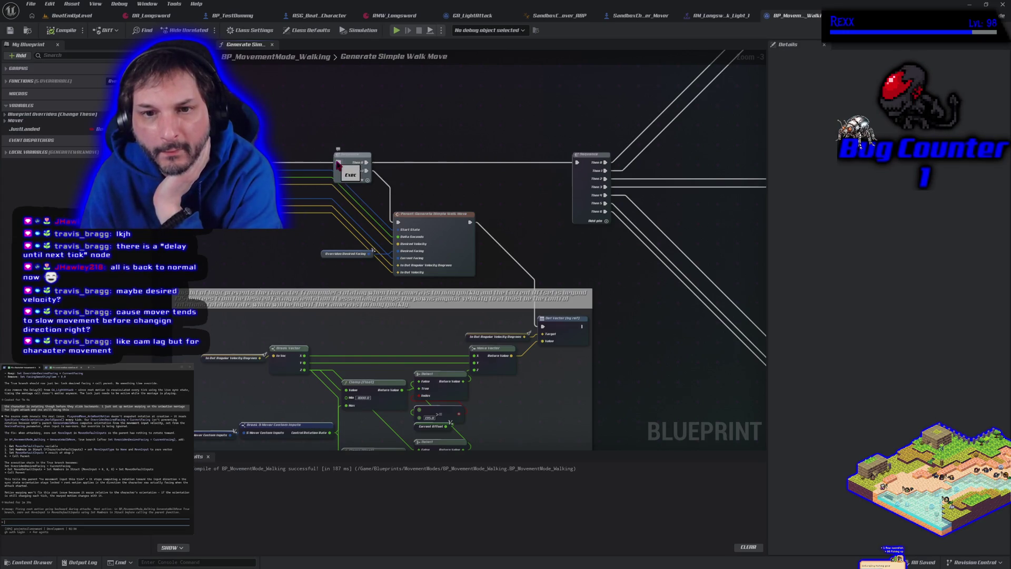
pyautogui.rightClick(339, 163)
pyautogui.click(366, 184)
pyautogui.click(68, 32)
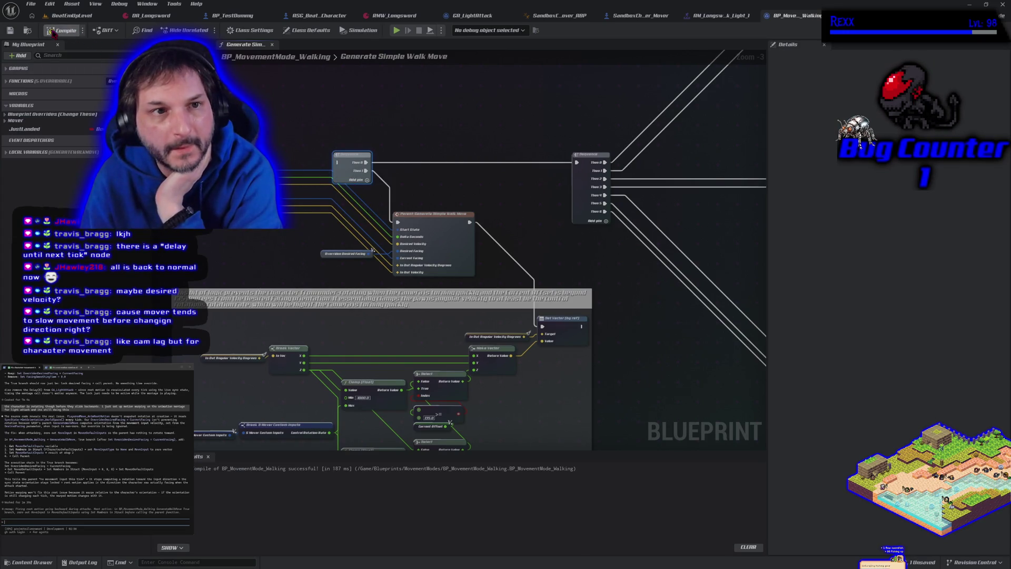
pyautogui.click(396, 30)
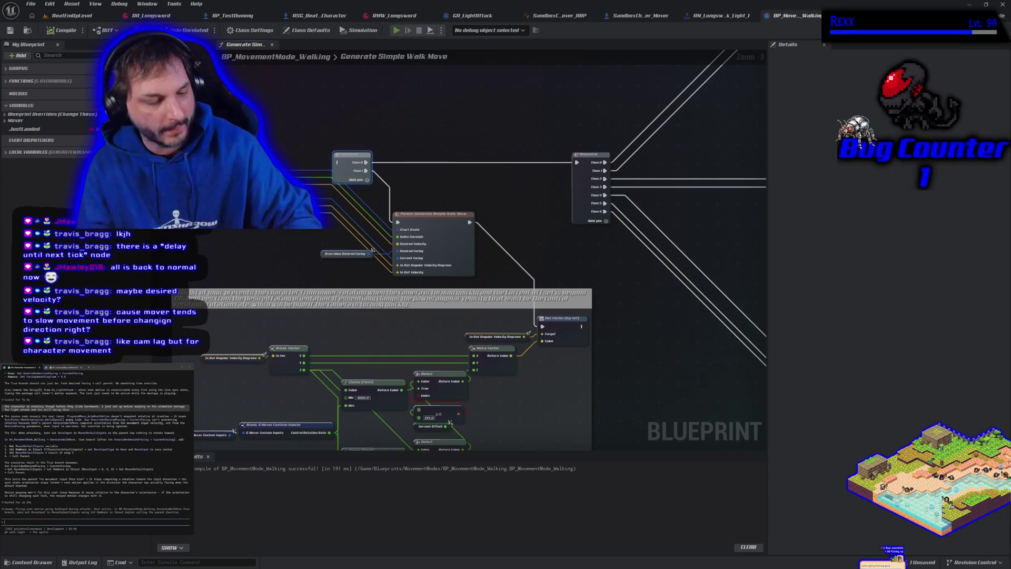
# - In play, steer toward the camera, attack right, walk left and back right, then stop
pyautogui.press('s')
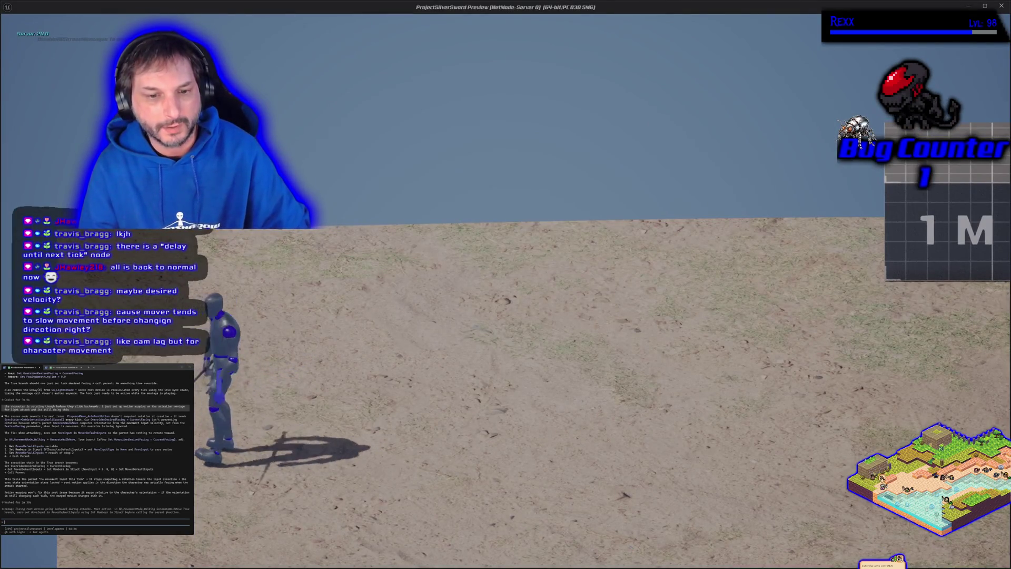
pyautogui.press('d')
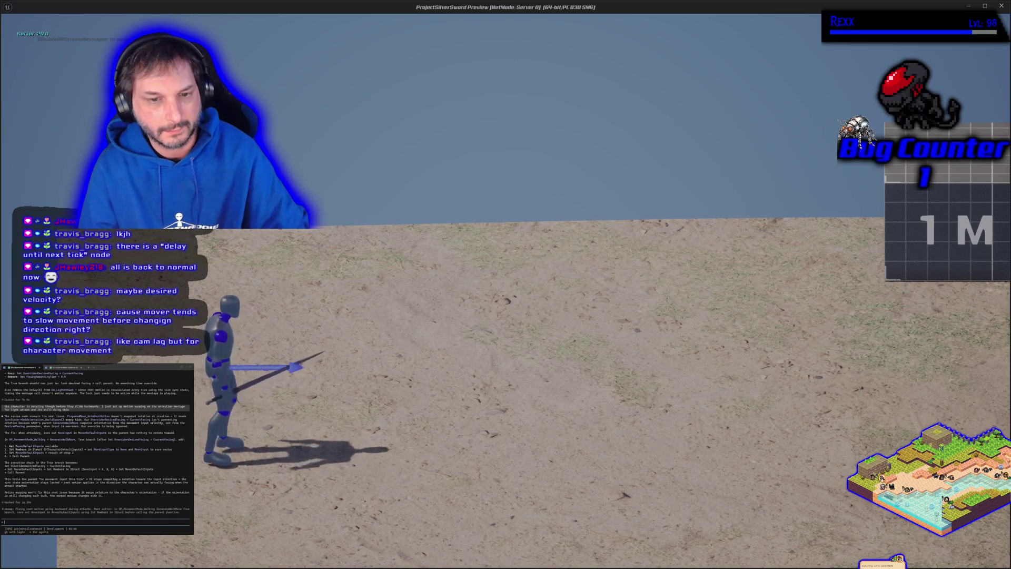
pyautogui.press('a')
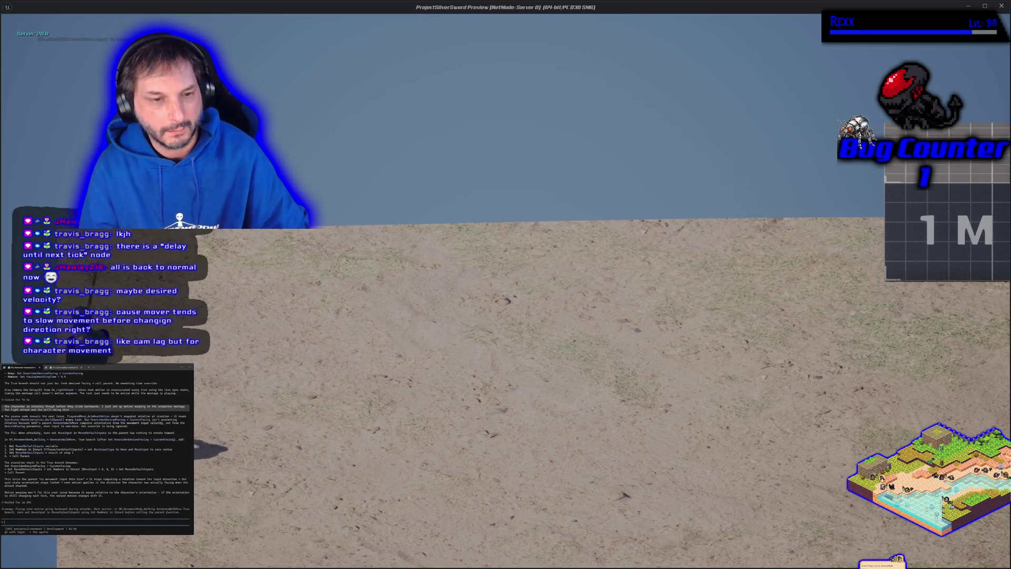
pyautogui.press('d')
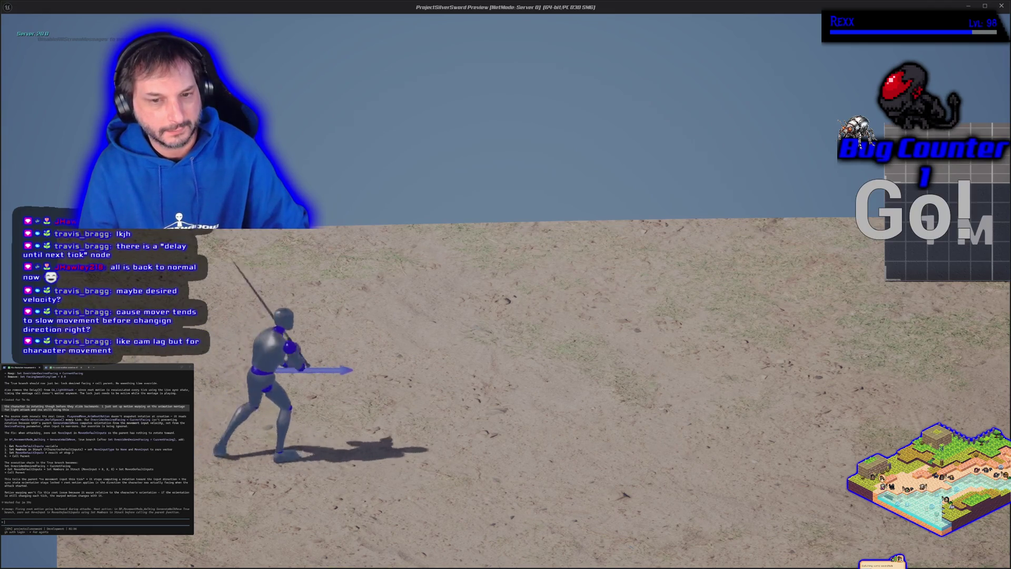
pyautogui.press('Escape')
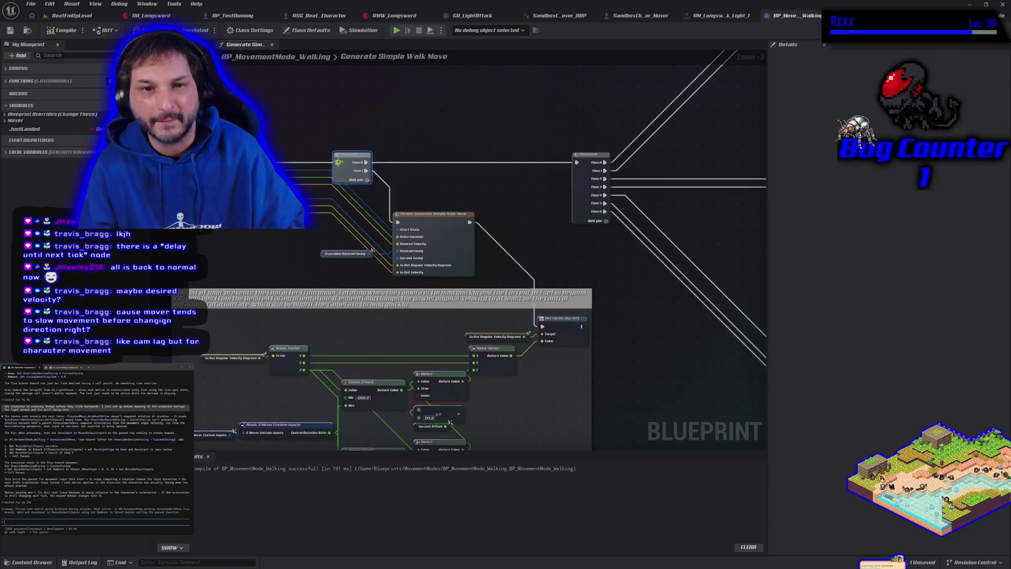
# - Recompile the walking movement mode and pan SandboxCharacter_Mover's event graph to the tick update chain
pyautogui.click(73, 31)
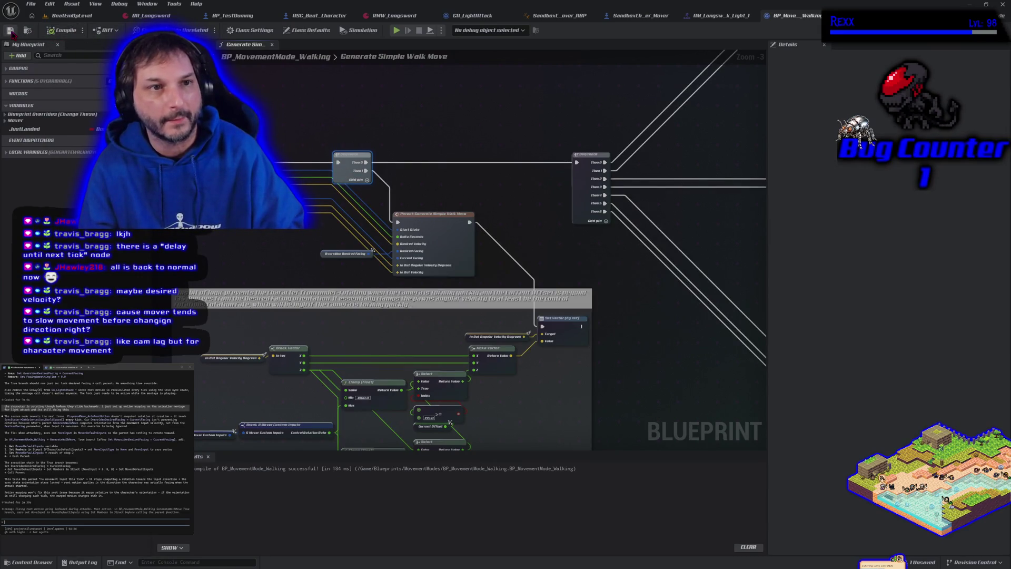
pyautogui.hotkey('ctrl', 'shift', 'Tab')
pyautogui.hotkey('ctrl', 'shift', 'Tab')
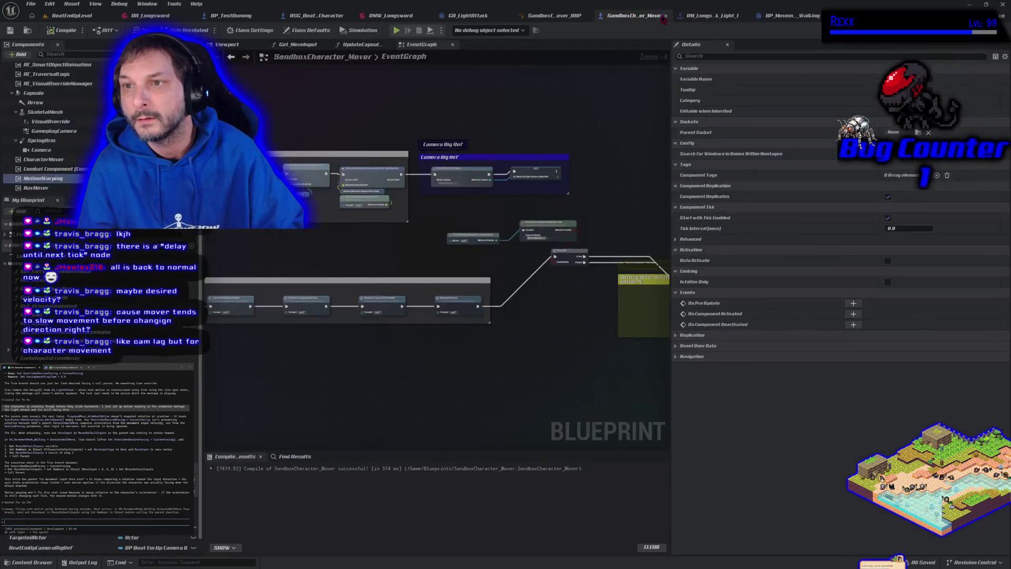
pyautogui.scroll(-1, 384, 245)
pyautogui.moveTo(383, 246); pyautogui.dragTo(500, 309)
pyautogui.scroll(3, 500, 309)
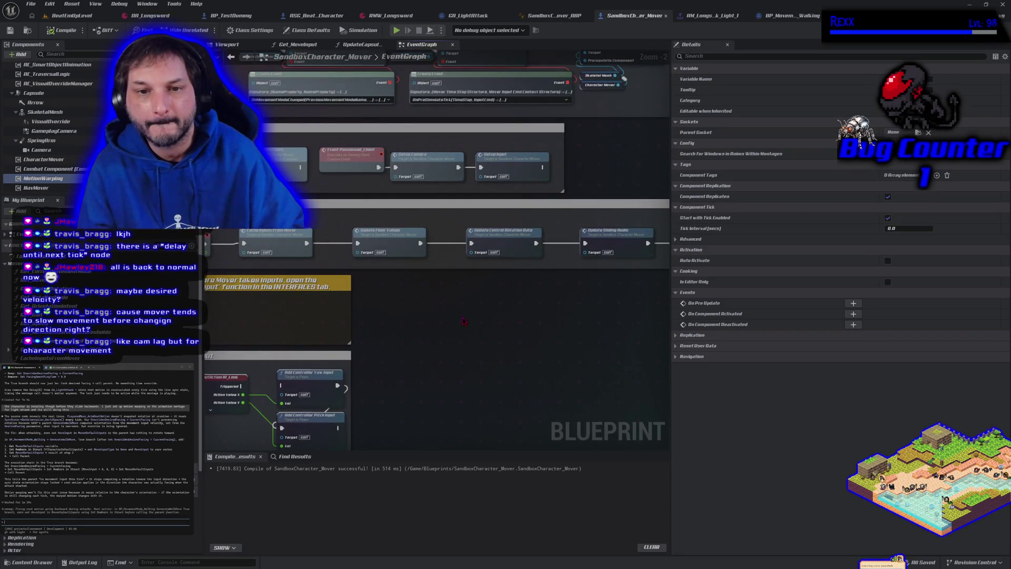
pyautogui.moveTo(463, 320)
pyautogui.mouseDown()
pyautogui.moveTo(562, 340)
pyautogui.moveTo(458, 305)
pyautogui.mouseUp()
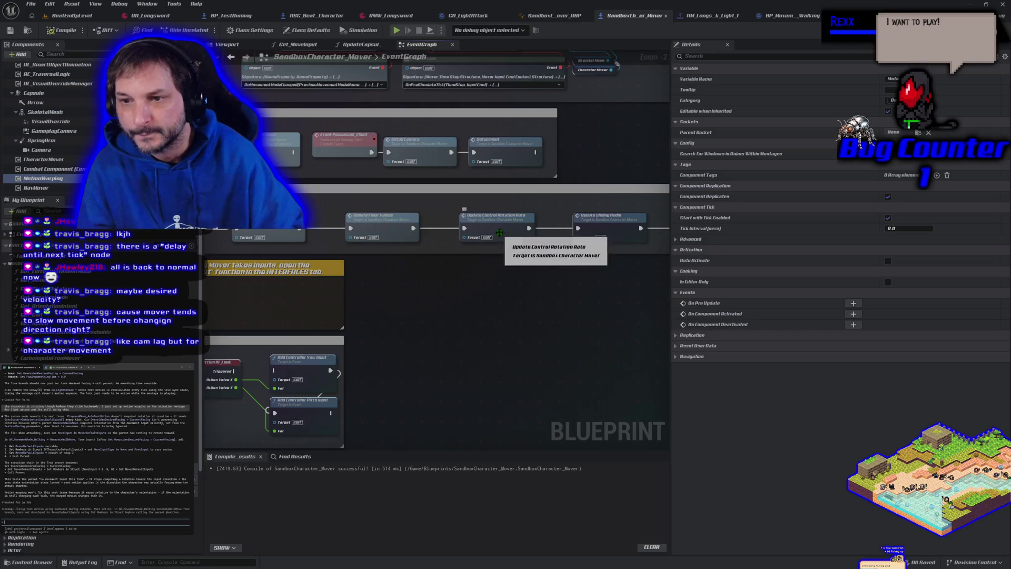
pyautogui.moveTo(505, 216)
pyautogui.mouseDown()
pyautogui.moveTo(408, 276)
pyautogui.moveTo(265, 272)
pyautogui.mouseUp()
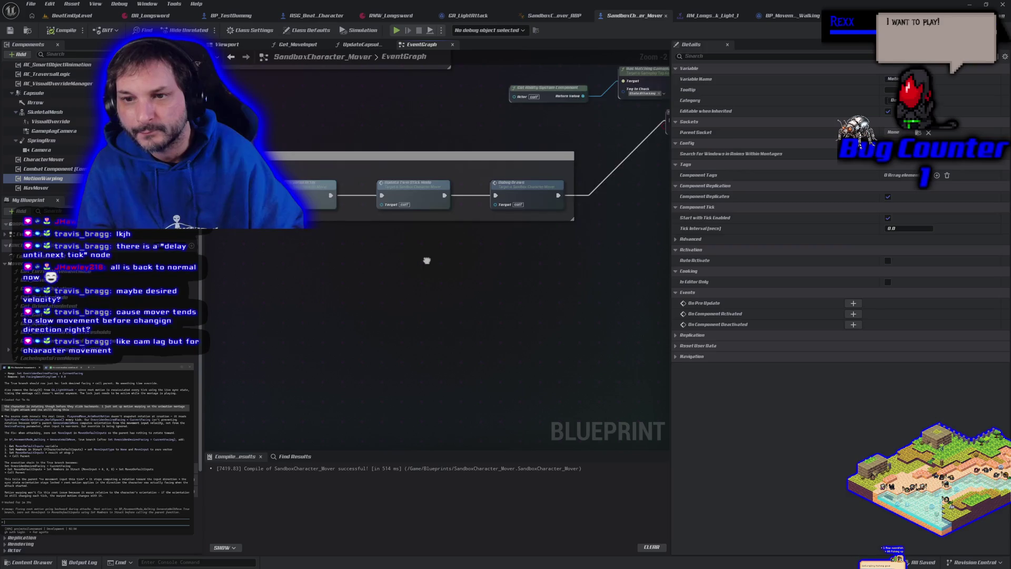
# - Inspect the Update Targeted Actor function's targeting and Draw Debug Circle logic, then return to the event graph
pyautogui.doubleClick(470, 198)
pyautogui.scroll(-2, 386, 279)
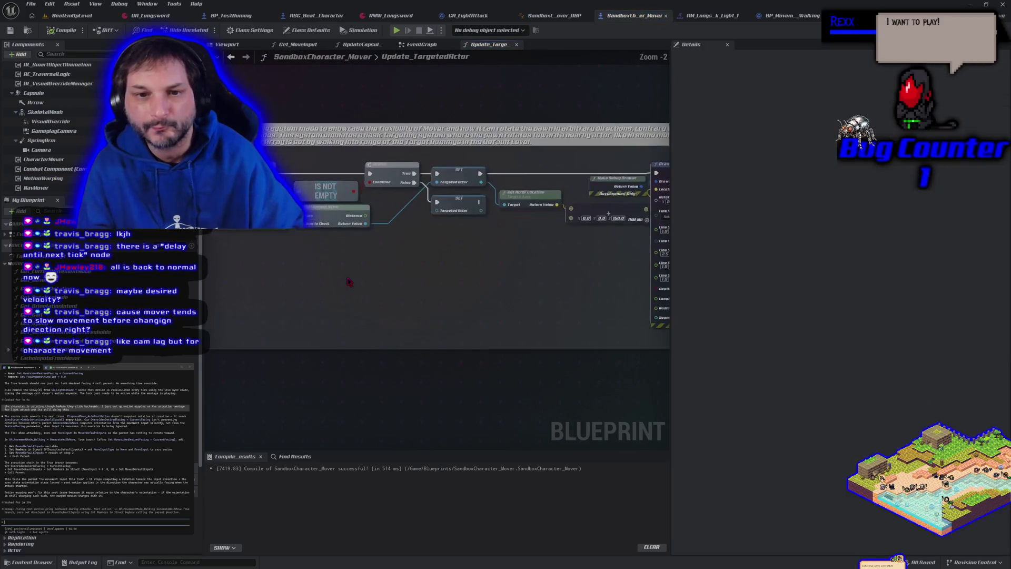
pyautogui.scroll(-1, 348, 281)
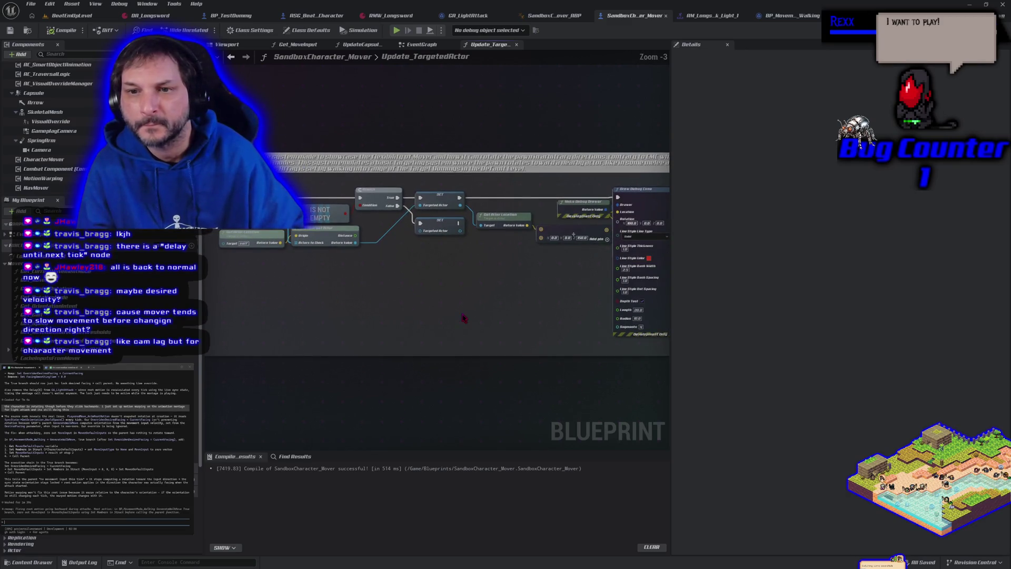
pyautogui.moveTo(471, 313)
pyautogui.mouseDown()
pyautogui.moveTo(381, 289)
pyautogui.moveTo(500, 287)
pyautogui.moveTo(377, 278)
pyautogui.moveTo(500, 294)
pyautogui.moveTo(428, 302)
pyautogui.moveTo(461, 286)
pyautogui.mouseUp()
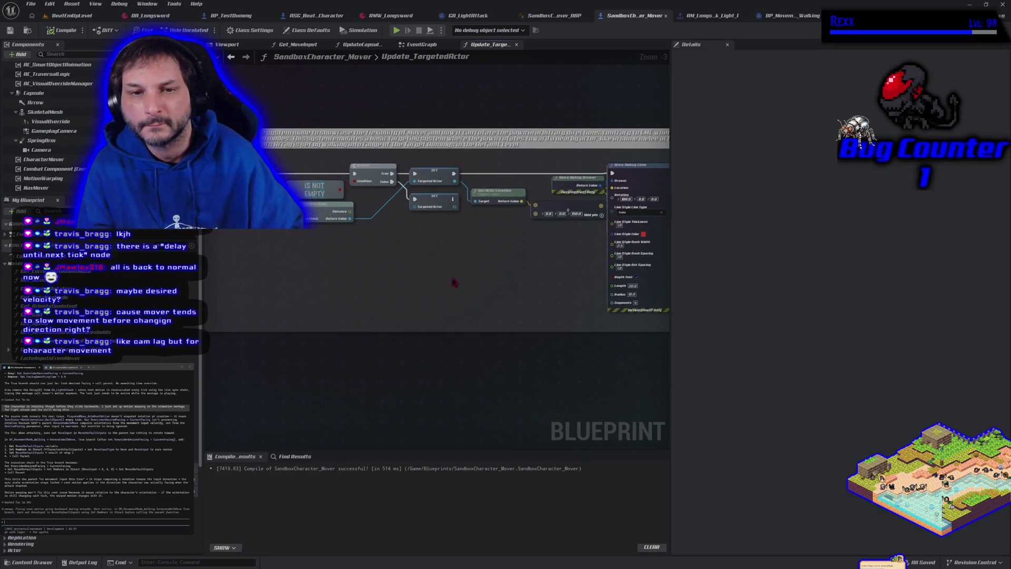
pyautogui.hotkey('alt', 'Left')
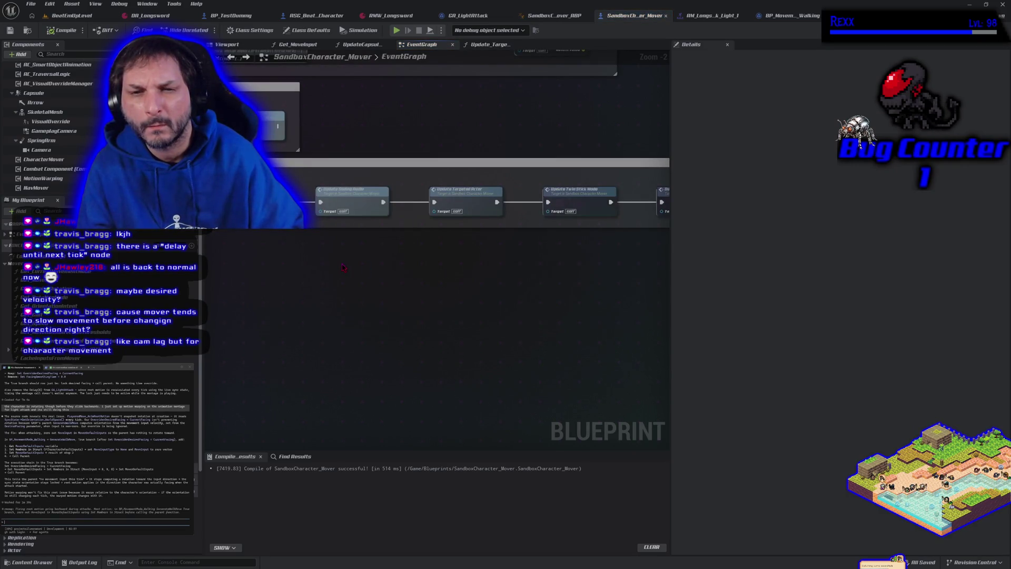
# - Review the CacheInputsFromMover function and come back to the event graph
pyautogui.moveTo(369, 277)
pyautogui.mouseDown()
pyautogui.moveTo(480, 271)
pyautogui.moveTo(413, 270)
pyautogui.moveTo(656, 300)
pyautogui.moveTo(418, 306)
pyautogui.mouseUp()
pyautogui.moveTo(337, 313)
pyautogui.mouseDown()
pyautogui.moveTo(431, 316)
pyautogui.moveTo(481, 302)
pyautogui.mouseUp()
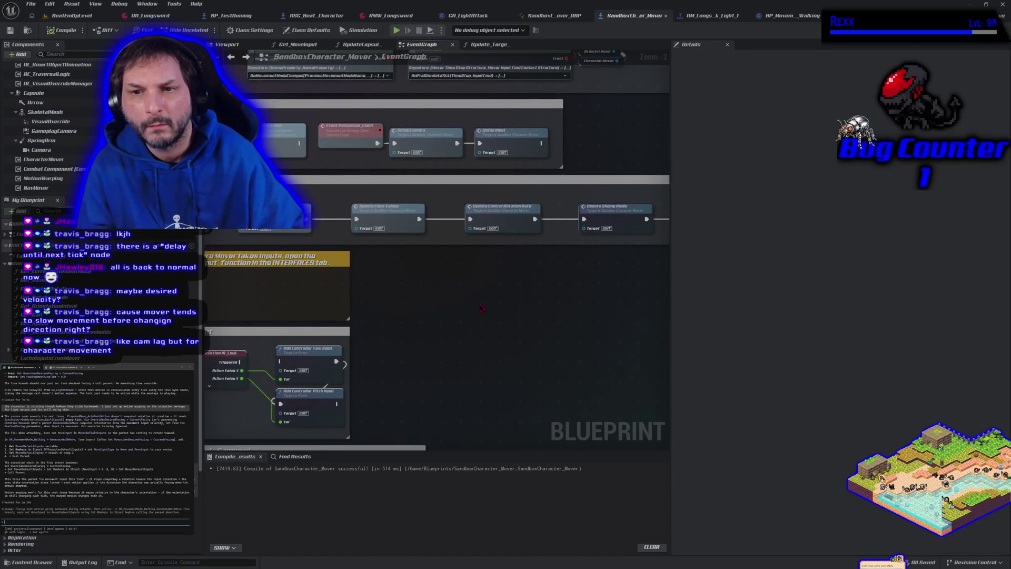
pyautogui.moveTo(385, 293); pyautogui.dragTo(497, 290)
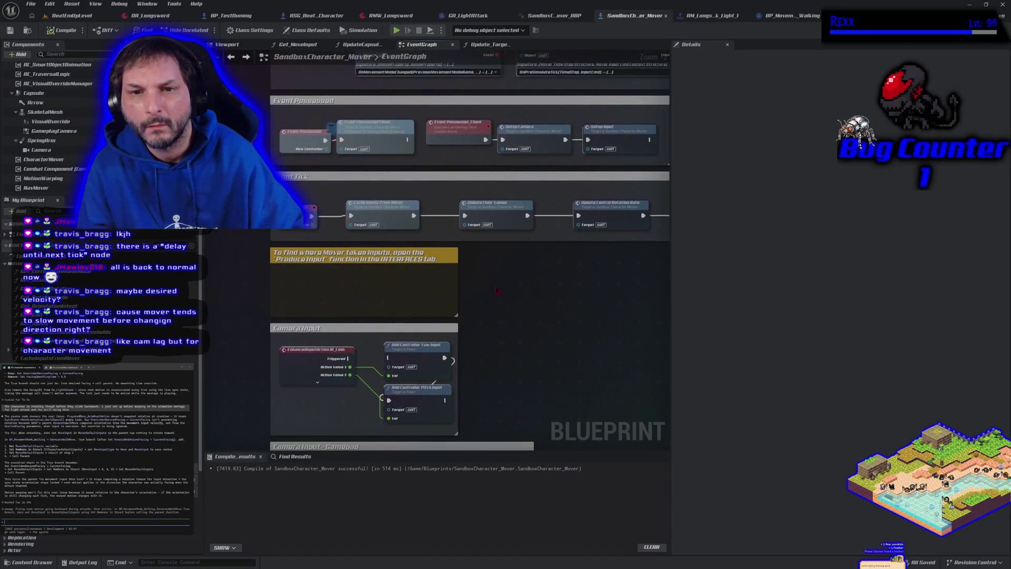
pyautogui.doubleClick(383, 218)
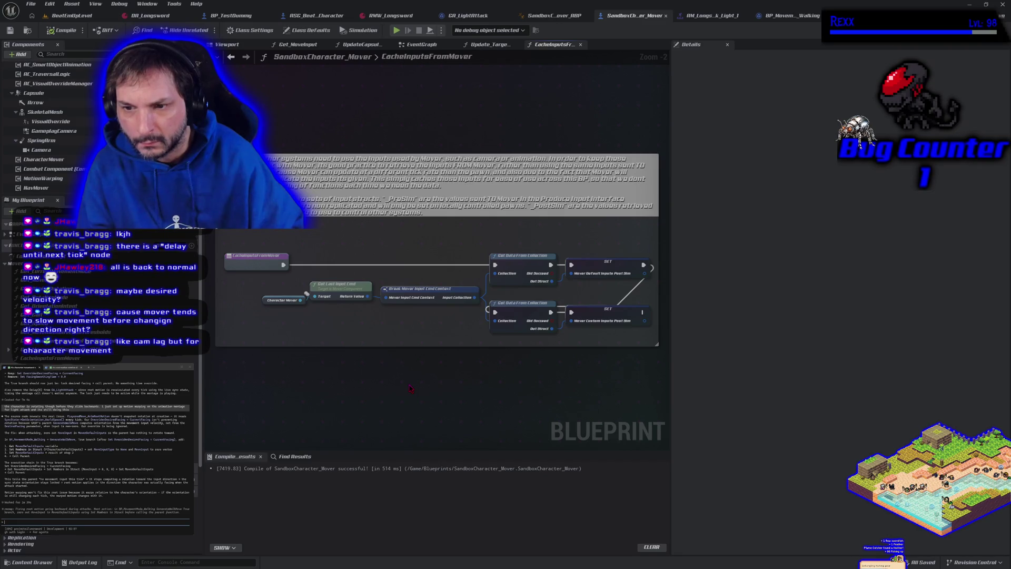
pyautogui.hotkey('alt', 'Left')
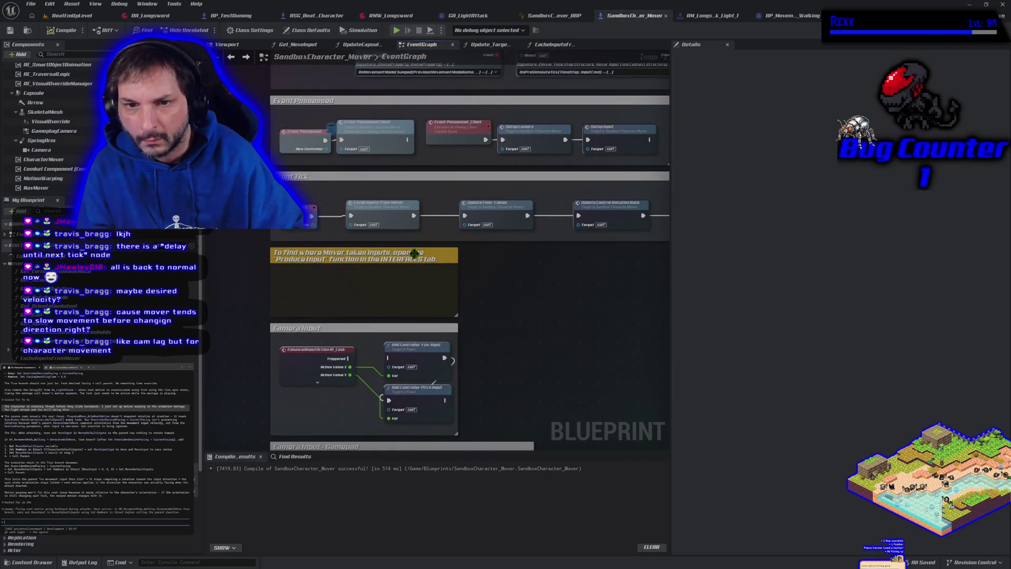
# - Review Update_FloorValues, then open the Update_ControlRotationRate function
pyautogui.doubleClick(505, 205)
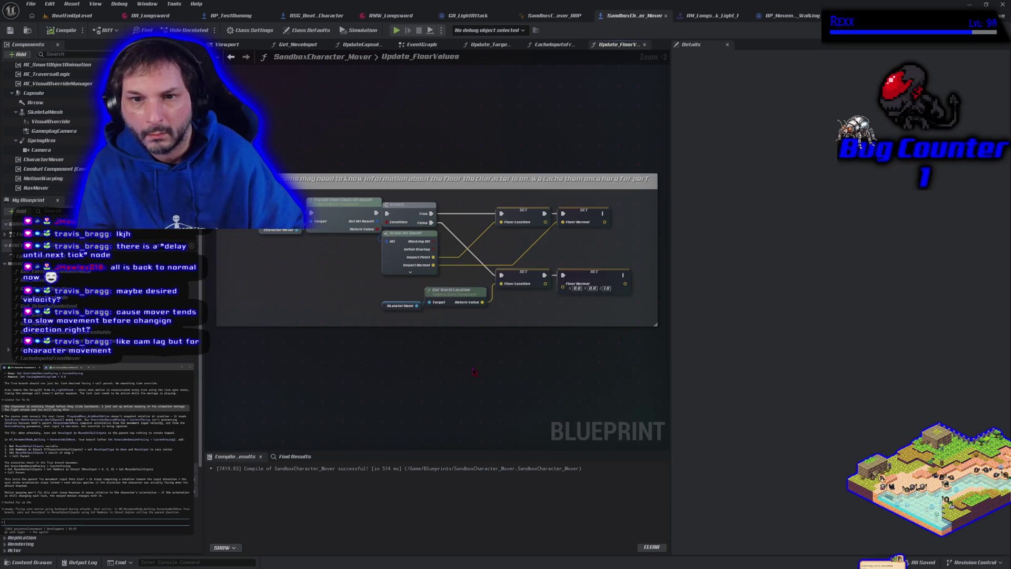
pyautogui.hotkey('alt', 'Left')
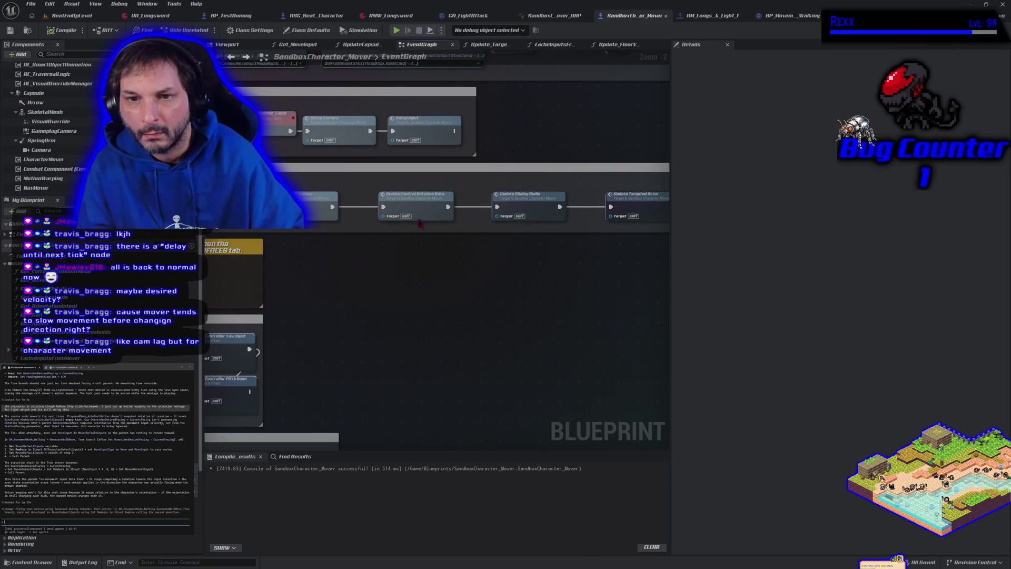
pyautogui.doubleClick(419, 206)
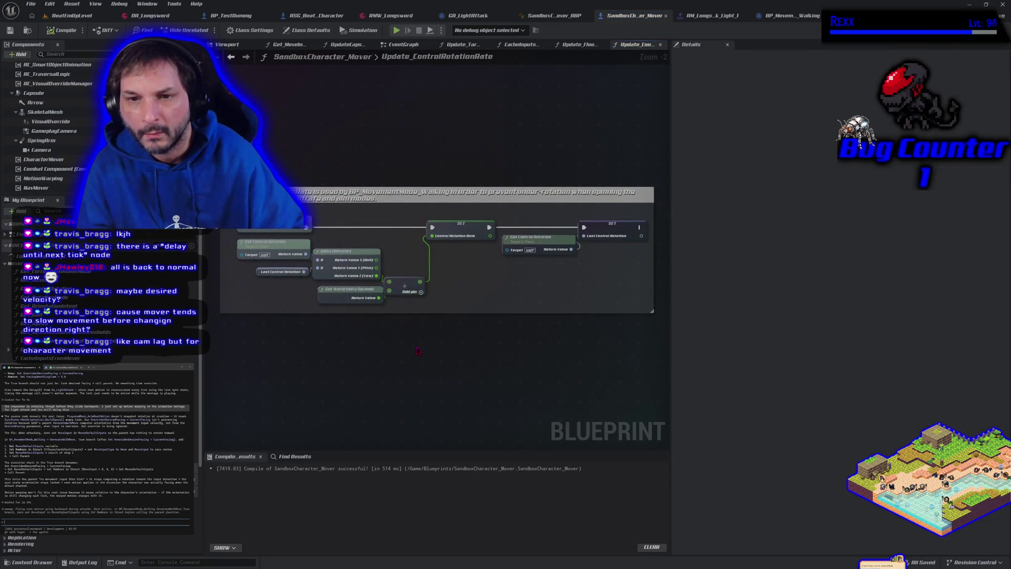
# - Break the exec link into SET Control Rotation Rate and start a play session
pyautogui.keyDown('alt'); pyautogui.click(431, 228); pyautogui.keyUp('alt')
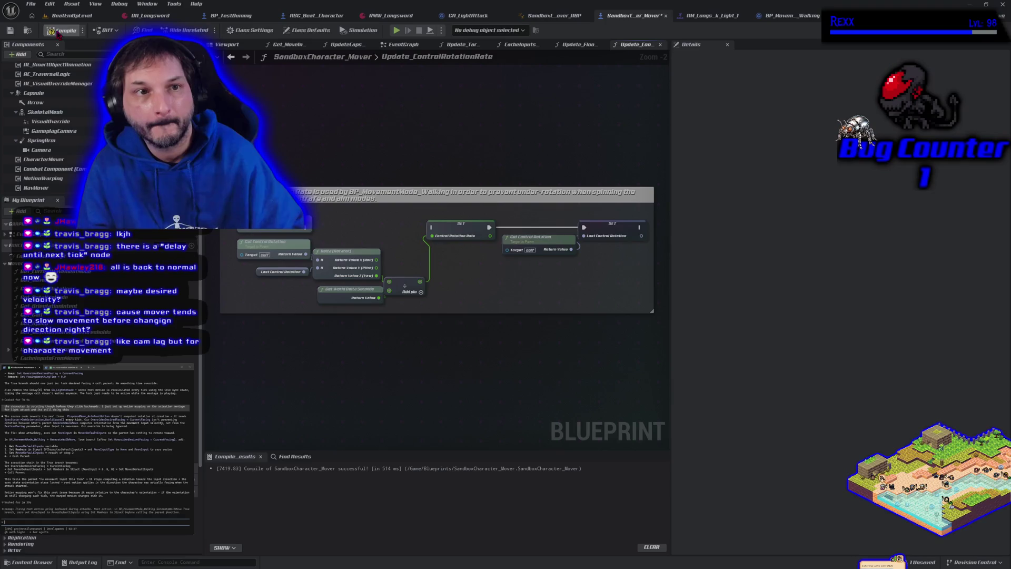
pyautogui.click(396, 30)
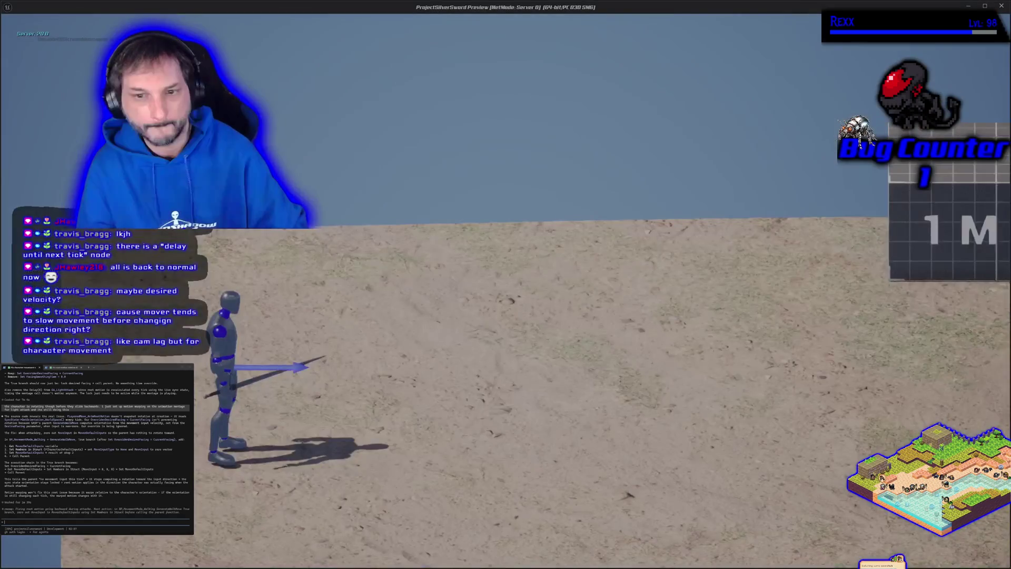
# - Try light attacks toward the right and left in the play session, then end it
pyautogui.press('d')
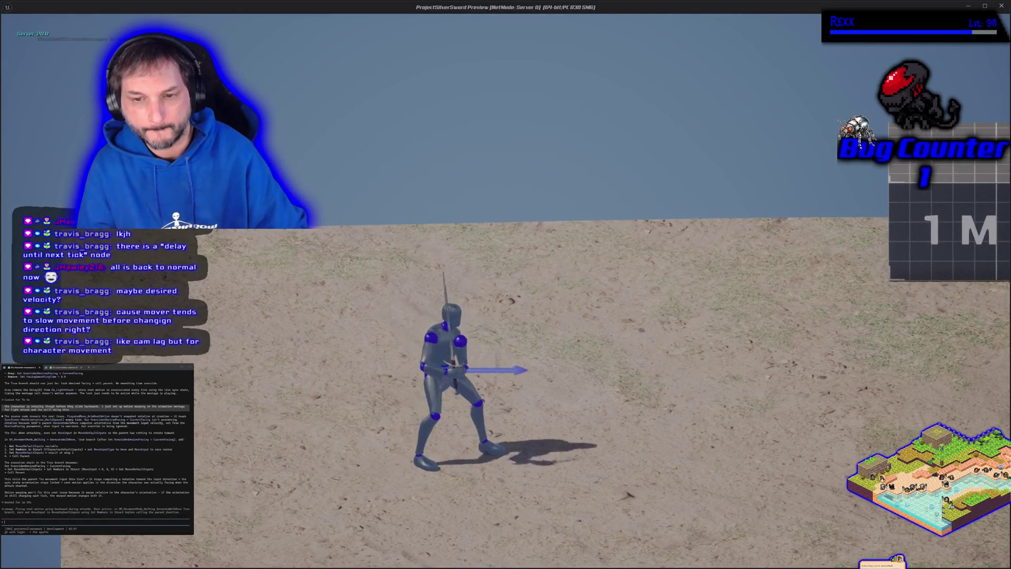
pyautogui.press('a')
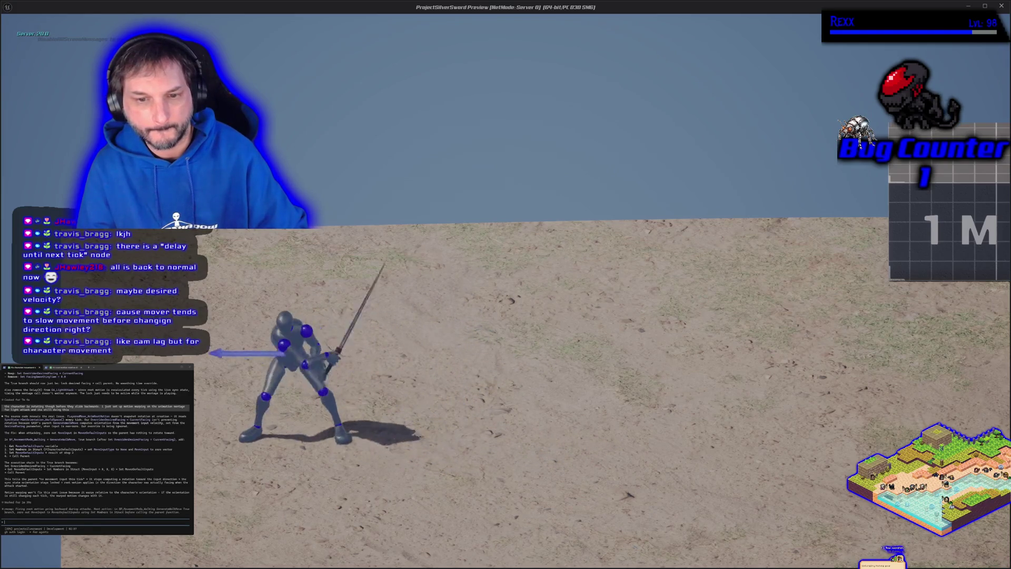
pyautogui.press('a')
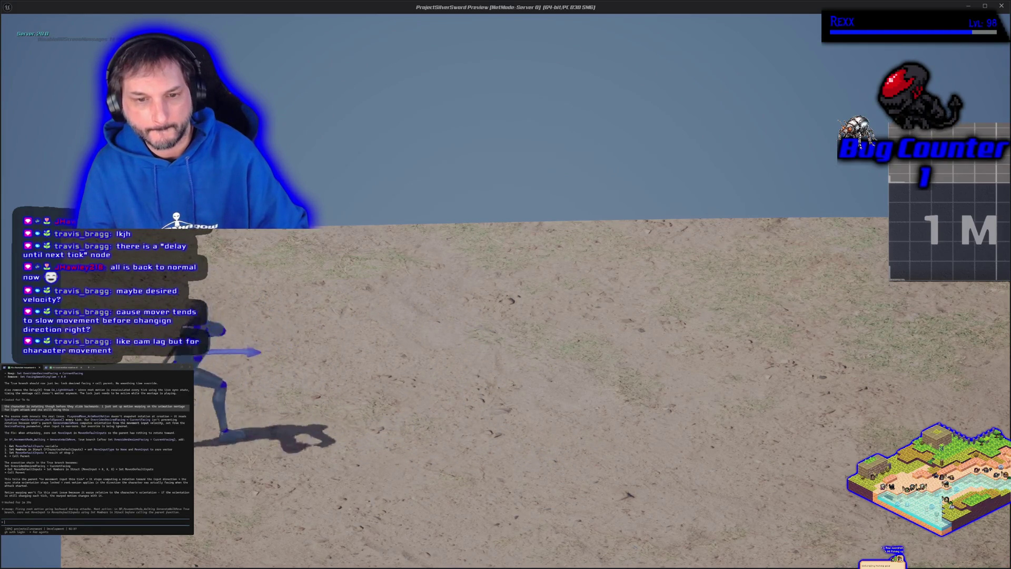
pyautogui.press('Escape')
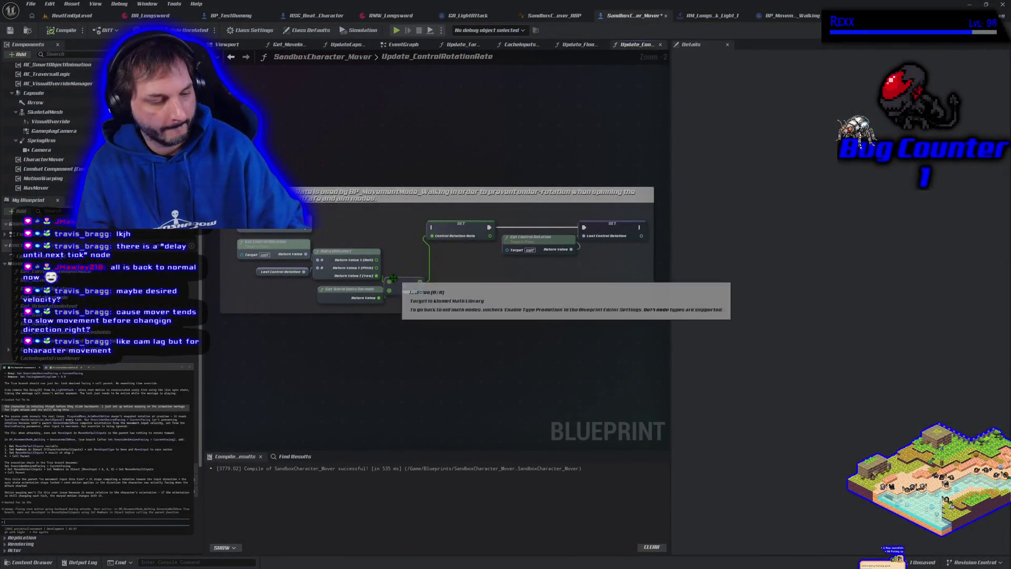
# - Undo the broken pin link, recompile SandboxCharacter_Mover, and return to its EventGraph
pyautogui.hotkey('ctrl', 'z')
pyautogui.click(64, 30)
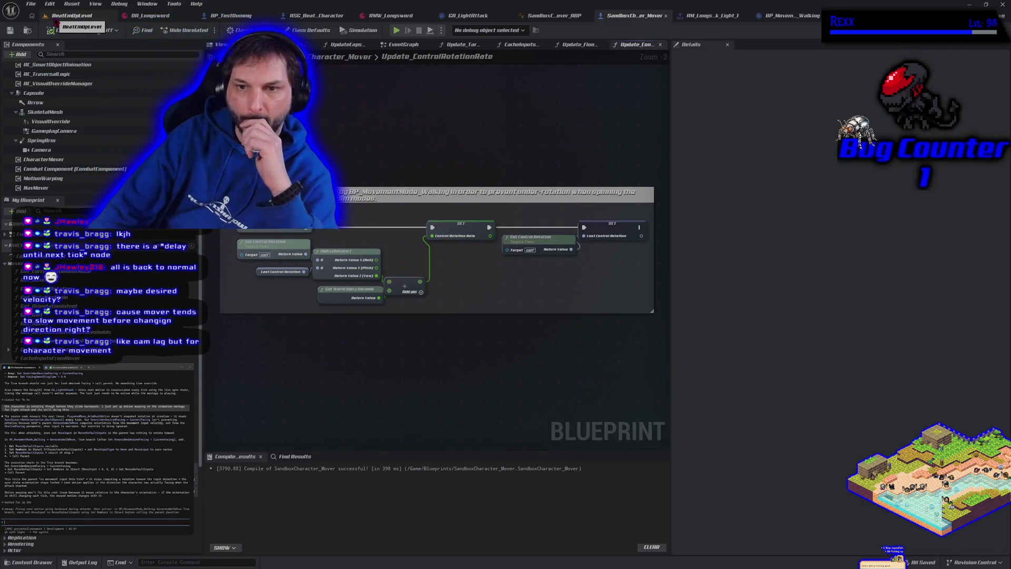
pyautogui.hotkey('alt', 'Left')
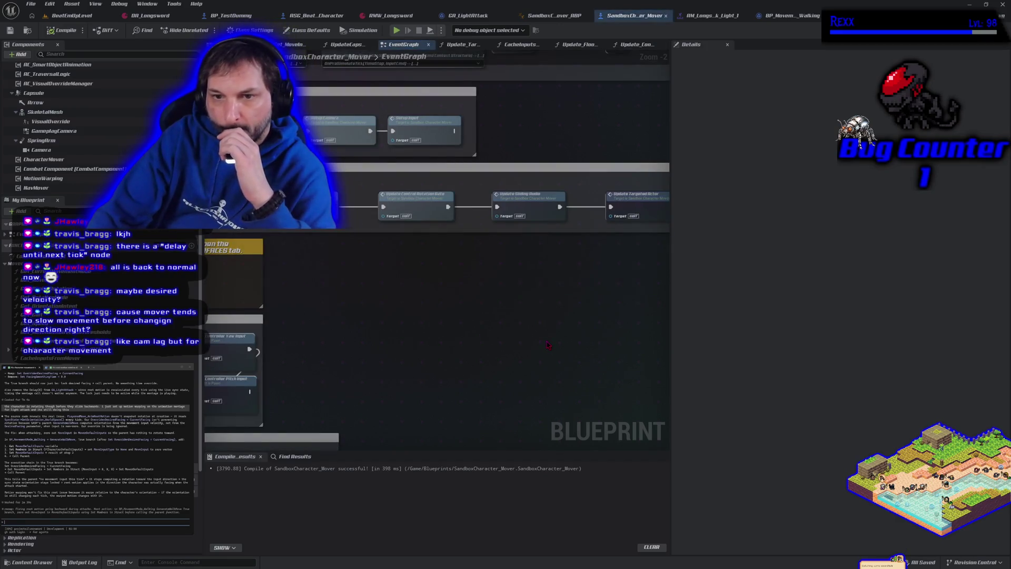
# - Pan the EventGraph across the camera, Sprint, Jump and Gamepad input groups
pyautogui.moveTo(529, 306); pyautogui.dragTo(525, 349)
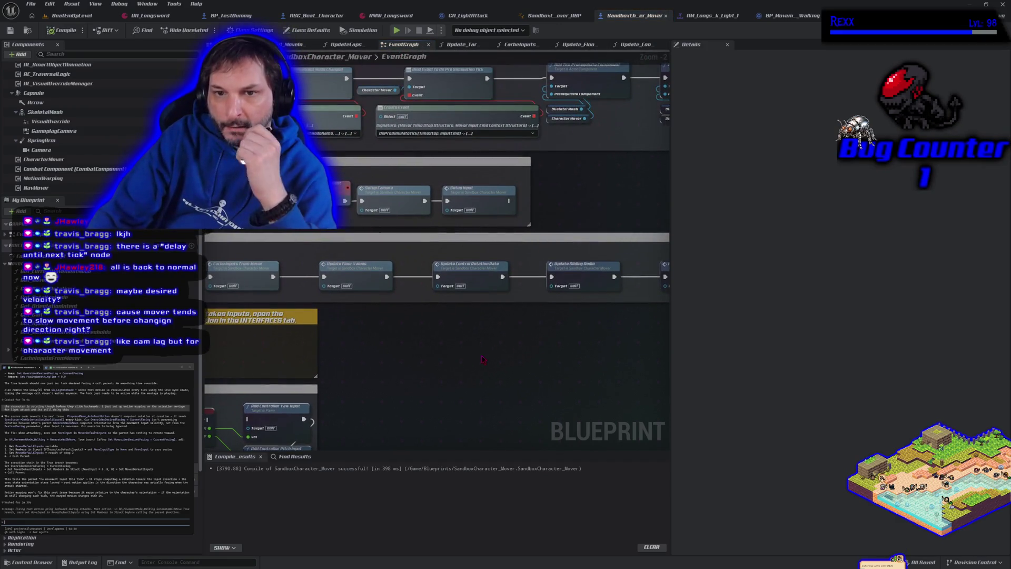
pyautogui.scroll(-1, 525, 349)
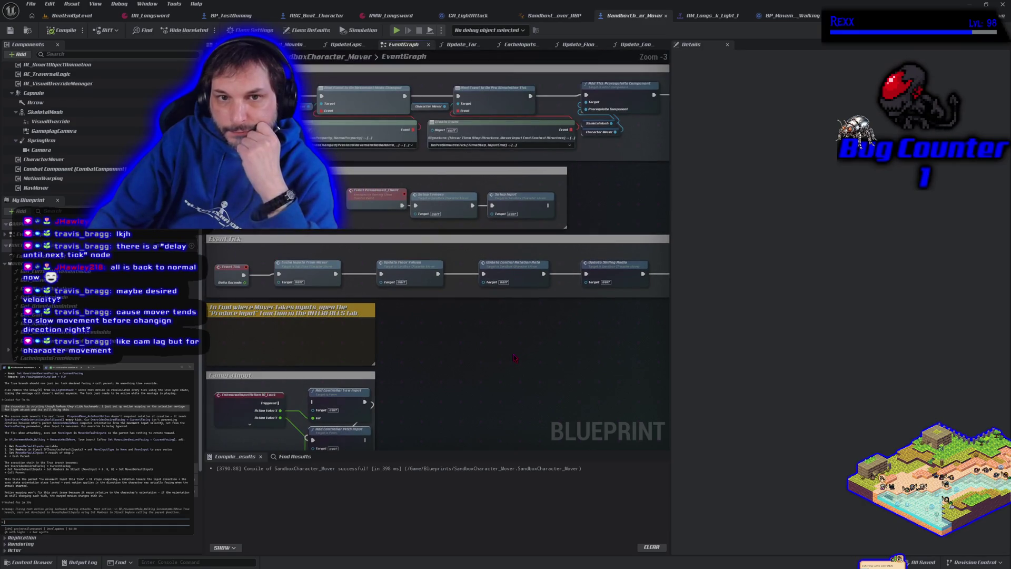
pyautogui.moveTo(530, 367)
pyautogui.mouseDown()
pyautogui.moveTo(153, 387)
pyautogui.moveTo(208, 387)
pyautogui.mouseUp()
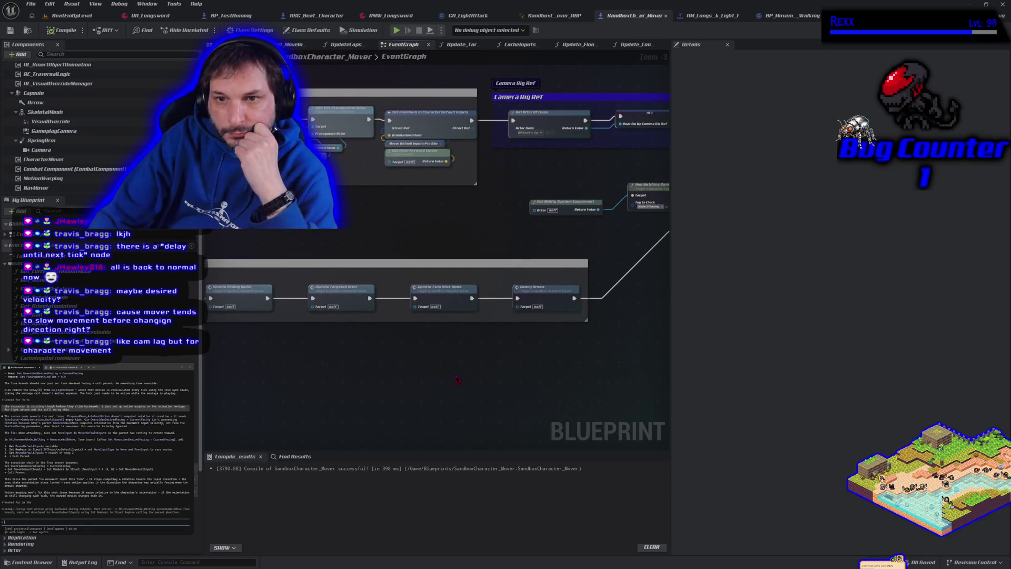
pyautogui.moveTo(457, 379)
pyautogui.mouseDown()
pyautogui.moveTo(417, 379)
pyautogui.moveTo(453, 401)
pyautogui.moveTo(514, 392)
pyautogui.mouseUp()
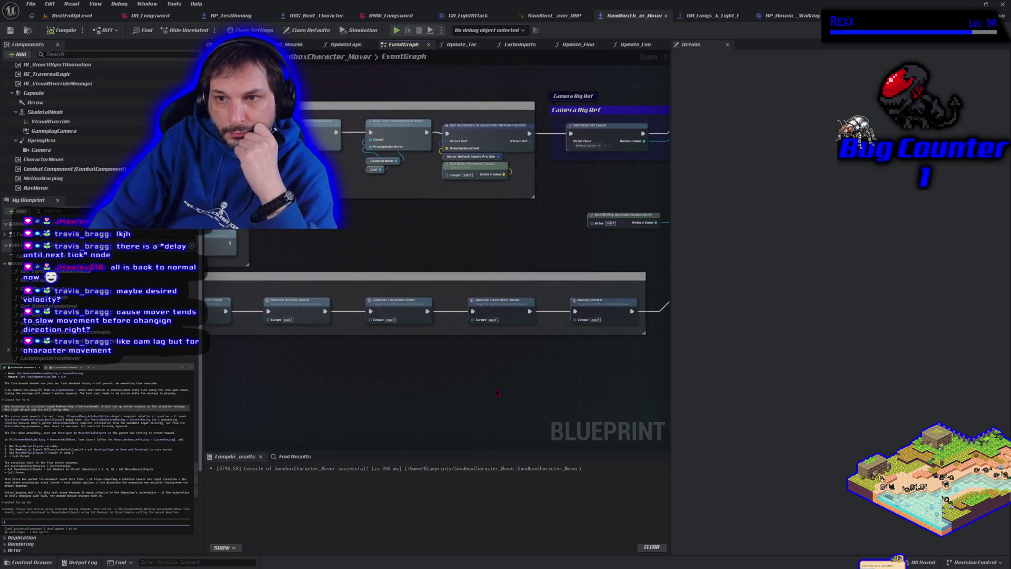
pyautogui.moveTo(344, 394)
pyautogui.mouseDown()
pyautogui.moveTo(481, 368)
pyautogui.moveTo(652, 290)
pyautogui.mouseUp()
pyautogui.moveTo(534, 404)
pyautogui.mouseDown()
pyautogui.moveTo(547, 228)
pyautogui.moveTo(536, 122)
pyautogui.mouseUp()
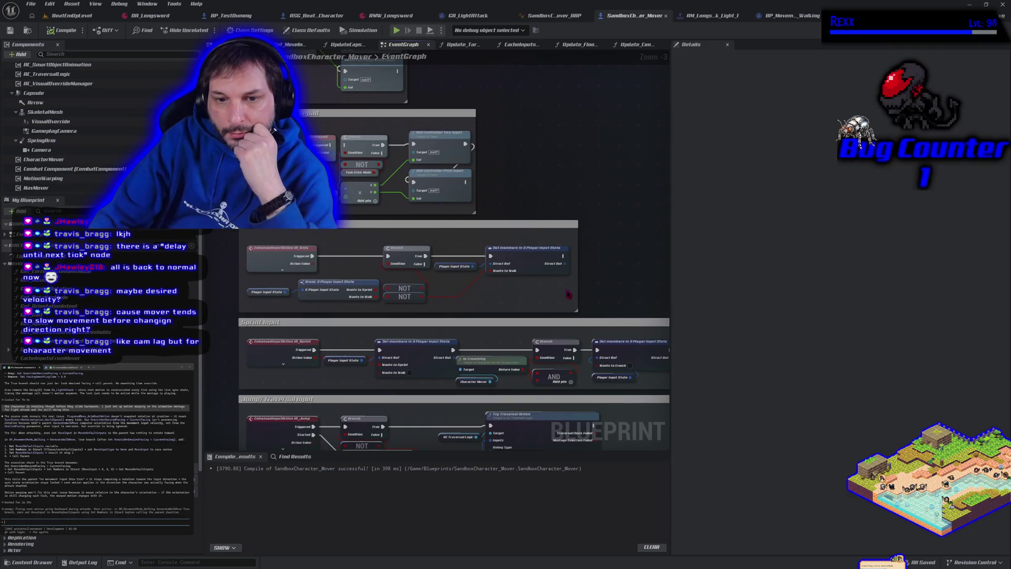
pyautogui.moveTo(589, 321)
pyautogui.mouseDown()
pyautogui.moveTo(506, 437)
pyautogui.moveTo(513, 415)
pyautogui.mouseUp()
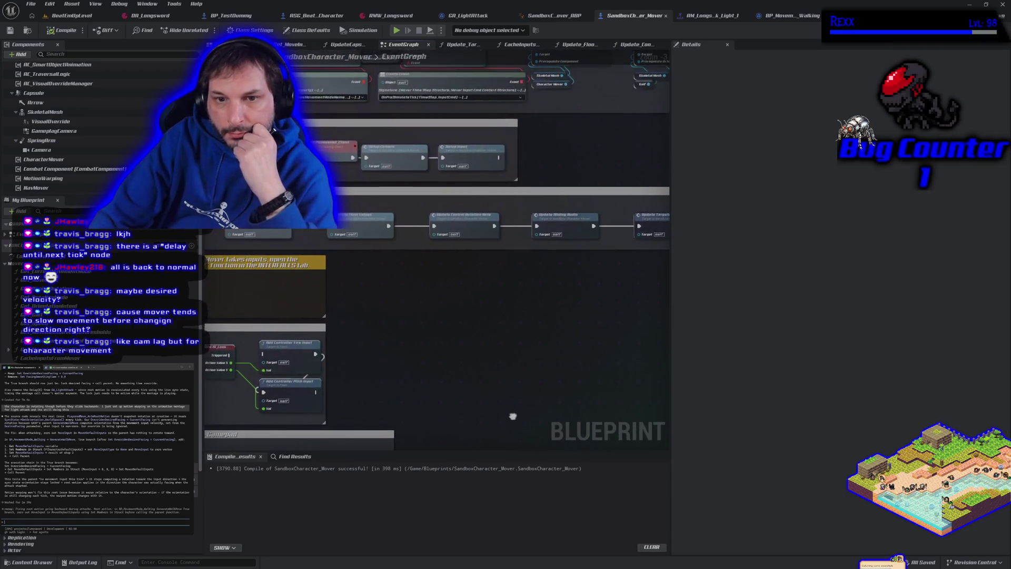
pyautogui.moveTo(544, 325); pyautogui.dragTo(386, 356)
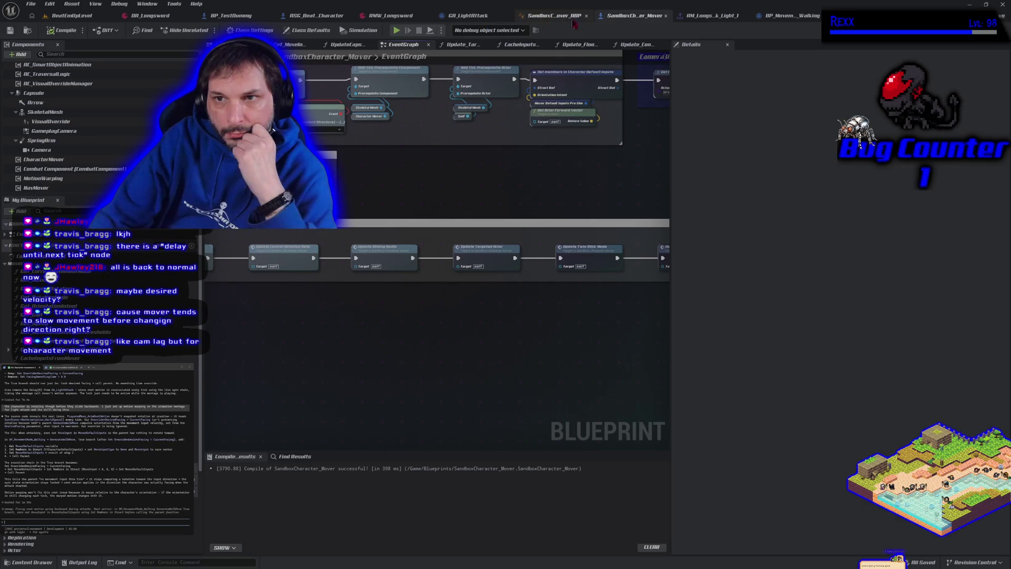
pyautogui.click(316, 15)
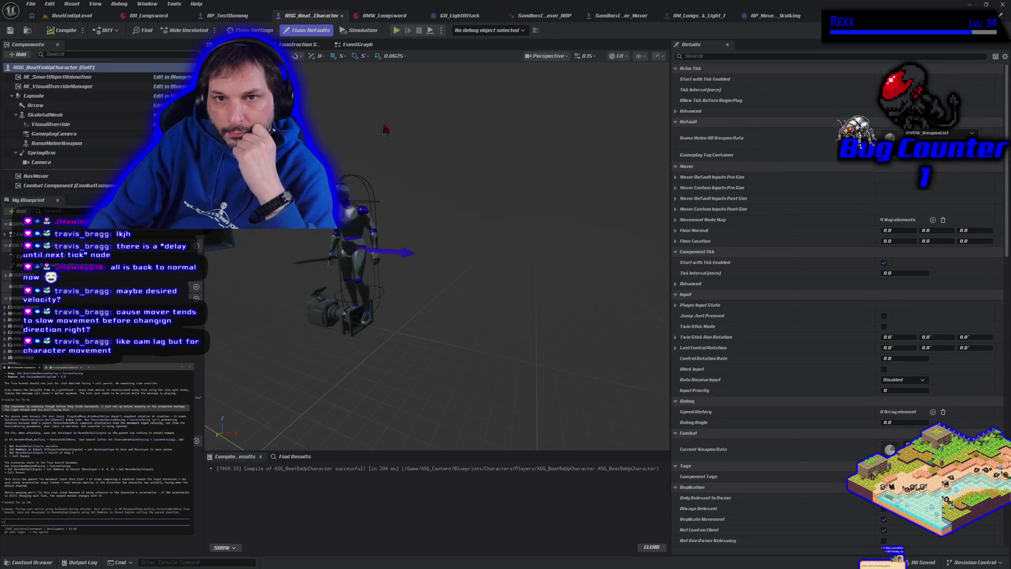
pyautogui.click(358, 44)
pyautogui.moveTo(379, 299)
pyautogui.mouseDown()
pyautogui.moveTo(371, 152)
pyautogui.moveTo(390, 363)
pyautogui.moveTo(517, 361)
pyautogui.moveTo(328, 331)
pyautogui.mouseUp()
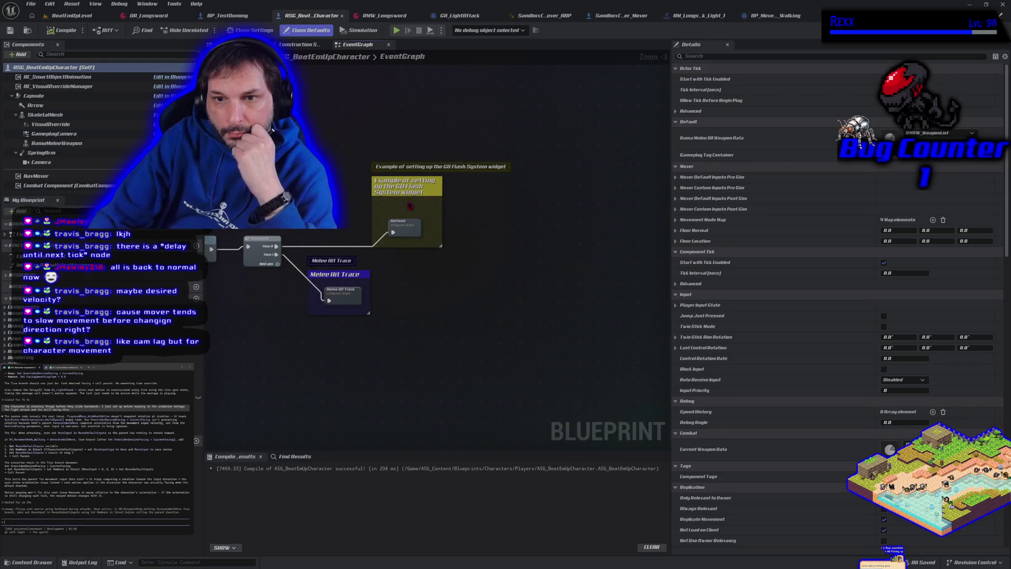
pyautogui.moveTo(378, 303); pyautogui.dragTo(345, 320)
pyautogui.moveTo(649, 256)
pyautogui.mouseDown()
pyautogui.moveTo(475, 125)
pyautogui.moveTo(417, 248)
pyautogui.moveTo(421, 271)
pyautogui.mouseUp()
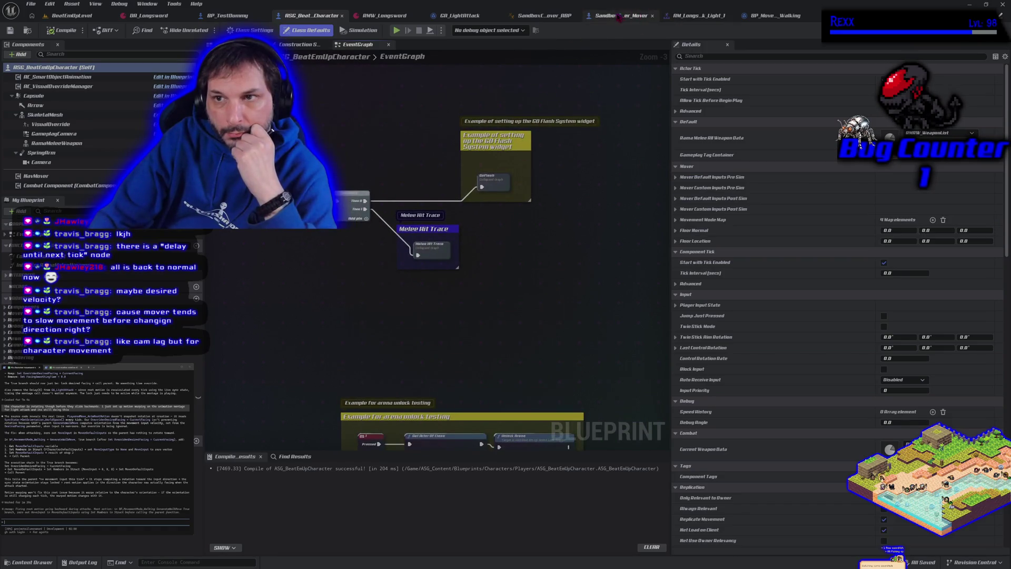
pyautogui.click(611, 16)
pyautogui.scroll(-6, 304, 338)
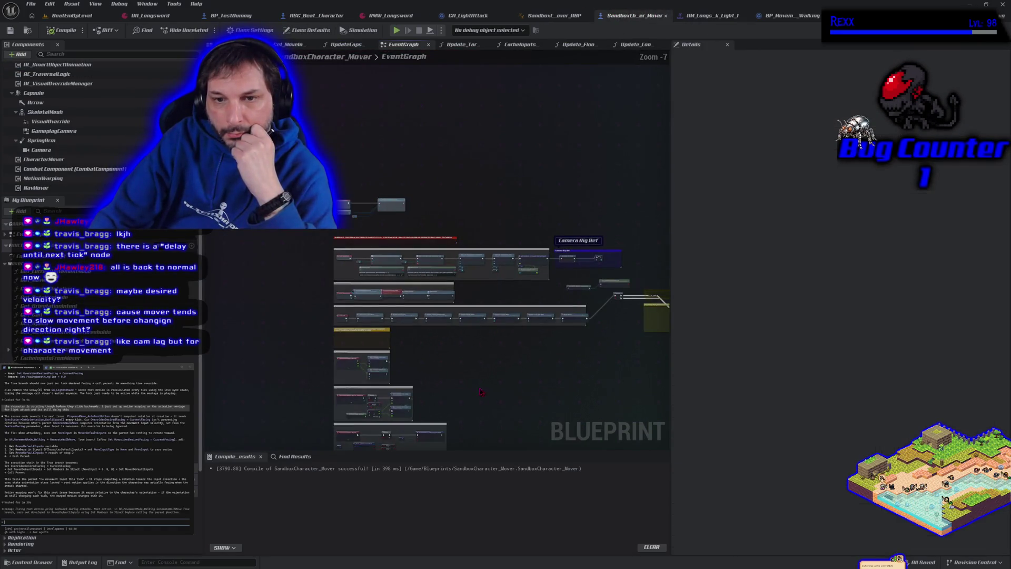
# - Break Event Tick's link to Cache Inputs From Mover, recompile, and start a play test
pyautogui.moveTo(476, 309)
pyautogui.mouseDown()
pyautogui.moveTo(475, 365)
pyautogui.moveTo(387, 267)
pyautogui.mouseUp()
pyautogui.scroll(4, 377, 219)
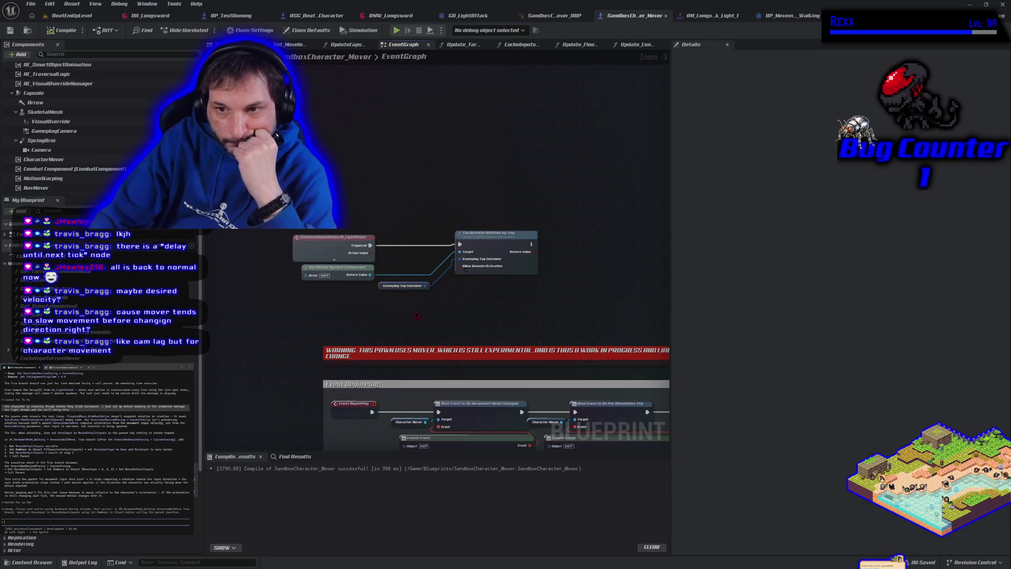
pyautogui.moveTo(504, 327); pyautogui.dragTo(350, 174)
pyautogui.moveTo(324, 230); pyautogui.dragTo(385, 284)
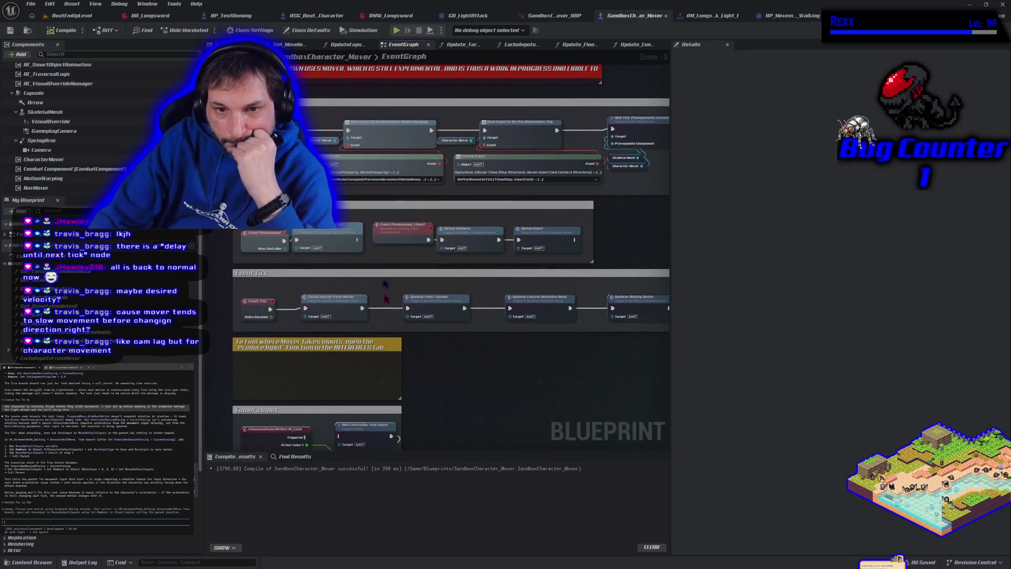
pyautogui.rightClick(269, 310)
pyautogui.click(289, 327)
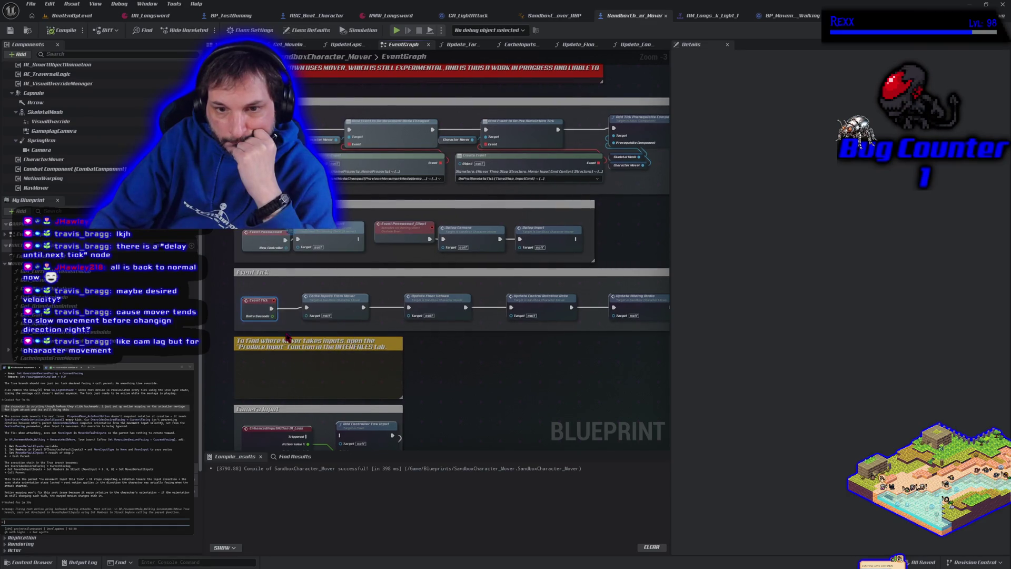
pyautogui.click(62, 31)
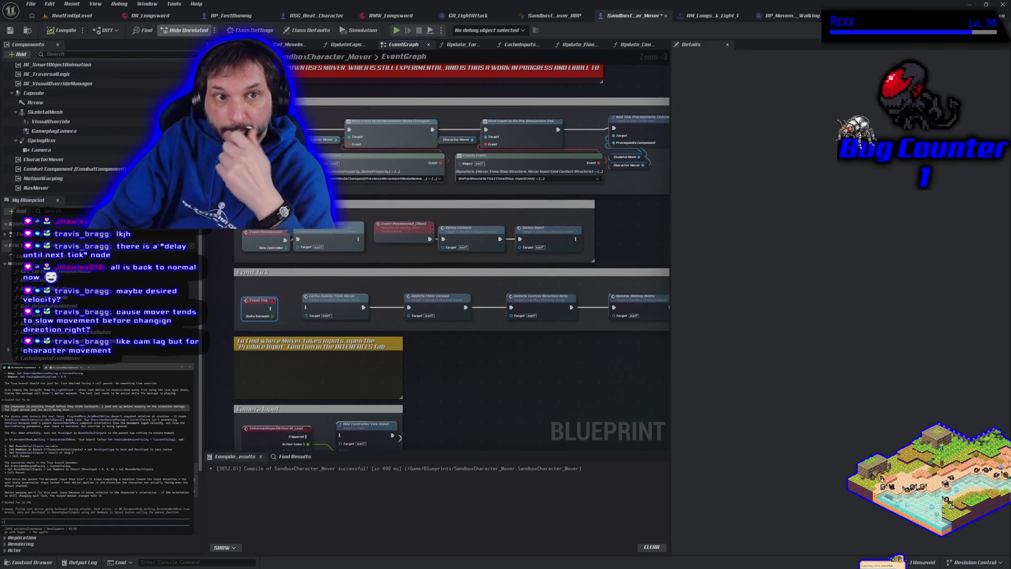
pyautogui.click(397, 30)
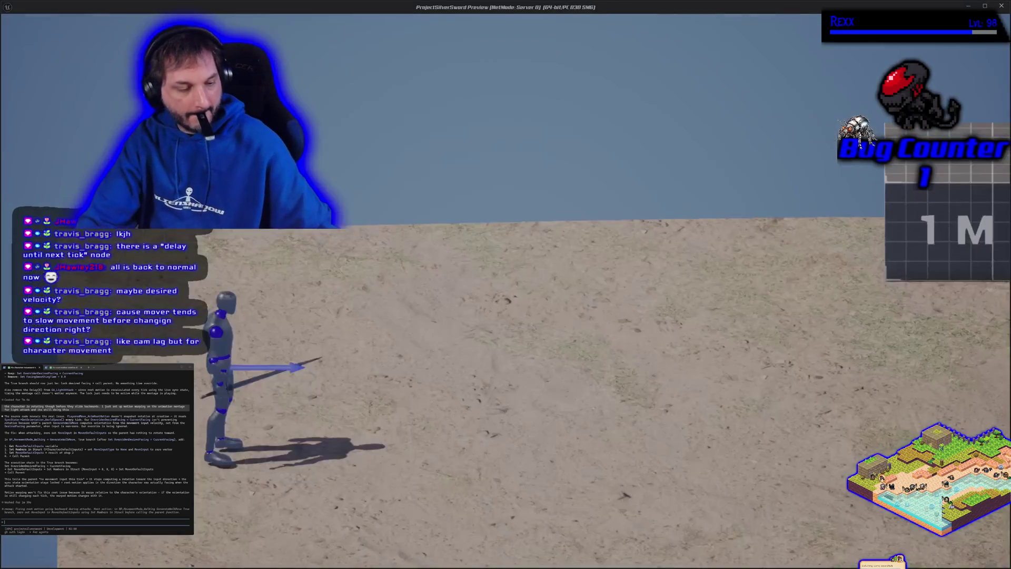
# - Test attack turning while moving right, up and left, then stop the session
pyautogui.press('d')
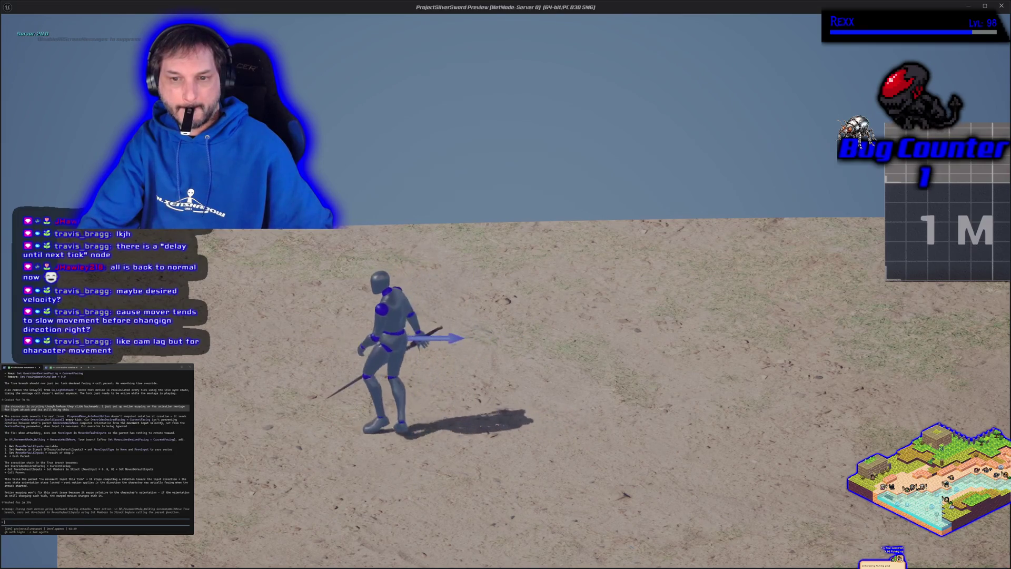
pyautogui.press('w')
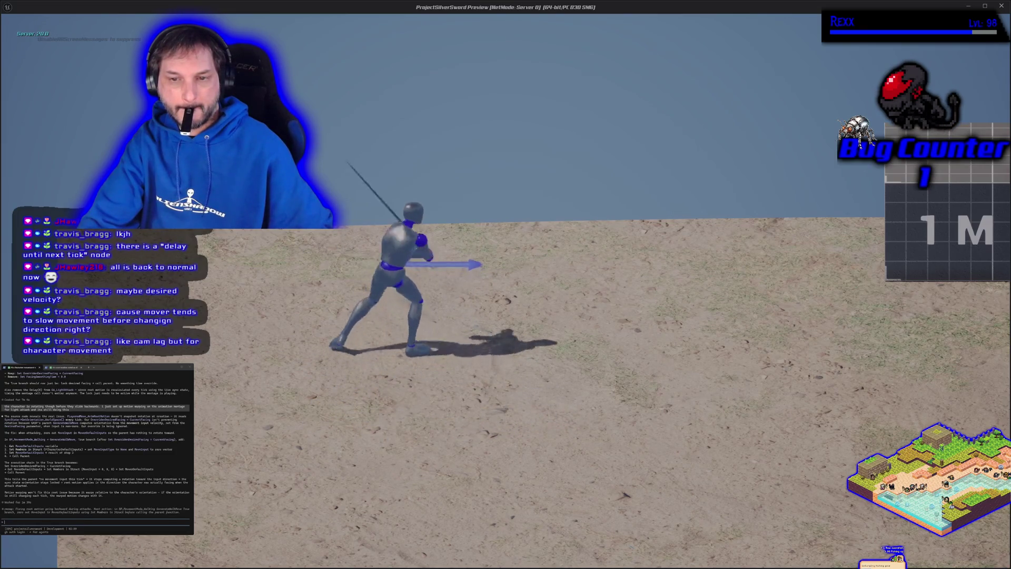
pyautogui.press('a')
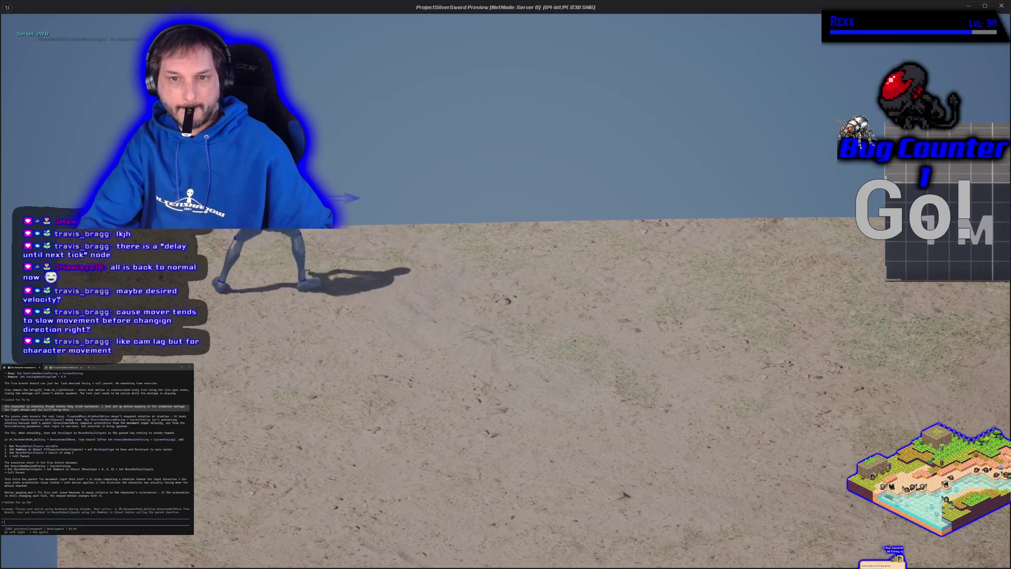
pyautogui.press('w')
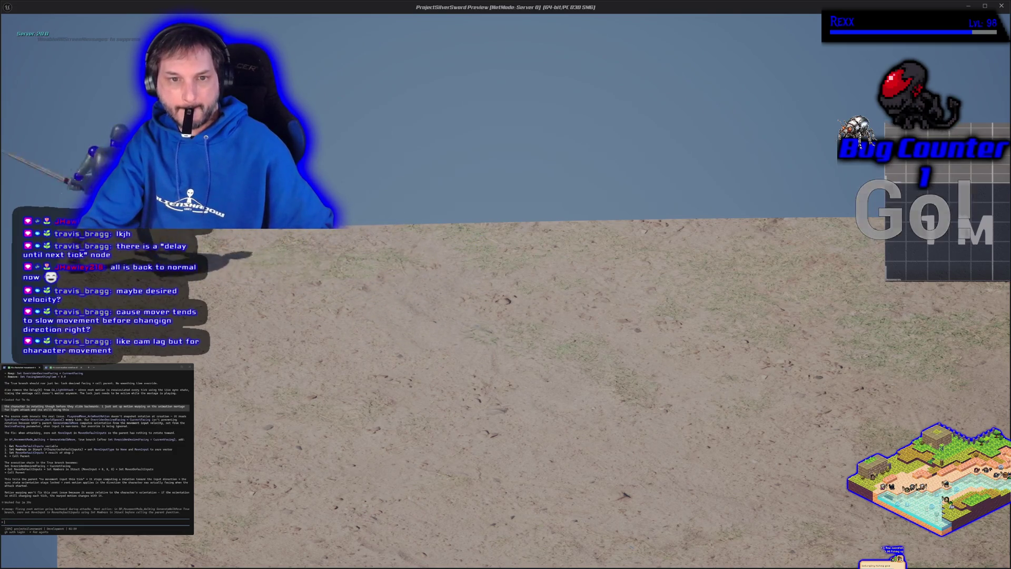
pyautogui.press('Escape')
# - Replay, run left and right past the 1 M and 2 M blocks, light attack, then stop
pyautogui.hotkey('alt', 'p')
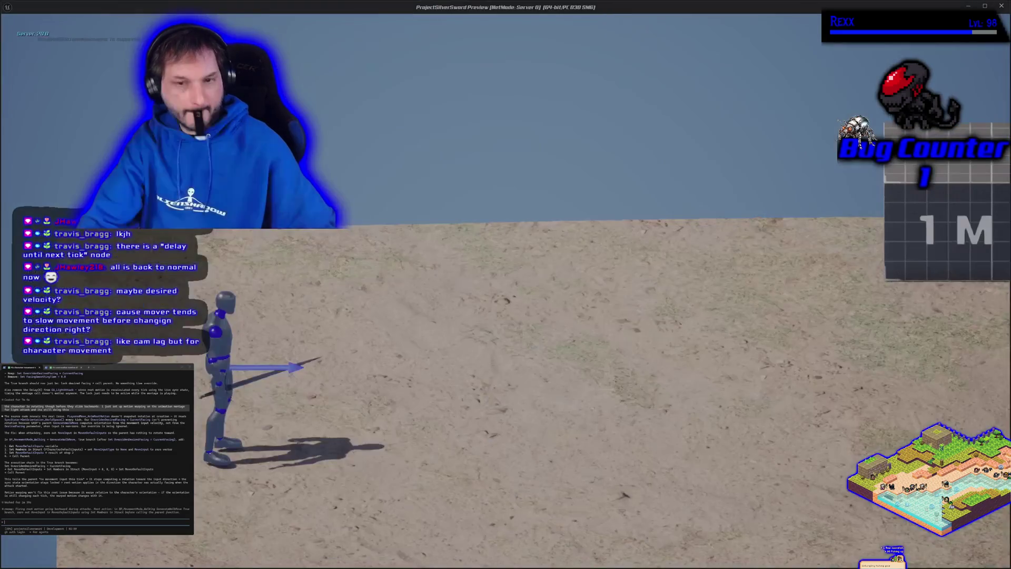
pyautogui.press('d')
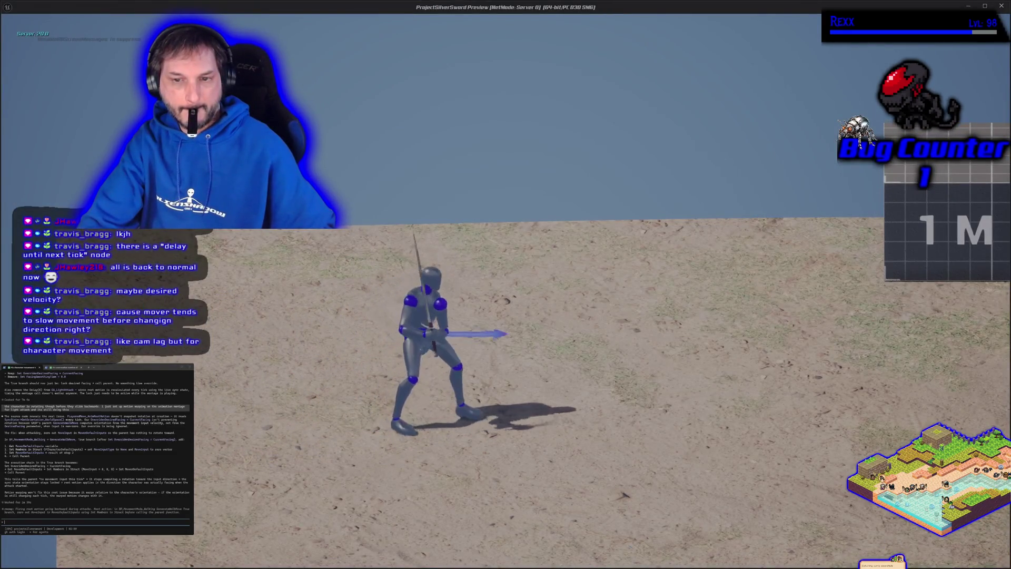
pyautogui.press('a')
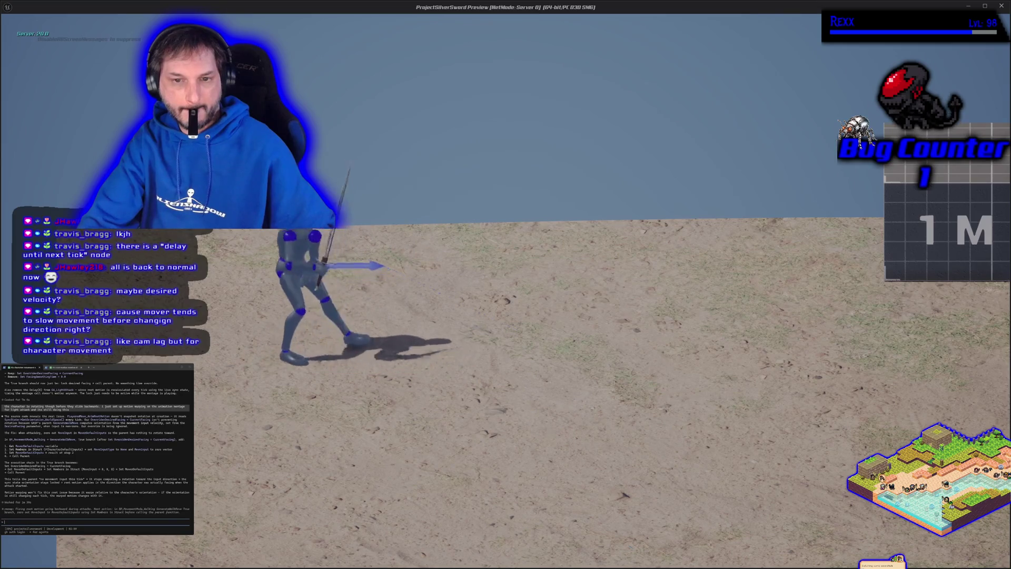
pyautogui.press('a')
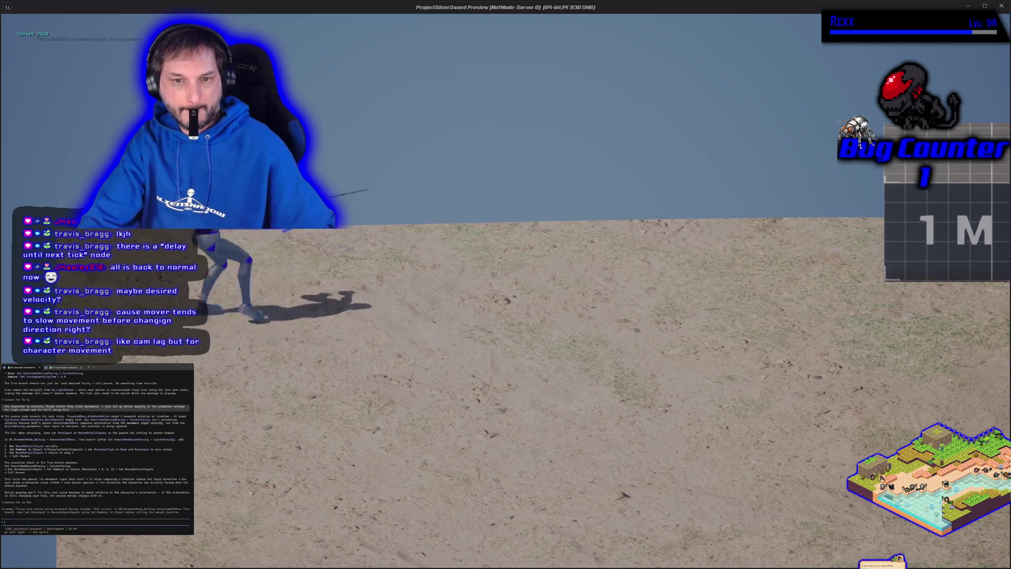
pyautogui.press('d')
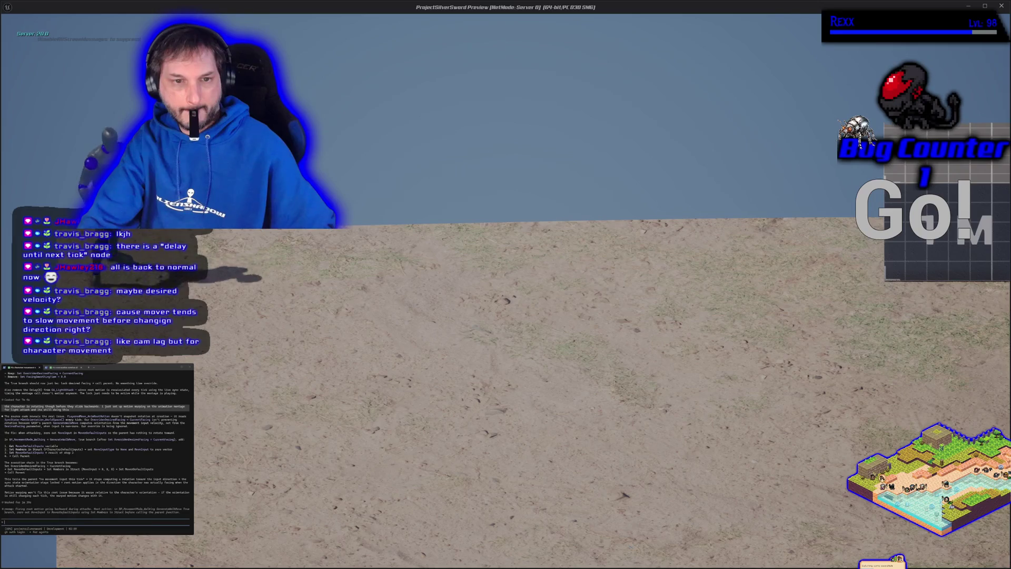
pyautogui.press('d')
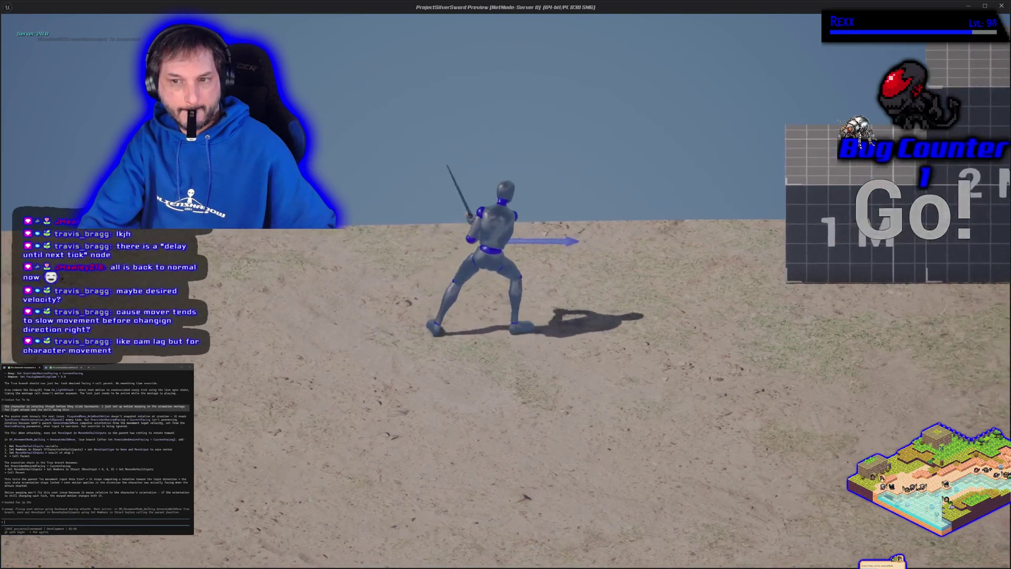
pyautogui.press('d')
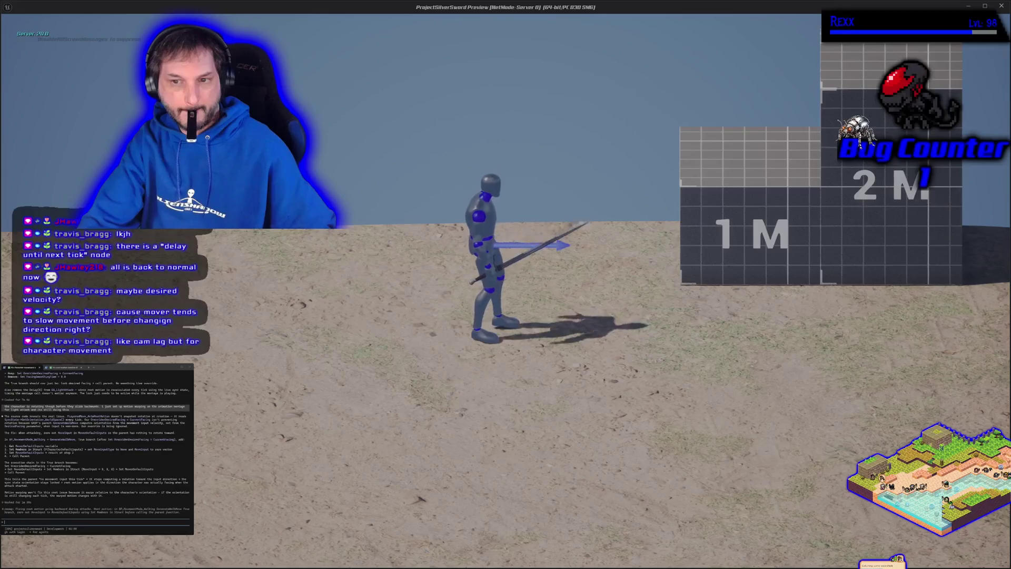
pyautogui.press('d')
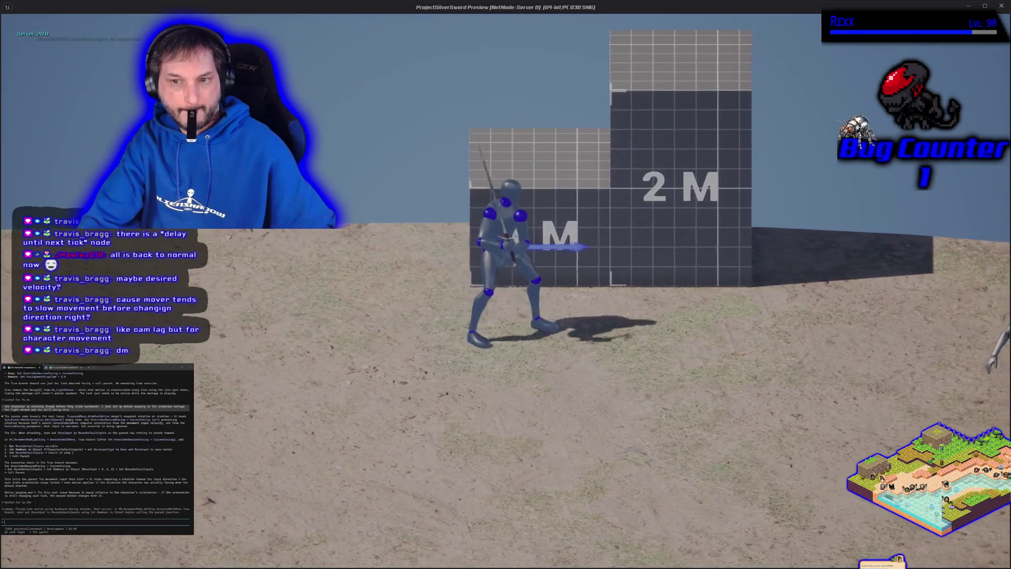
pyautogui.press('d')
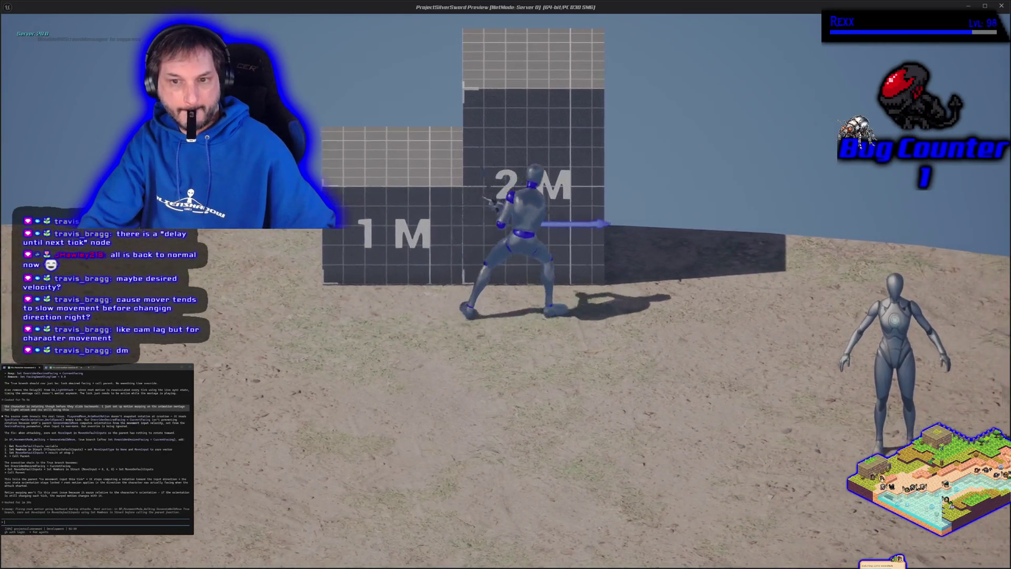
pyautogui.press('a')
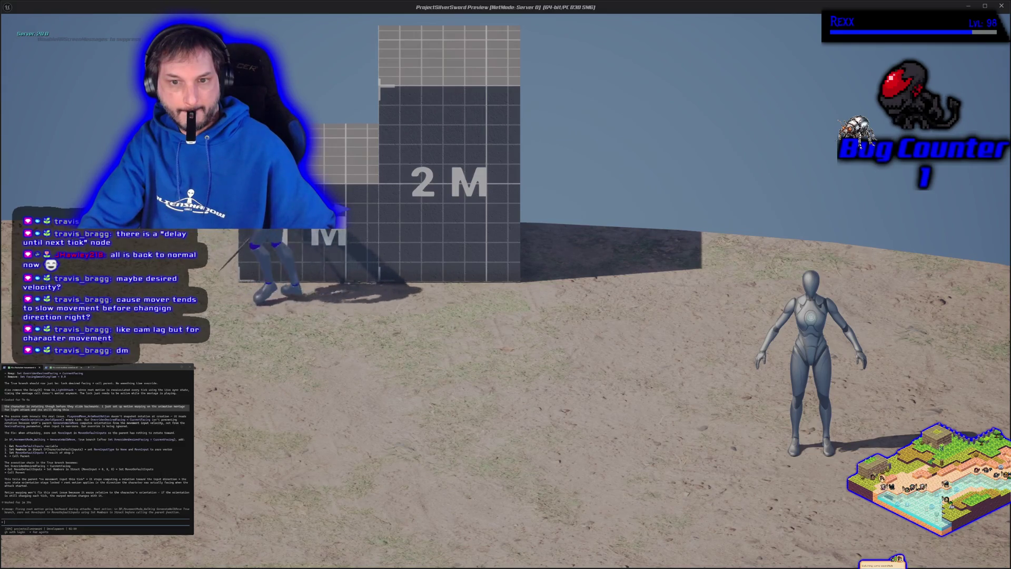
pyautogui.press('Escape')
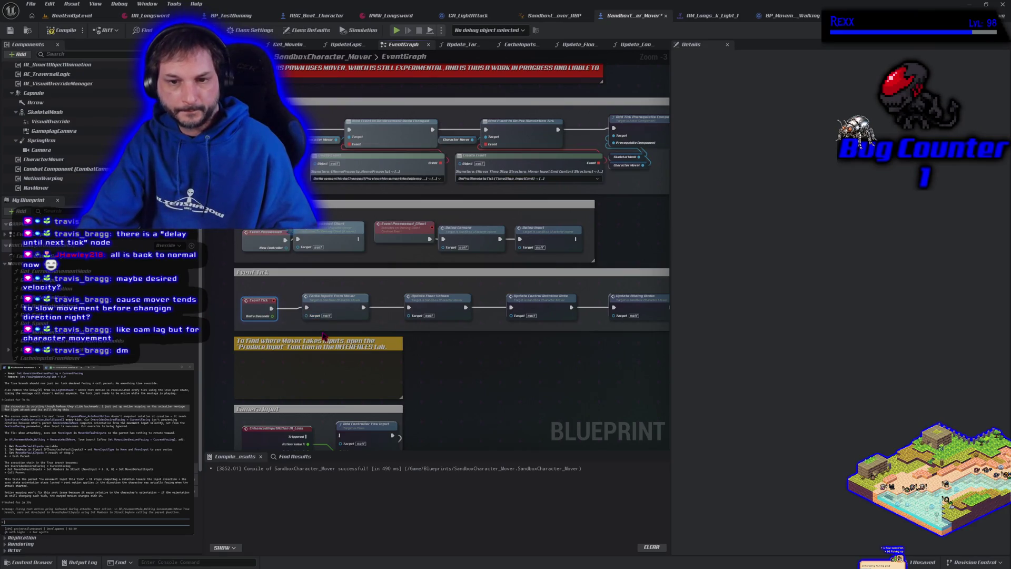
# - Zoom into the blueprint graph, then bring up the Chrome forum thread on retargeting UE4 animations
pyautogui.scroll(3, 322, 330)
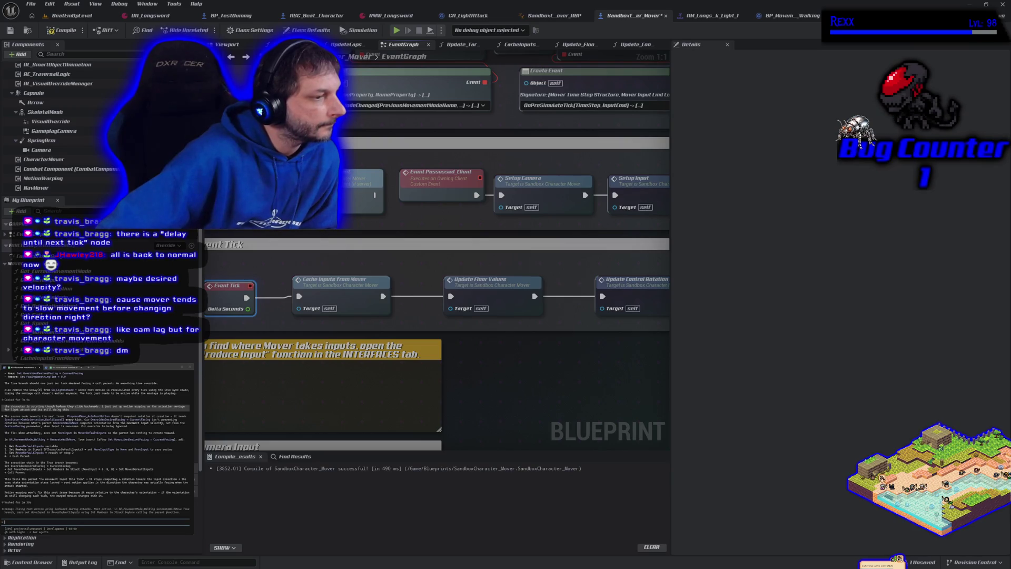
pyautogui.hotkey('alt', 'Tab')
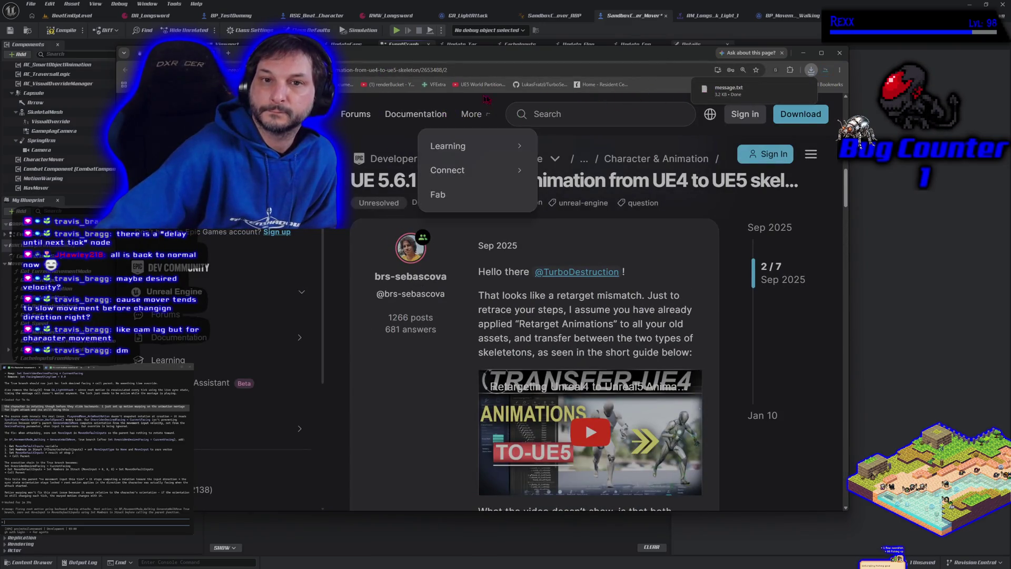
# - View the downloaded message.txt from a new Chrome tab, then return to Unreal Editor
pyautogui.click(228, 53)
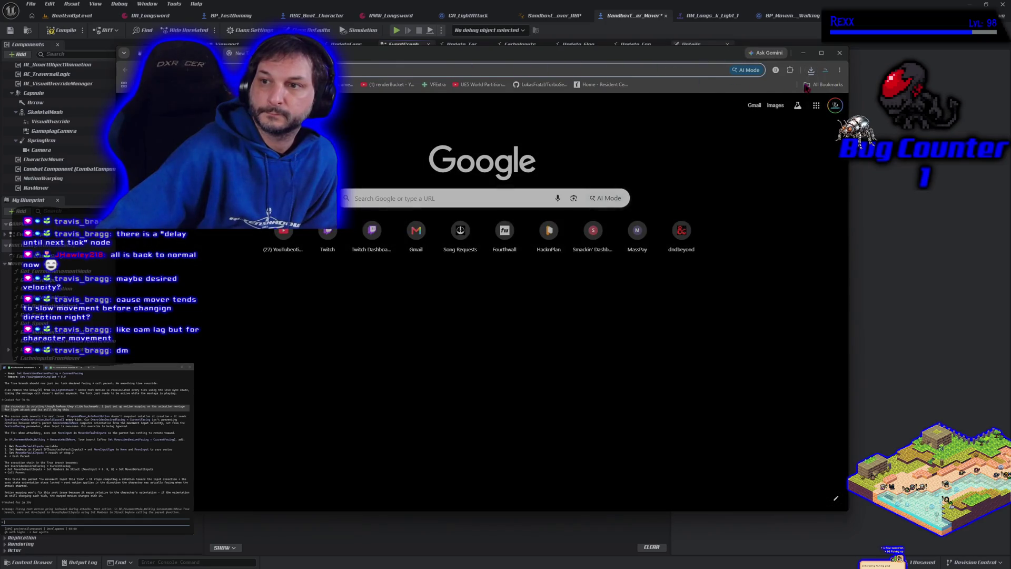
pyautogui.click(810, 70)
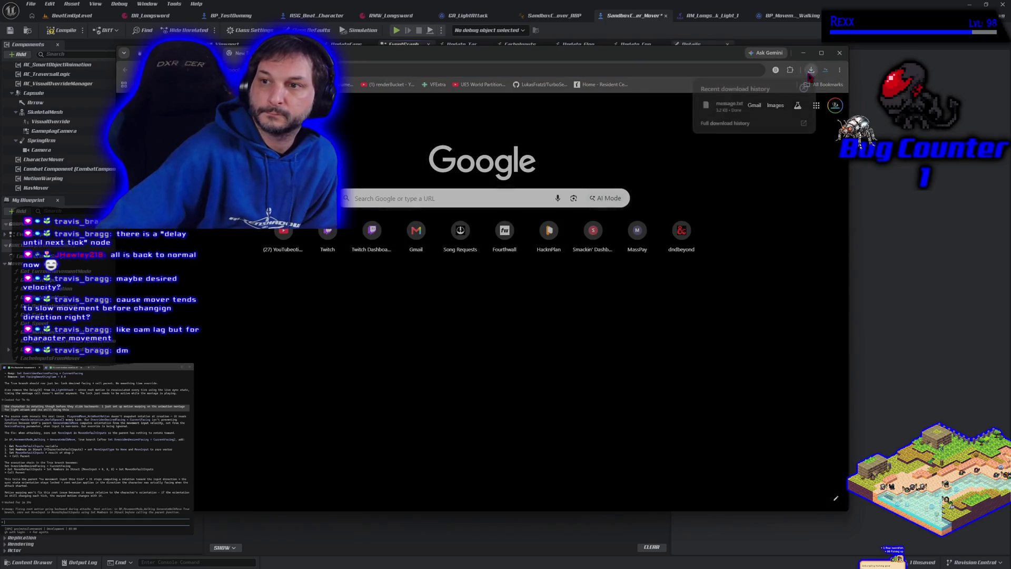
pyautogui.click(738, 105)
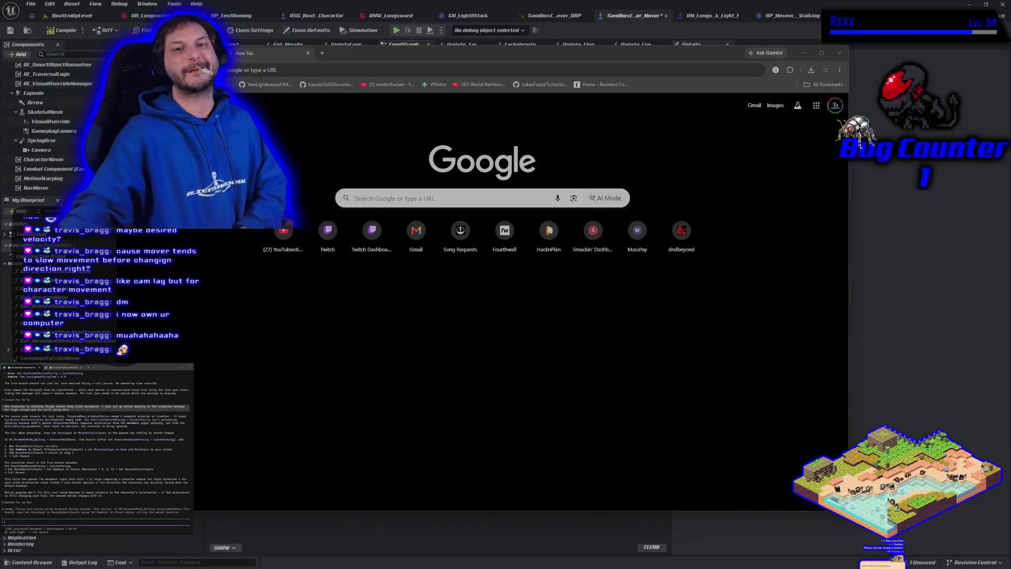
pyautogui.hotkey('alt', 'Tab')
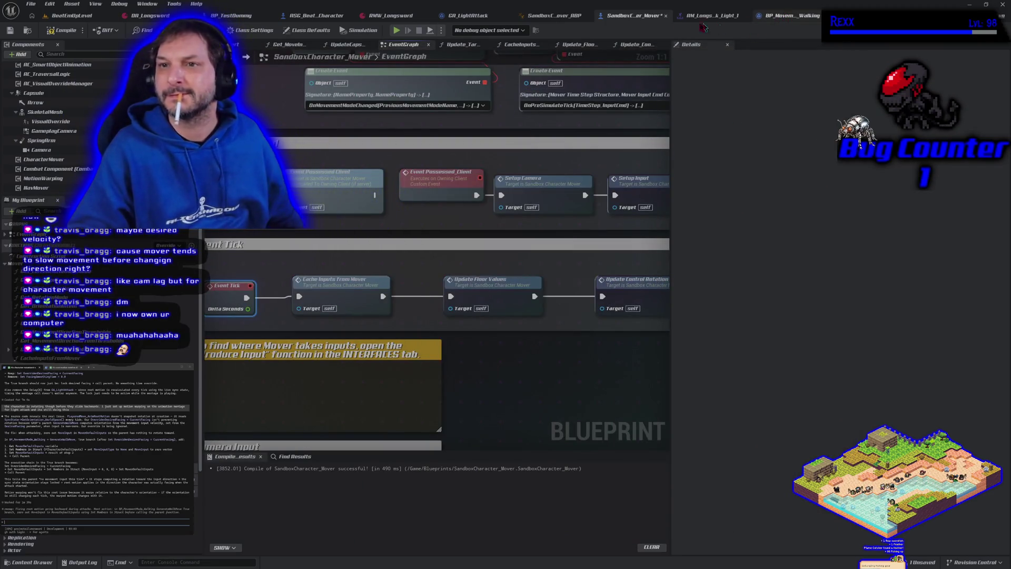
pyautogui.click(453, 16)
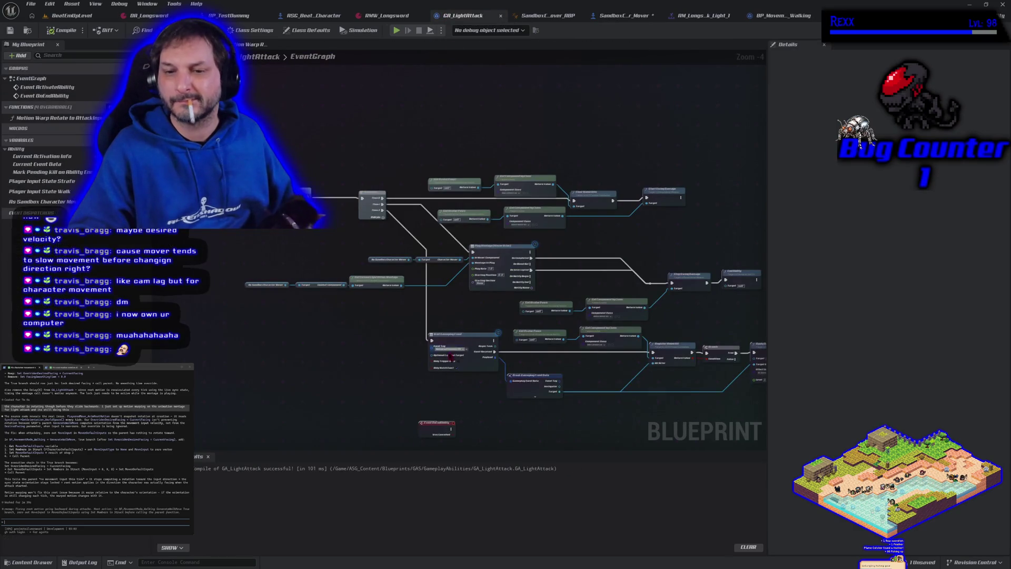
pyautogui.scroll(3, 381, 338)
pyautogui.scroll(-3, 382, 335)
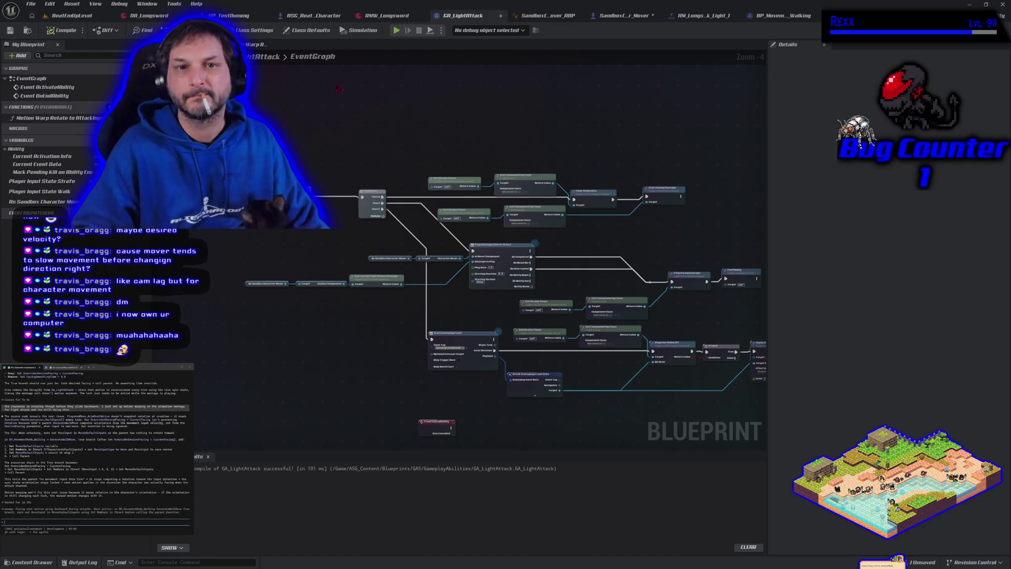
pyautogui.click(257, 44)
pyautogui.moveTo(288, 238); pyautogui.dragTo(294, 297)
pyautogui.write('set yaw')
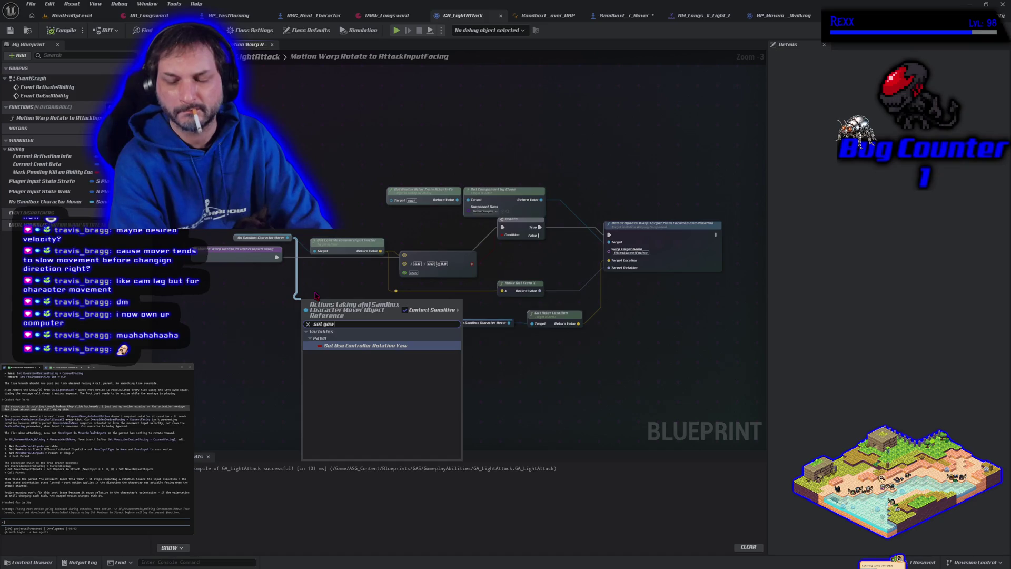
pyautogui.press('BackSpace')
pyautogui.press('BackSpace')
pyautogui.press('BackSpace')
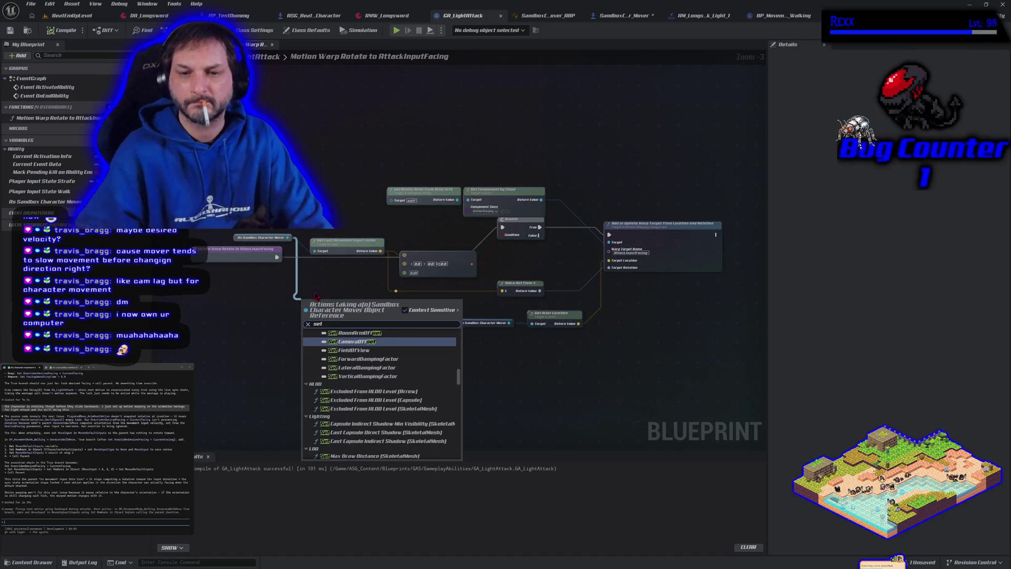
pyautogui.press('Escape')
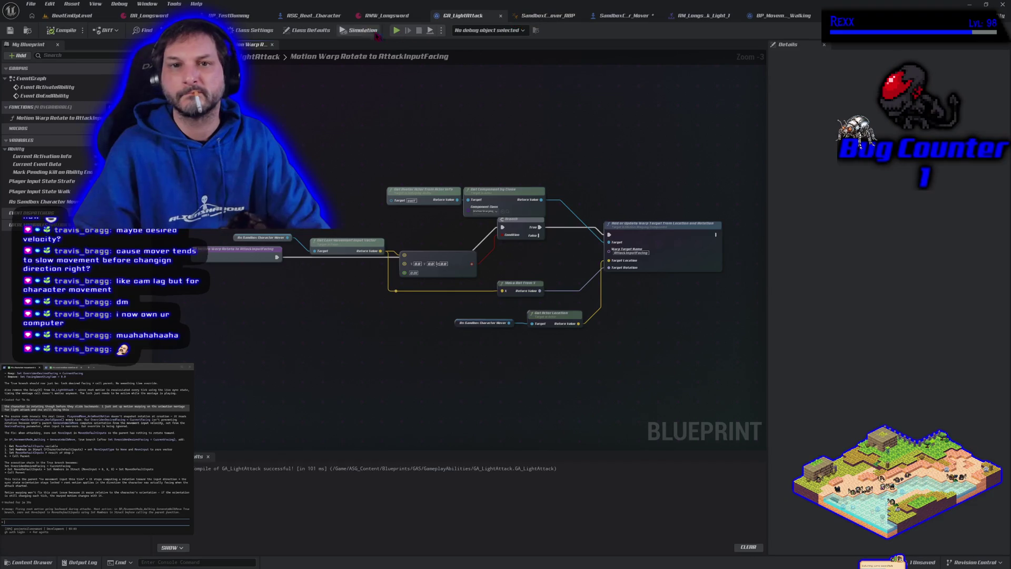
pyautogui.click(635, 18)
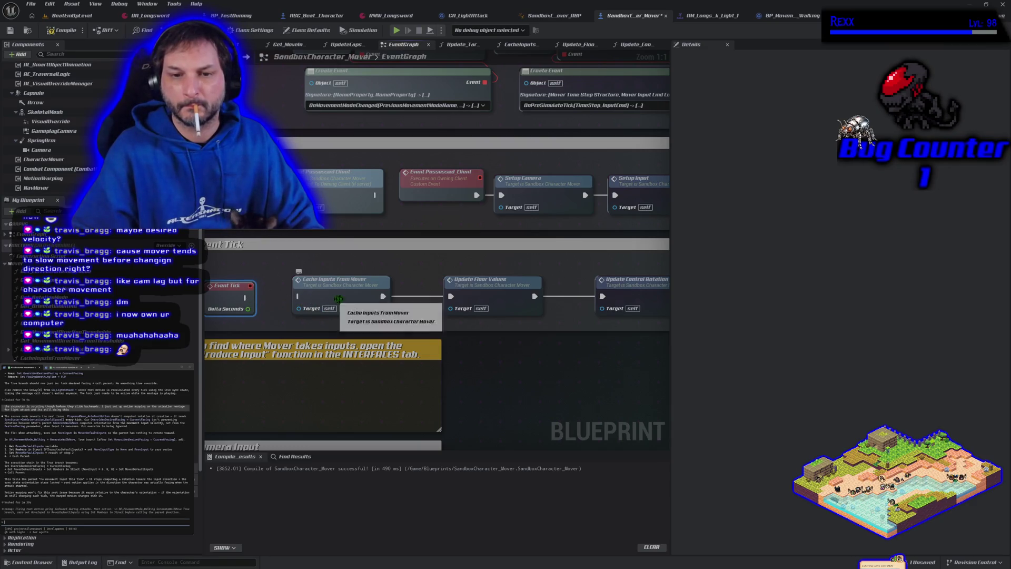
# - Wire Event Tick → Cache Inputs From Mover → Update Floor Values and start a play session
pyautogui.moveTo(246, 298); pyautogui.dragTo(298, 296)
pyautogui.moveTo(382, 296); pyautogui.dragTo(451, 295)
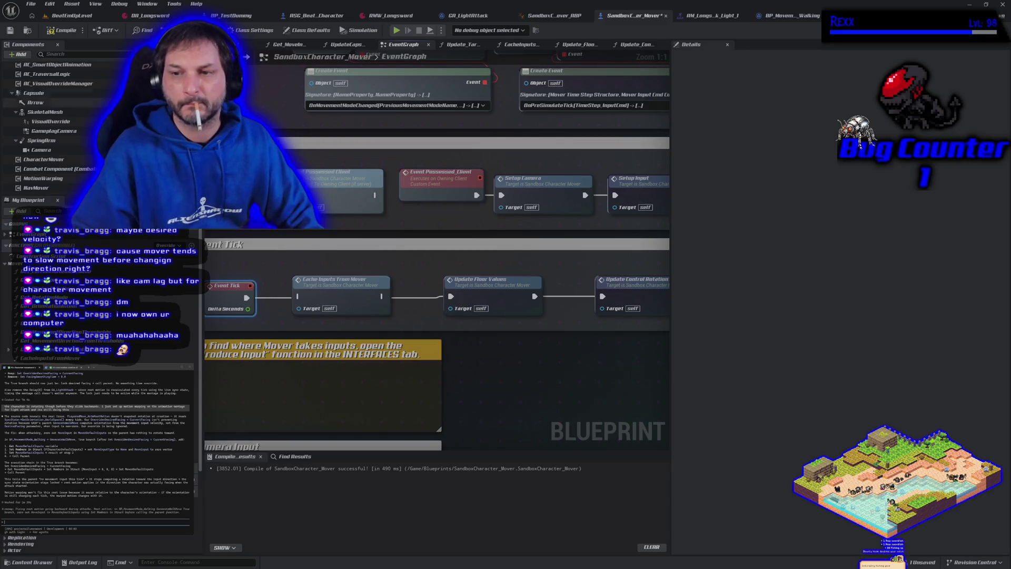
pyautogui.click(398, 30)
# - Test attack facing while running left and right, stop play, and re-route Event Tick into Cache Inputs
pyautogui.press('d')
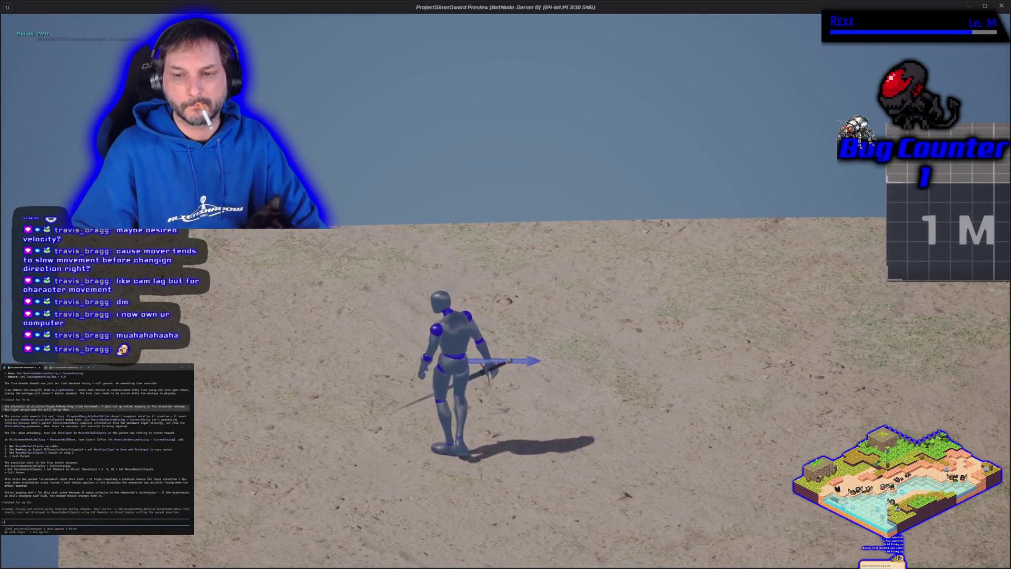
pyautogui.press('a')
pyautogui.press('a')
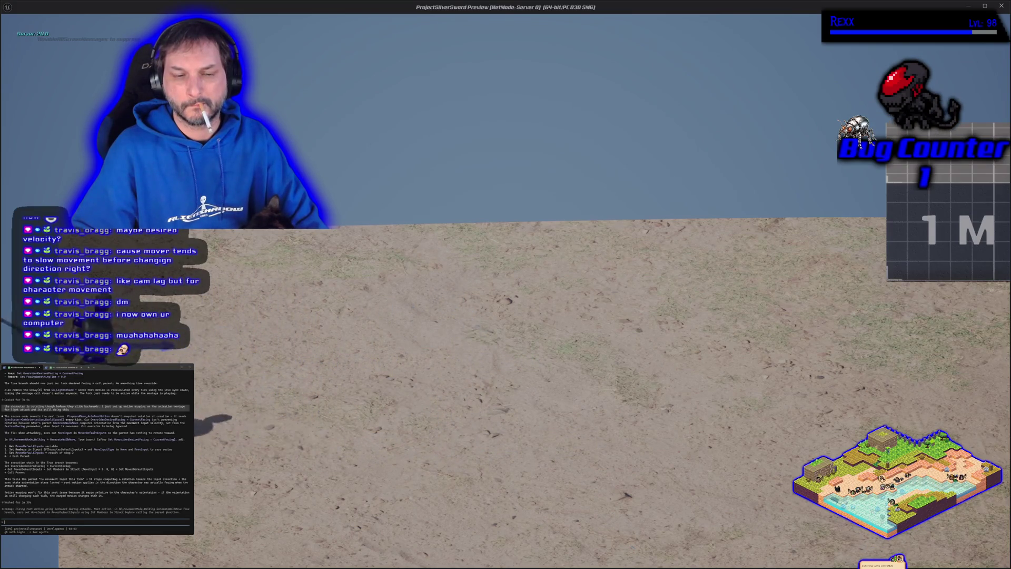
pyautogui.press('d')
pyautogui.press('d')
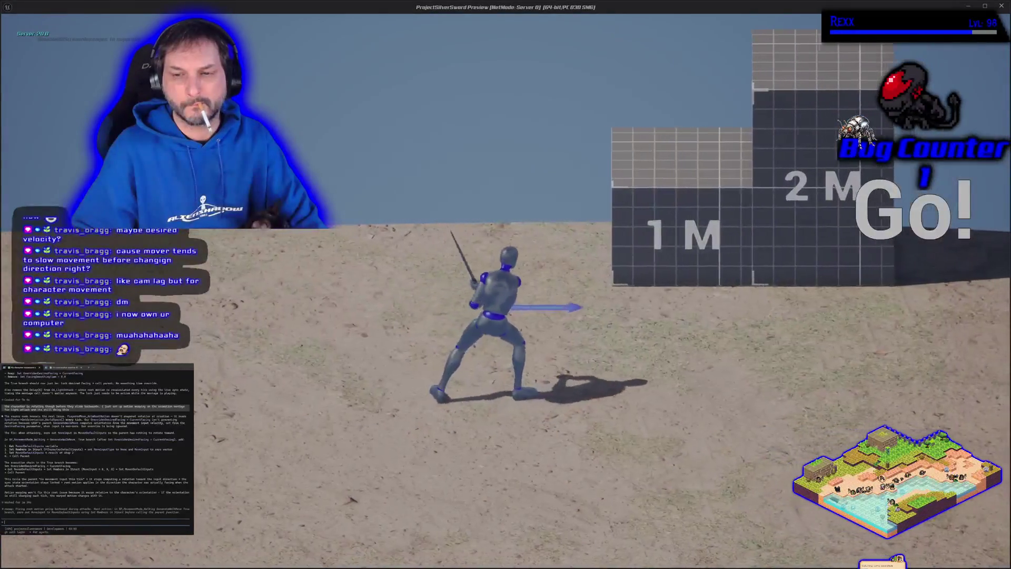
pyautogui.press('d')
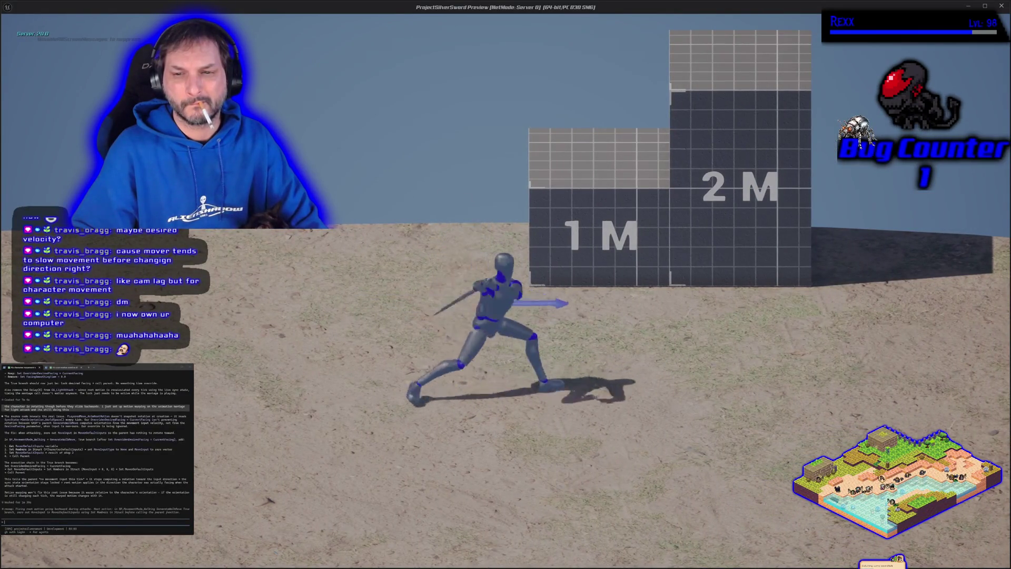
pyautogui.press('d')
pyautogui.press('a')
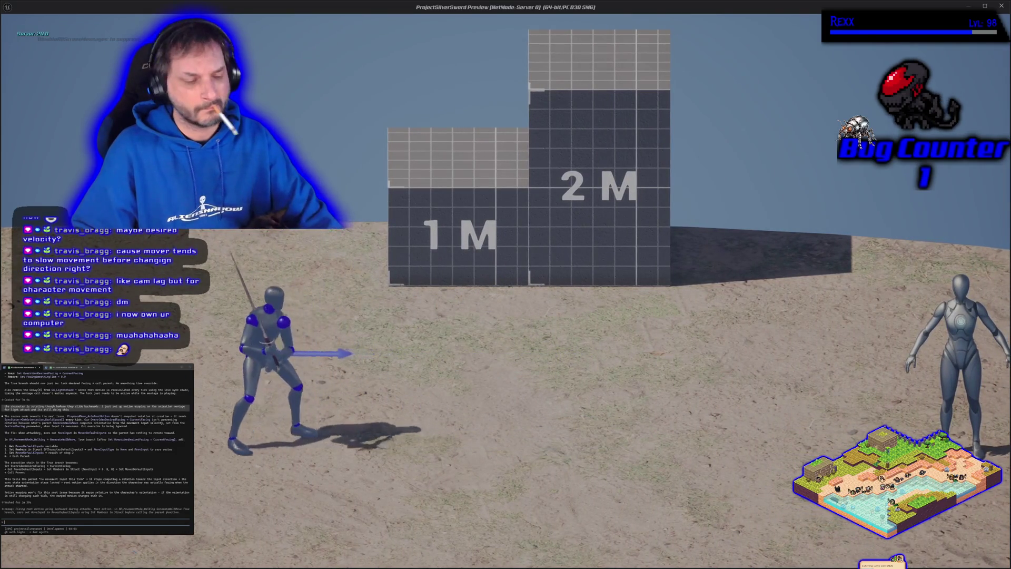
pyautogui.press('Escape')
pyautogui.moveTo(253, 299); pyautogui.dragTo(299, 296)
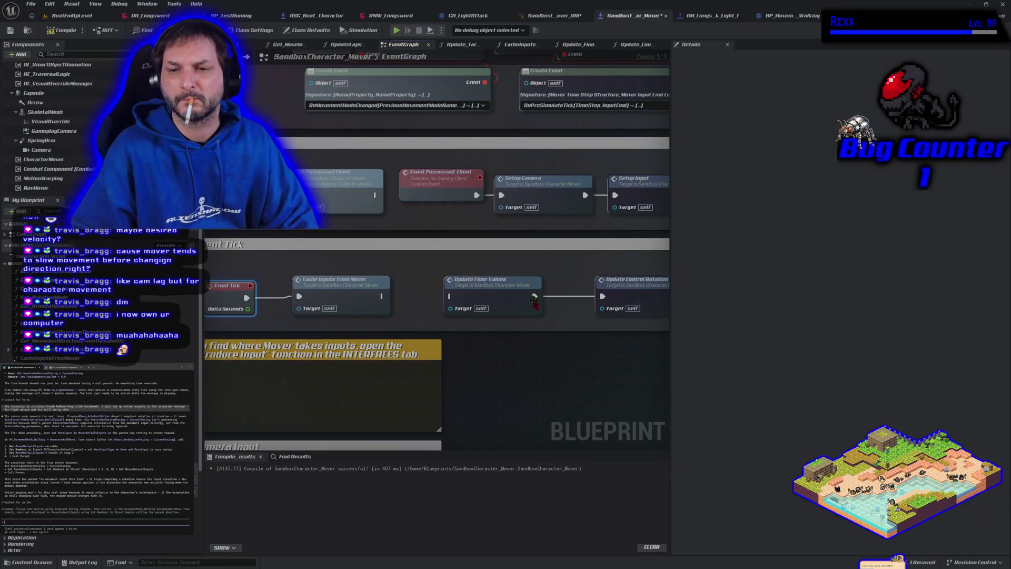
# - Chain Cache Inputs From Mover into Update Floor Values, then into Update Control Rotation Rate
pyautogui.moveTo(448, 296); pyautogui.dragTo(381, 296)
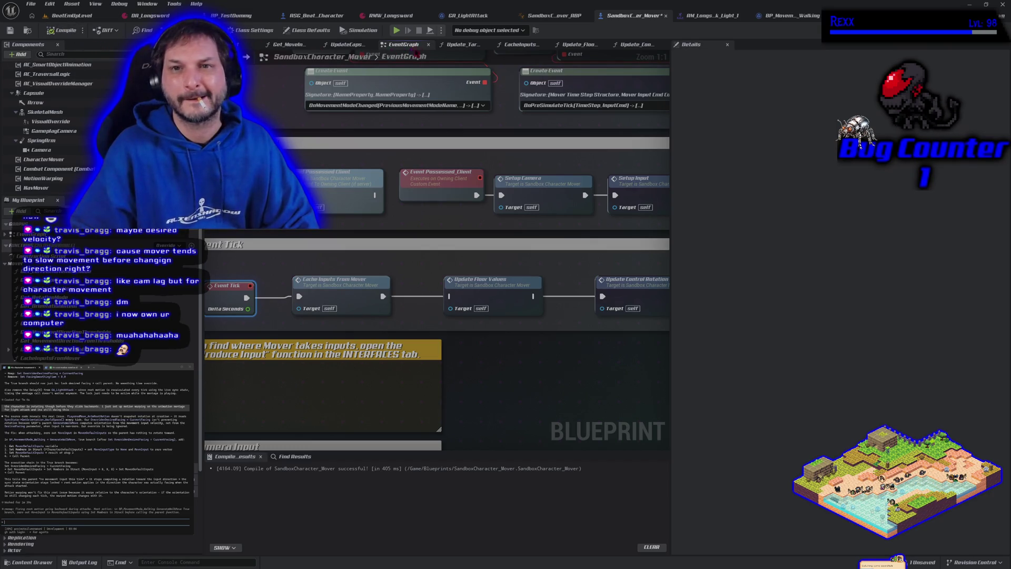
pyautogui.click(396, 30)
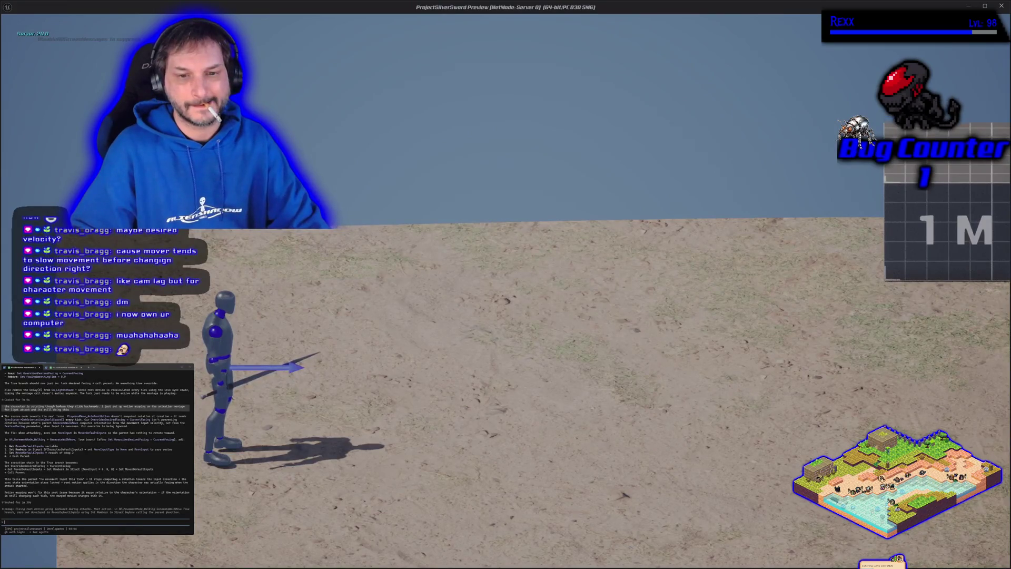
pyautogui.press('Escape')
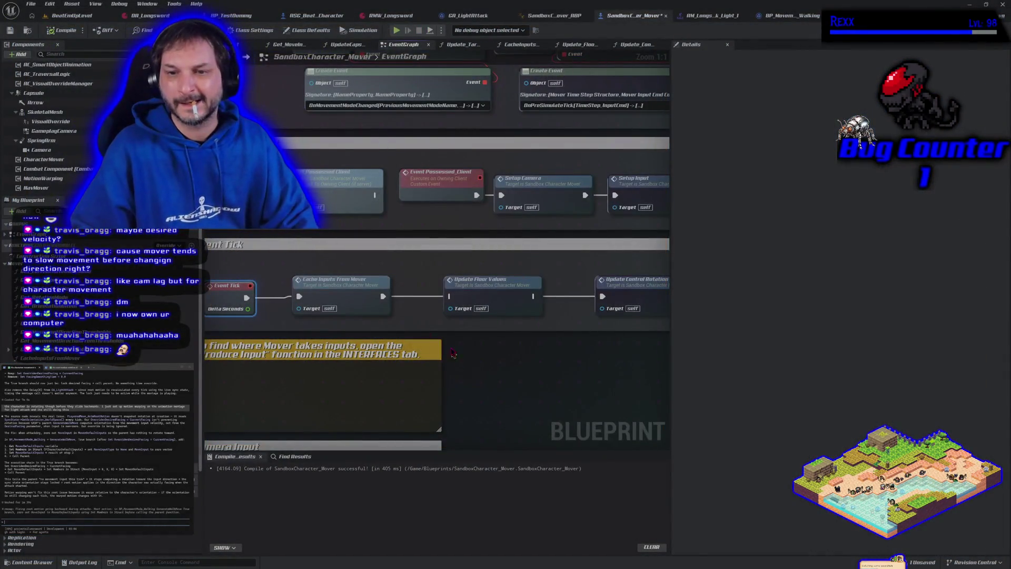
pyautogui.moveTo(383, 297); pyautogui.dragTo(383, 297)
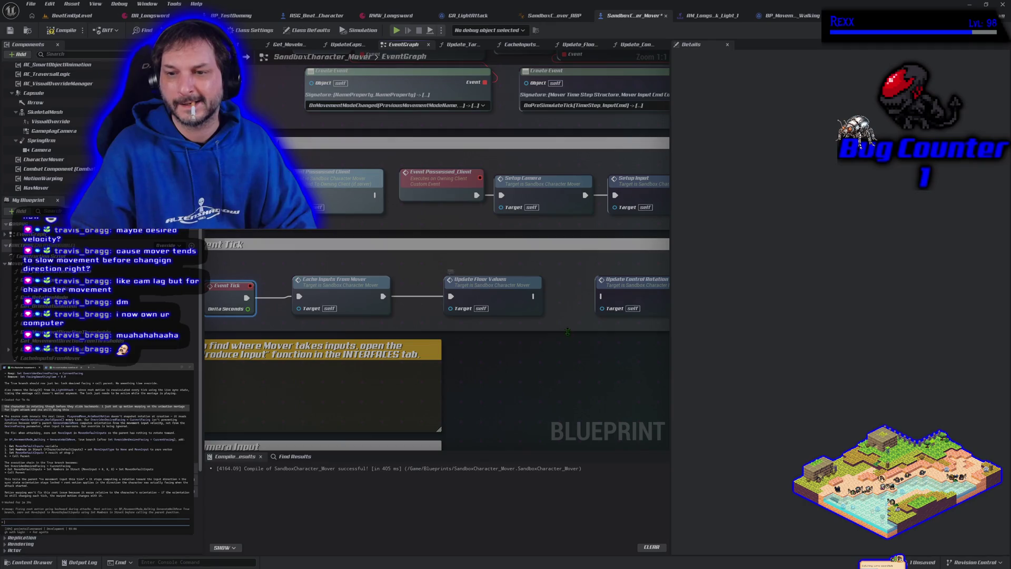
pyautogui.moveTo(570, 335); pyautogui.dragTo(420, 332)
pyautogui.moveTo(538, 295); pyautogui.dragTo(388, 296)
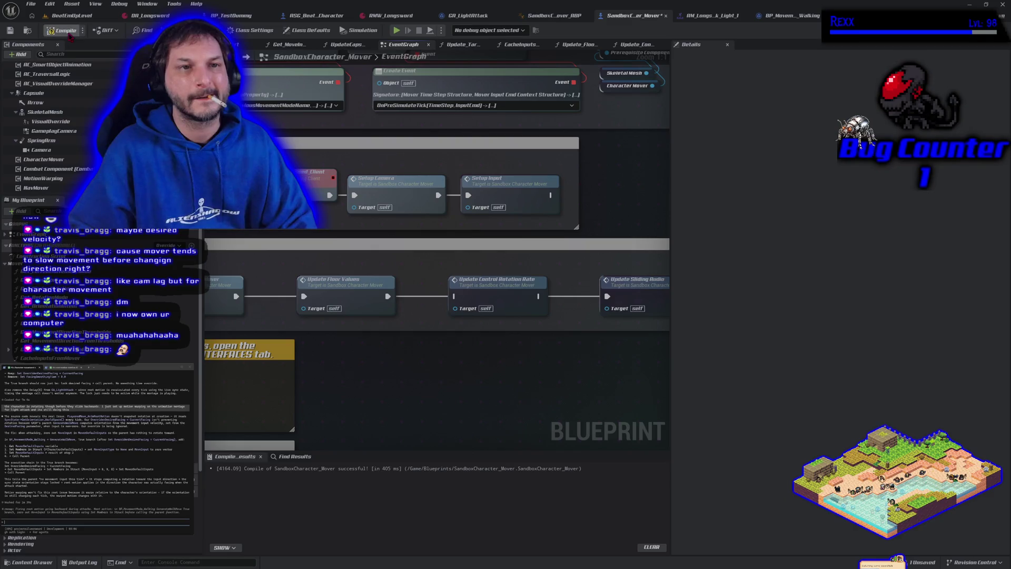
# - Playtest a light attack, return to the Update Control Rotation Rate node, and relaunch the test
pyautogui.click(397, 31)
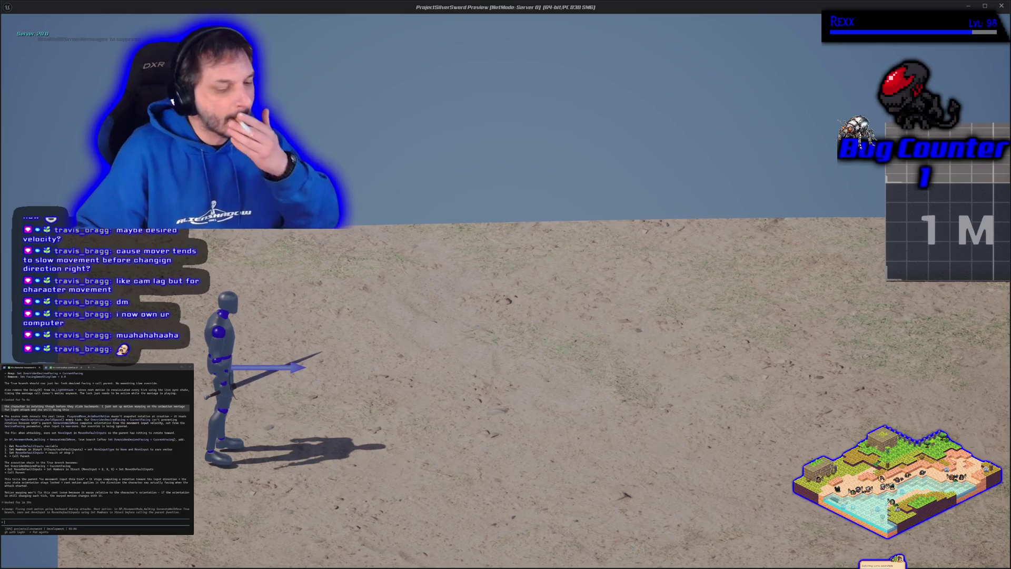
pyautogui.click(506, 284)
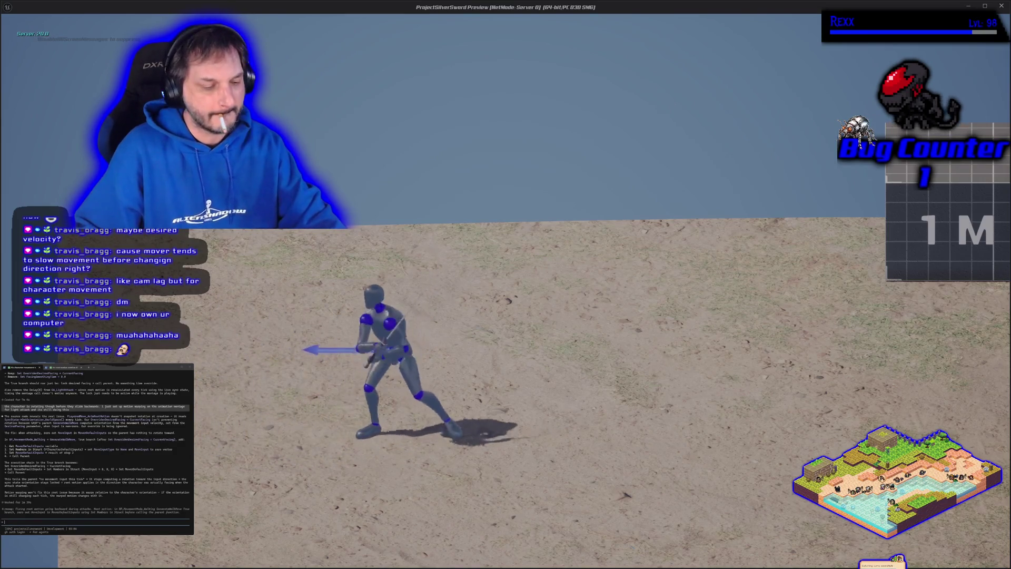
pyautogui.press('Escape')
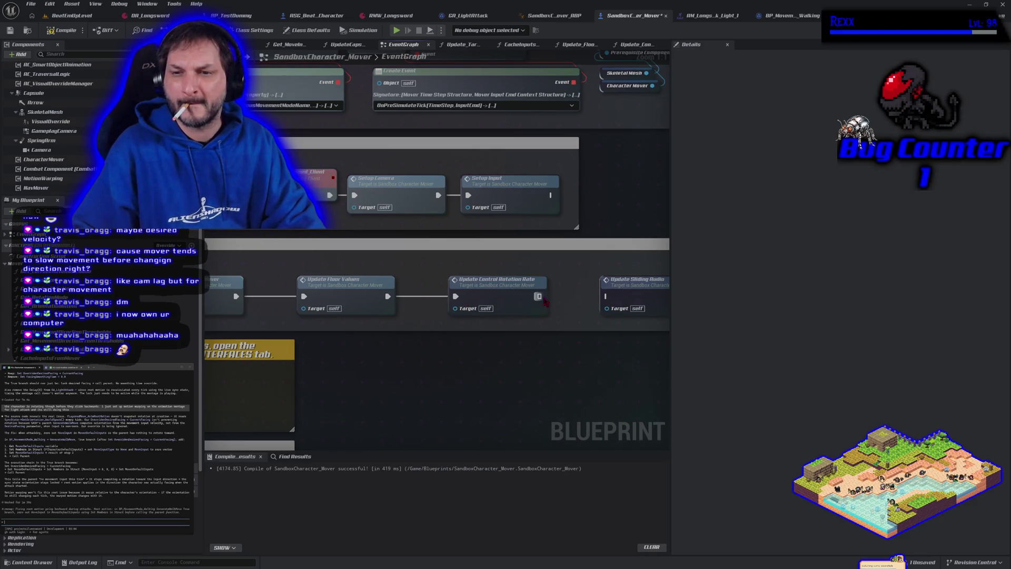
pyautogui.moveTo(615, 289)
pyautogui.mouseDown()
pyautogui.moveTo(395, 354)
pyautogui.moveTo(231, 317)
pyautogui.mouseUp()
pyautogui.scroll(-1, 327, 338)
pyautogui.moveTo(328, 338)
pyautogui.mouseDown()
pyautogui.moveTo(237, 311)
pyautogui.moveTo(221, 337)
pyautogui.moveTo(421, 334)
pyautogui.mouseUp()
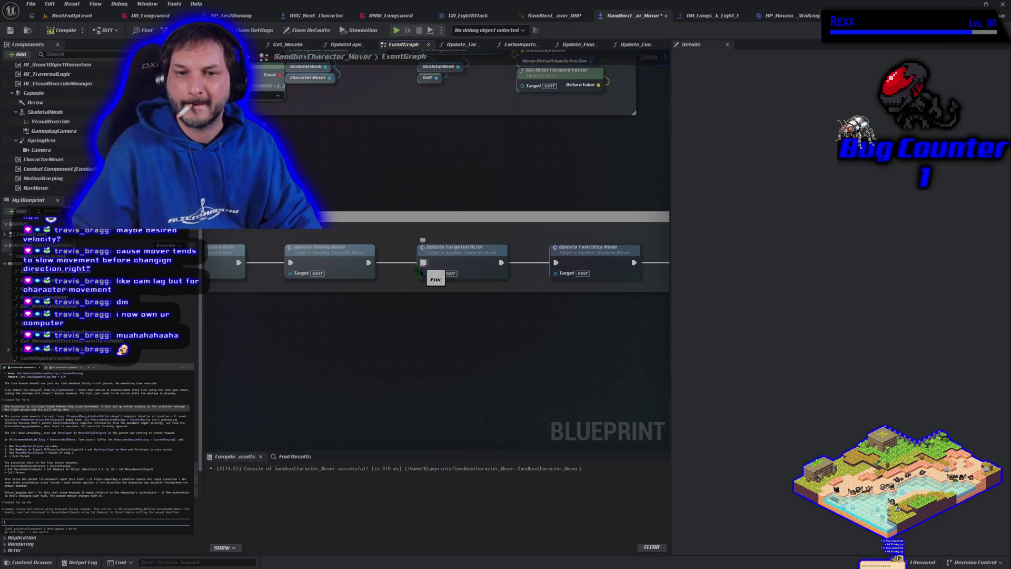
pyautogui.moveTo(421, 290); pyautogui.dragTo(466, 334)
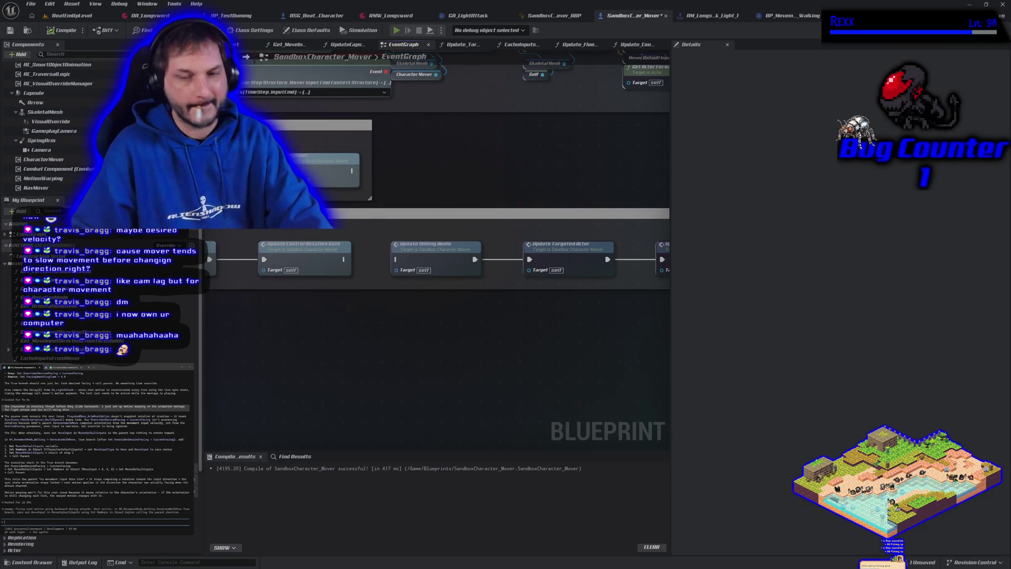
pyautogui.press('d')
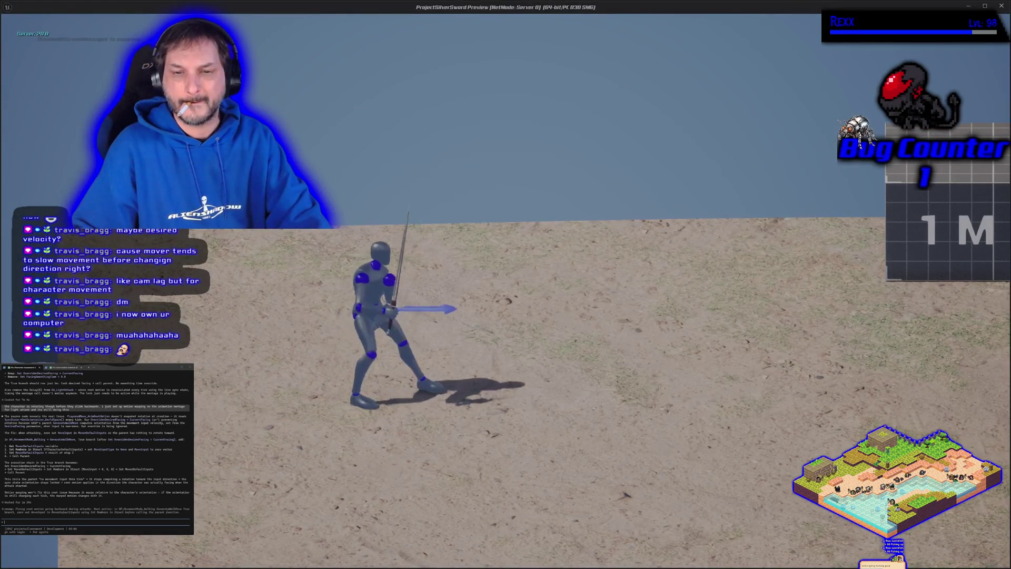
# - Run right, left, then back right toward the 1 M block while swinging the sword
pyautogui.press('d')
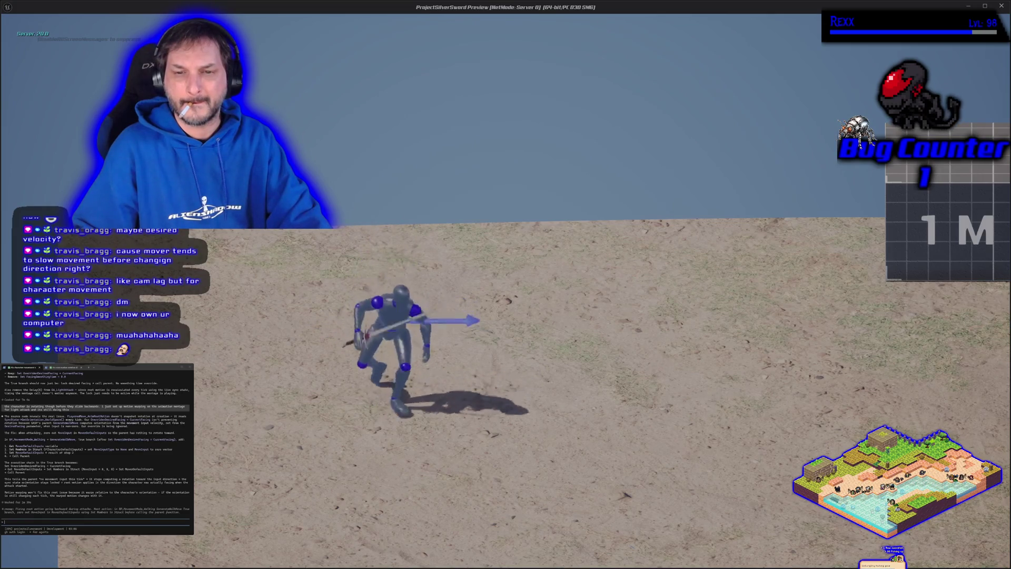
pyautogui.press('d')
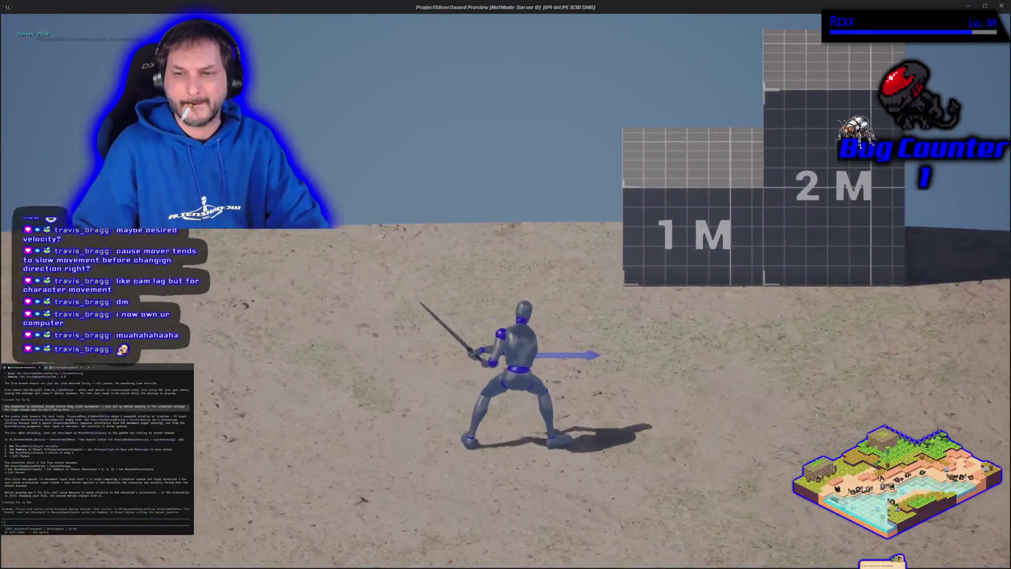
pyautogui.press('a')
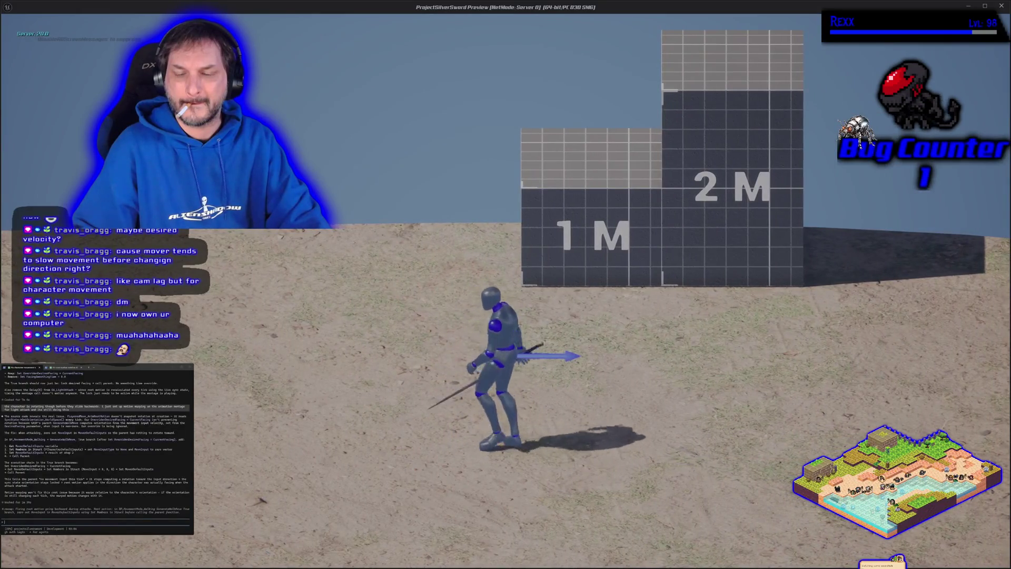
pyautogui.press('a')
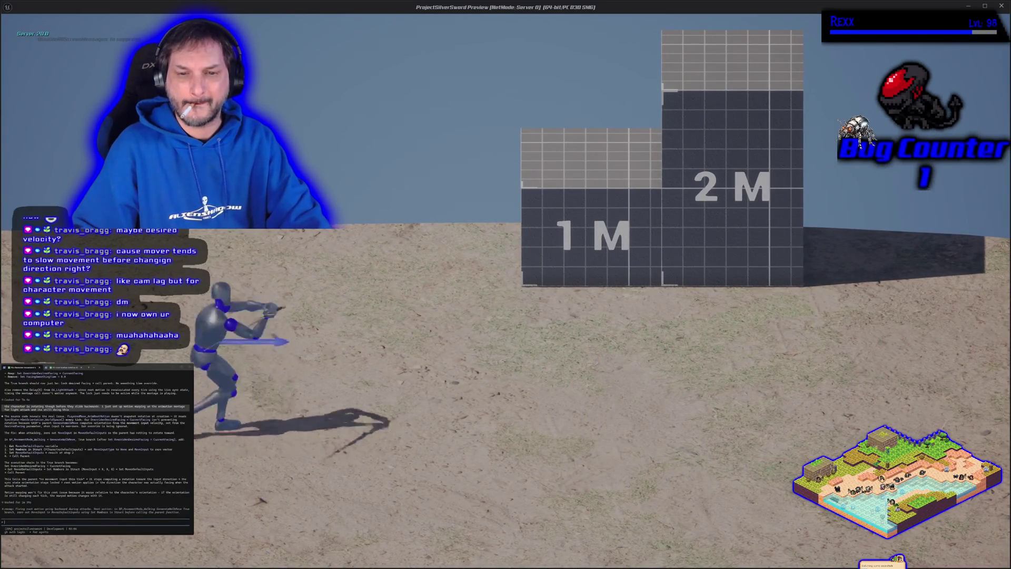
pyautogui.press('d')
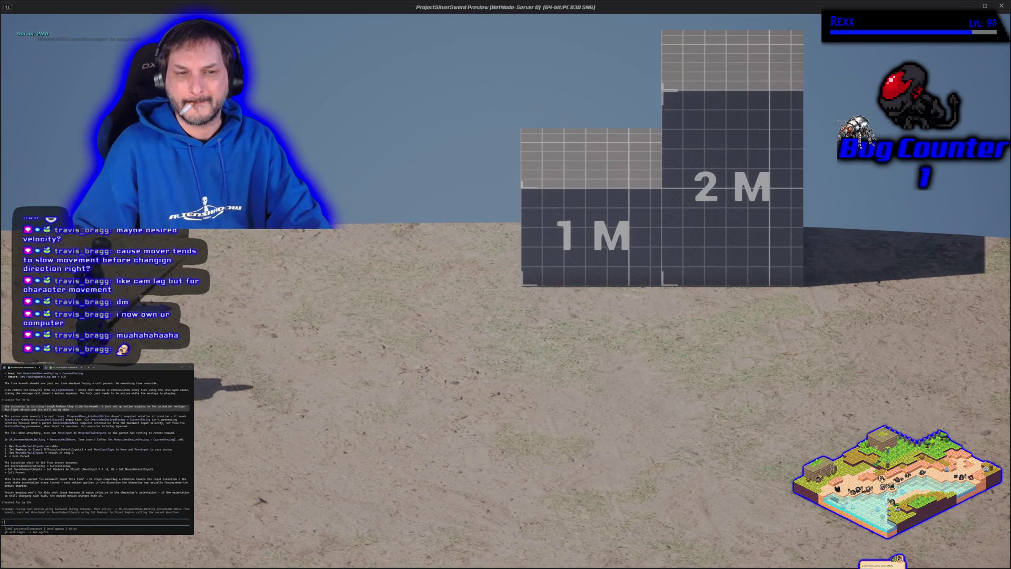
pyautogui.press('d')
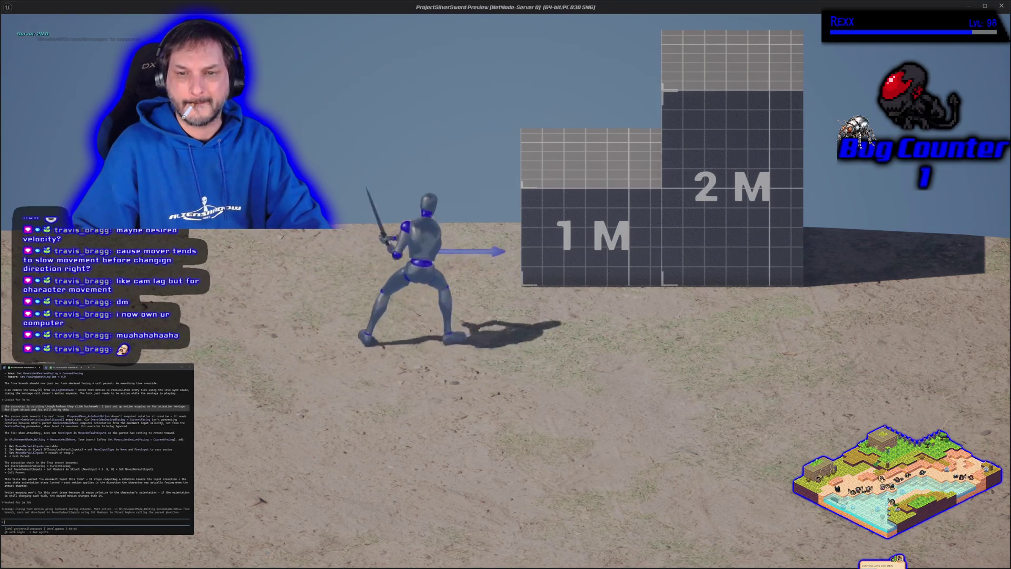
# - Attack left from the block, run right to the idle mannequin swinging, then end the session
pyautogui.press('a')
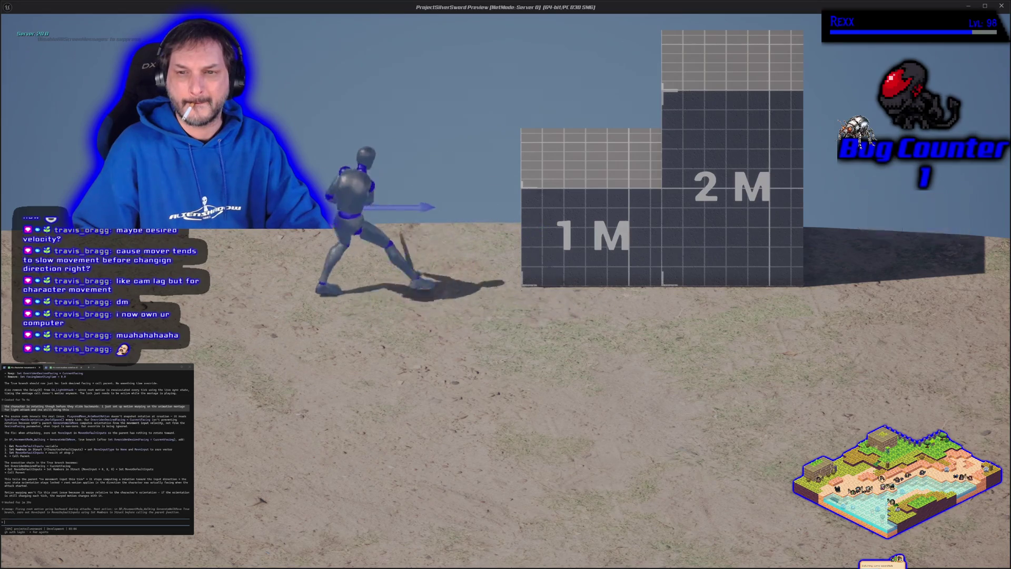
pyautogui.press('a')
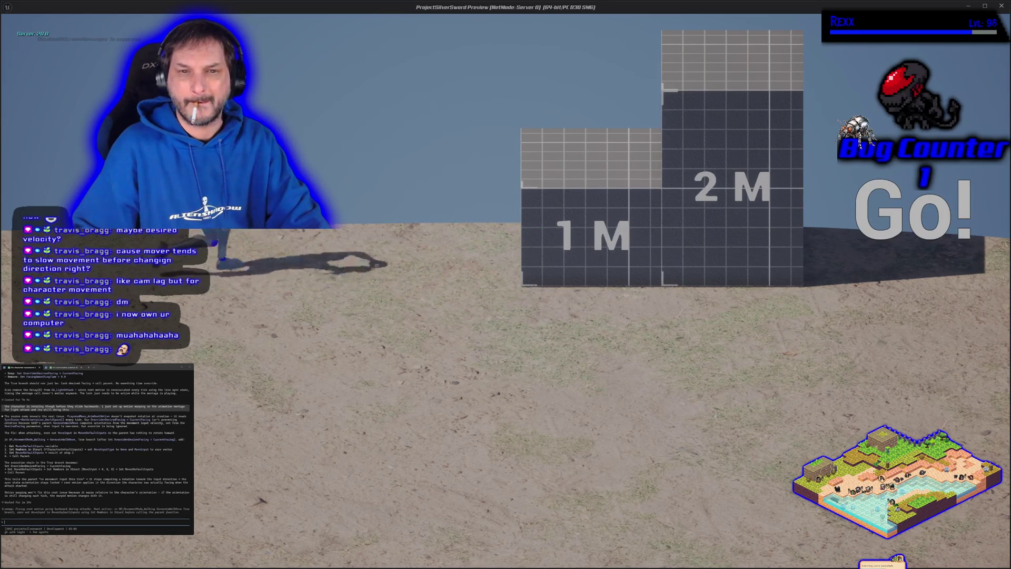
pyautogui.press('d')
pyautogui.press('d')
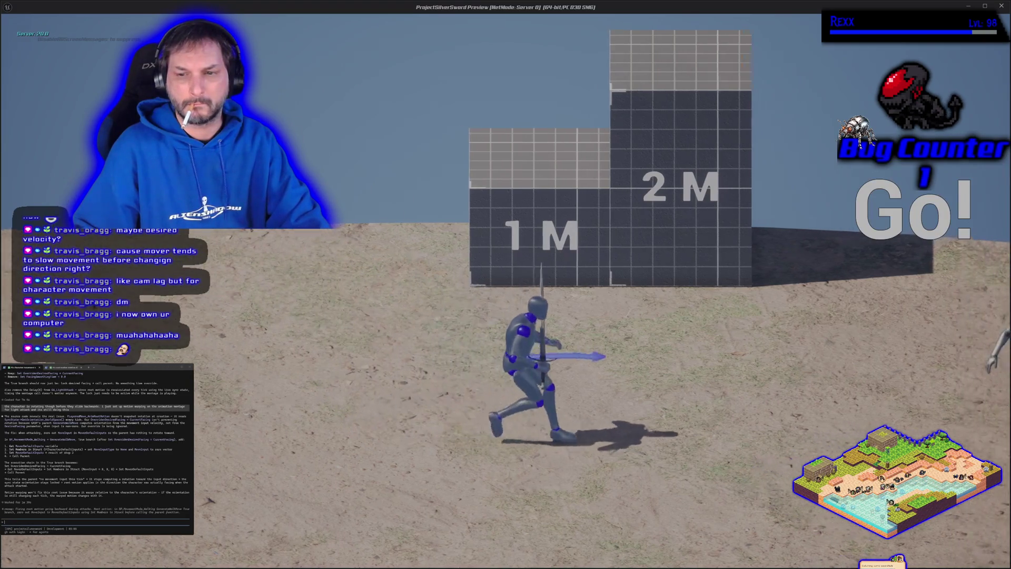
pyautogui.press('d')
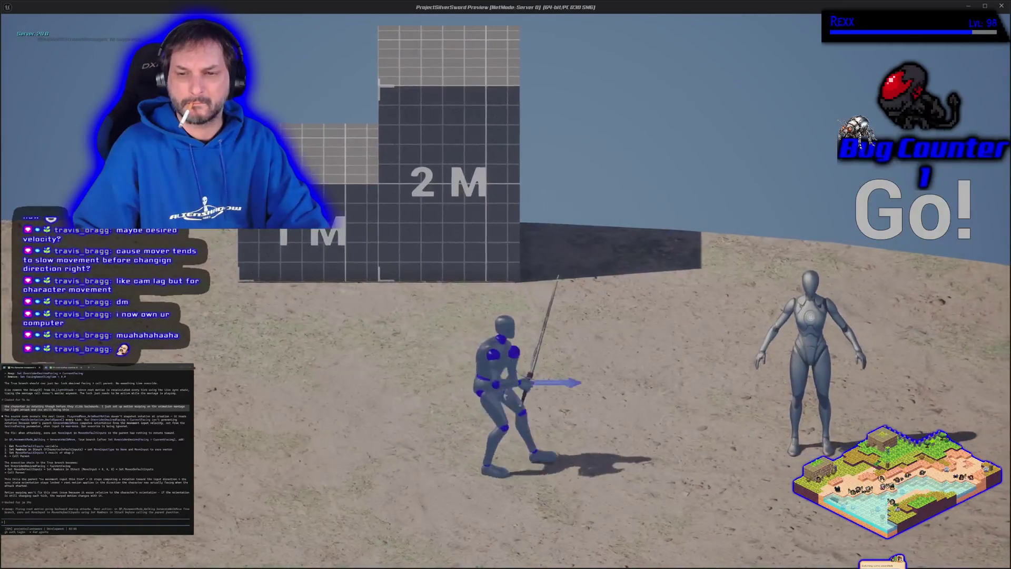
pyautogui.press('d')
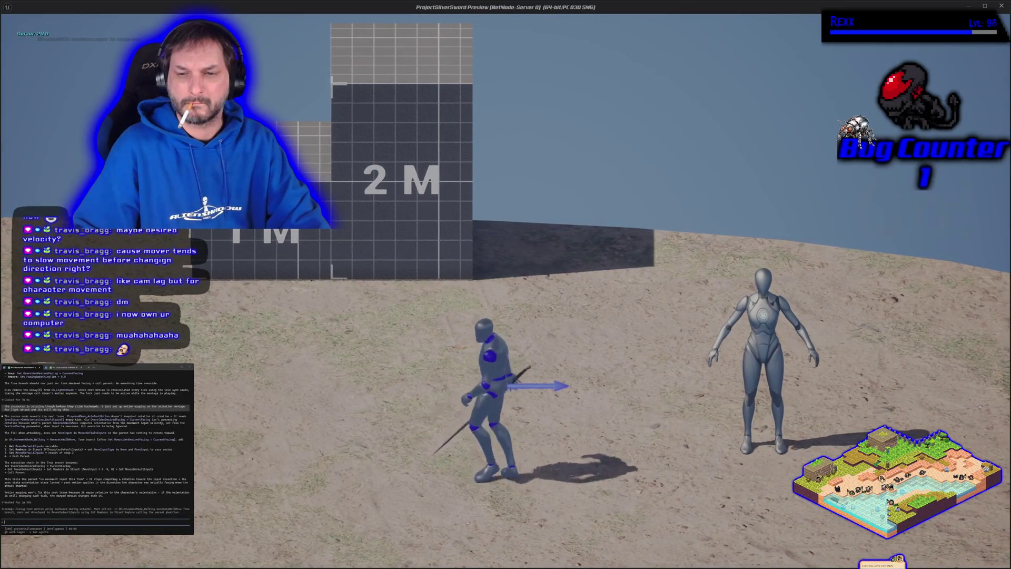
pyautogui.press('d')
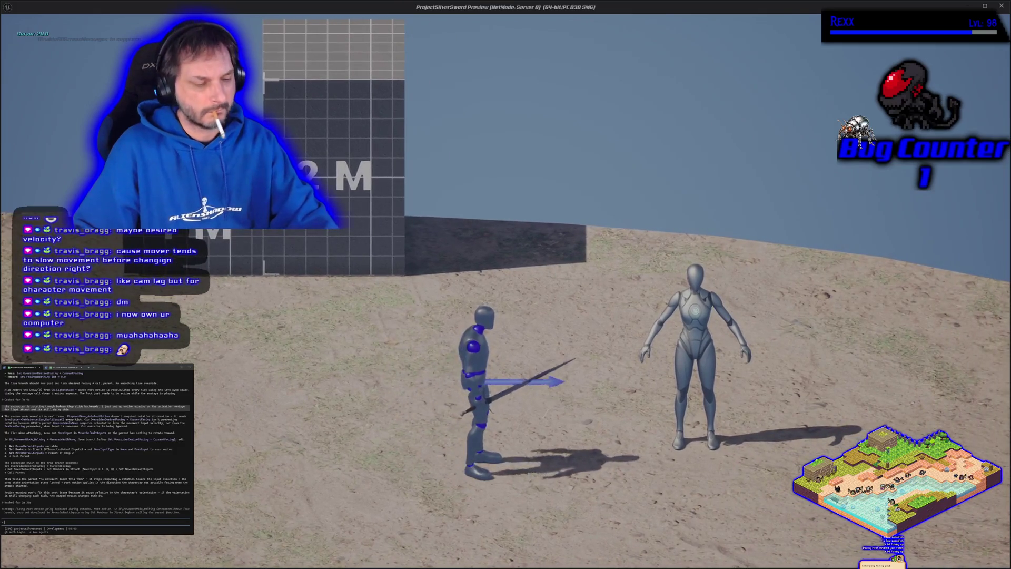
pyautogui.press('Escape')
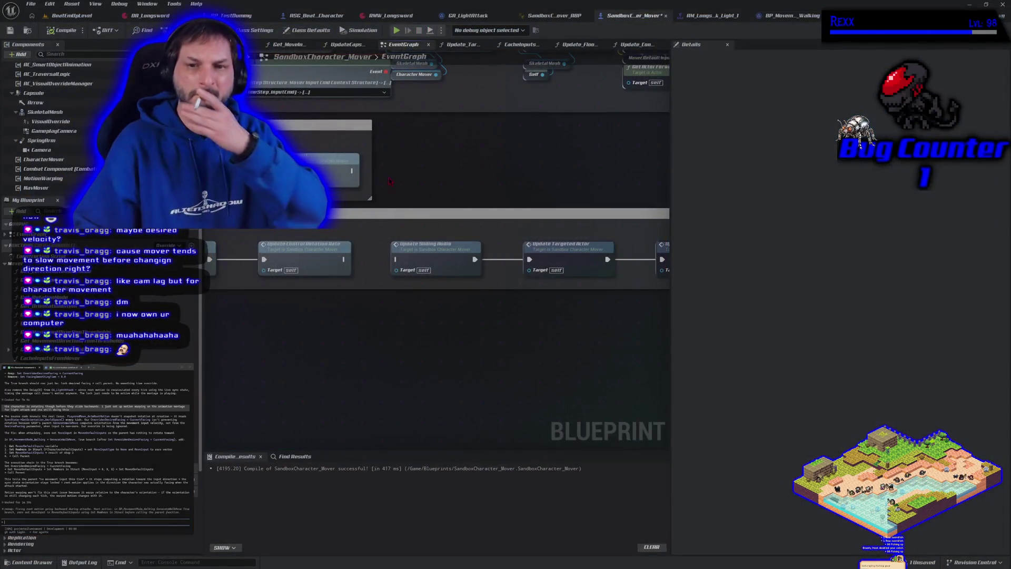
# - Wire Update Sliding Audio directly to Update Twin Stick Mode, then briefly inspect Update_TargetedActor
pyautogui.moveTo(434, 334)
pyautogui.mouseDown()
pyautogui.moveTo(265, 309)
pyautogui.moveTo(427, 326)
pyautogui.mouseUp()
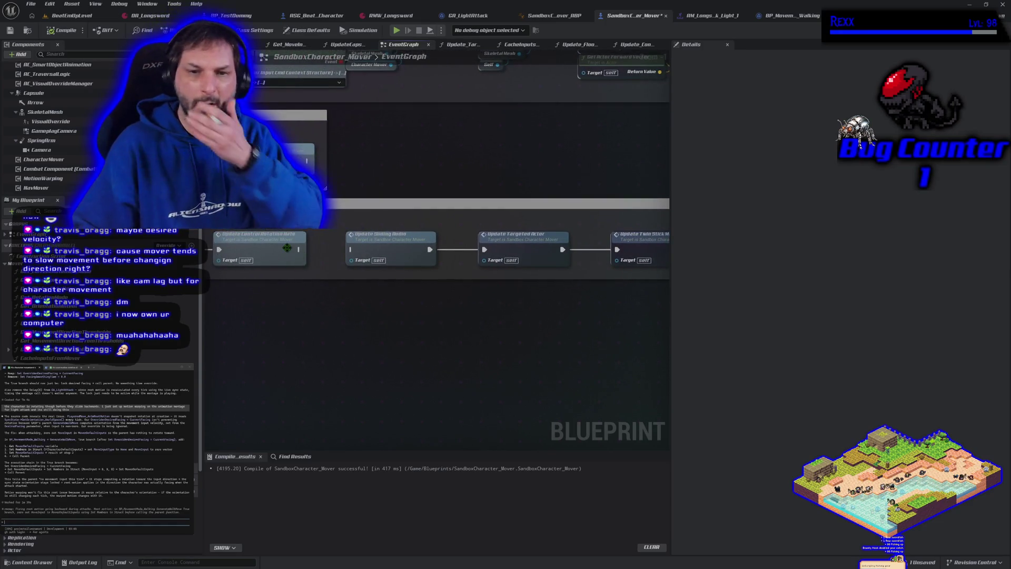
pyautogui.moveTo(298, 251); pyautogui.dragTo(352, 251)
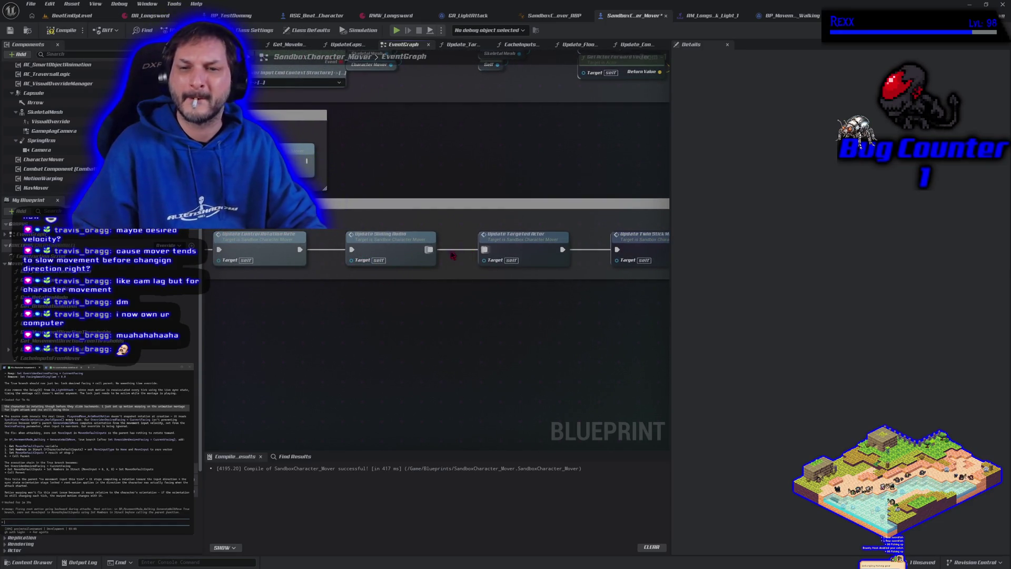
pyautogui.keyDown('alt'); pyautogui.click(429, 250); pyautogui.keyUp('alt')
pyautogui.keyDown('alt'); pyautogui.click(561, 250); pyautogui.keyUp('alt')
pyautogui.moveTo(430, 249); pyautogui.dragTo(617, 250)
pyautogui.doubleClick(505, 247)
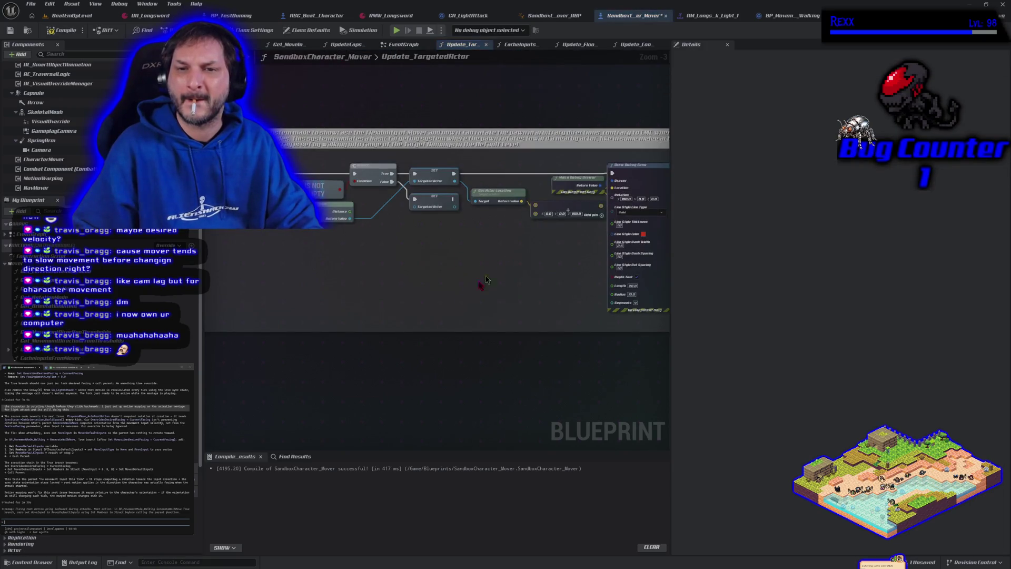
pyautogui.hotkey('alt', 'Left')
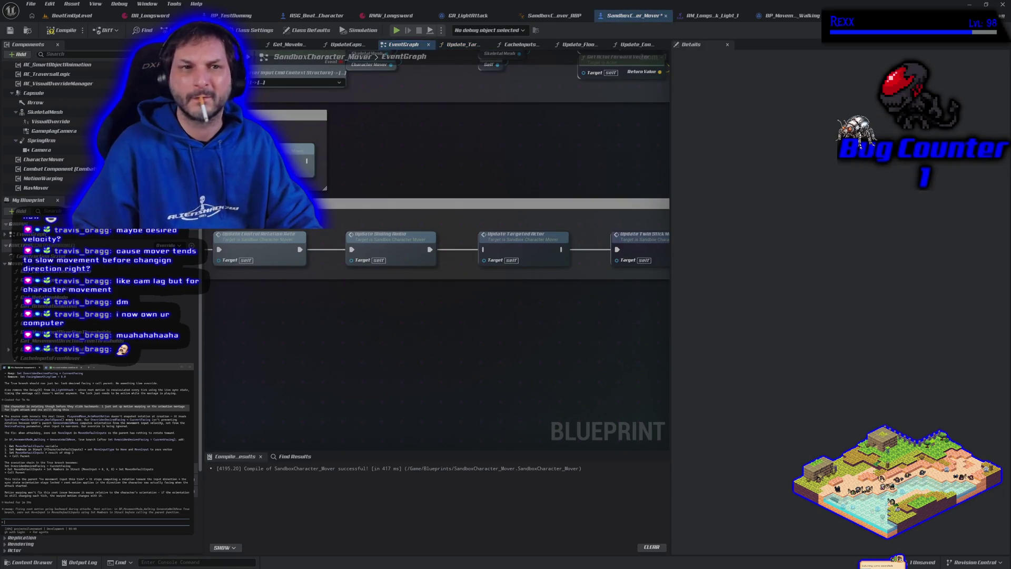
# - Playtest without targeting, undo the bypass link, and recompile and save SandboxCharacter_Mover
pyautogui.click(396, 32)
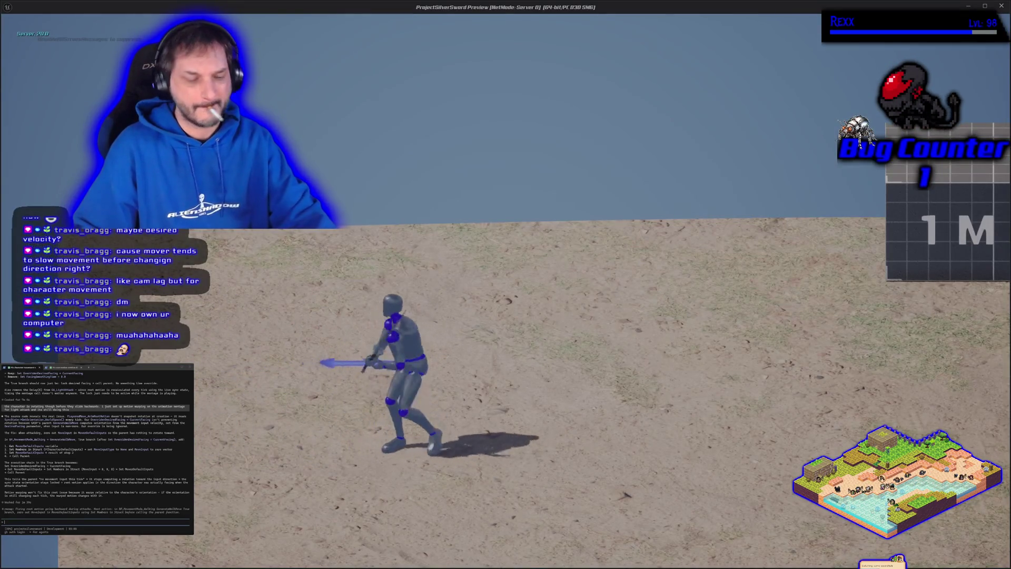
pyautogui.press('Escape')
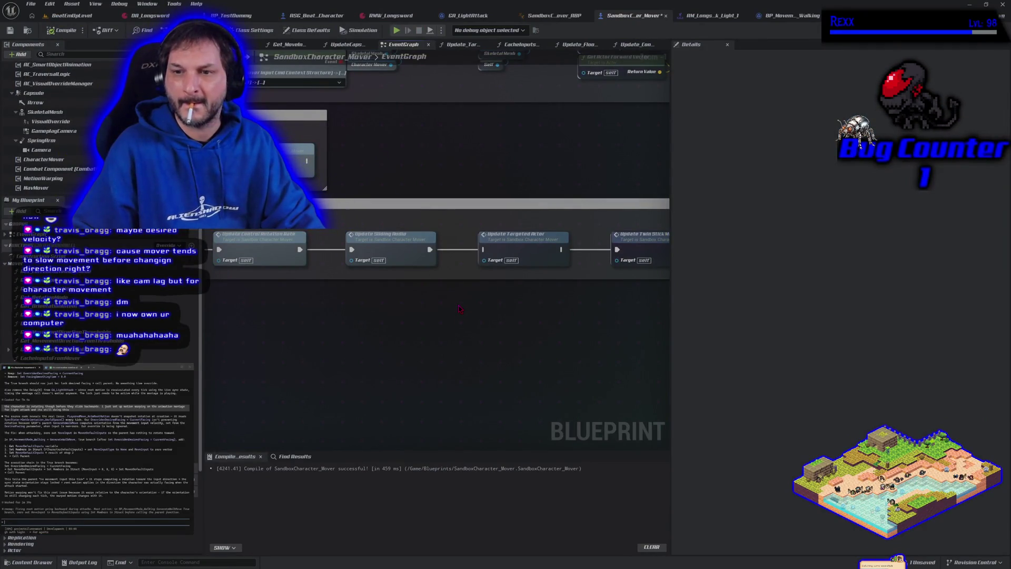
pyautogui.hotkey('ctrl', 'z')
pyautogui.hotkey('ctrl', 'z')
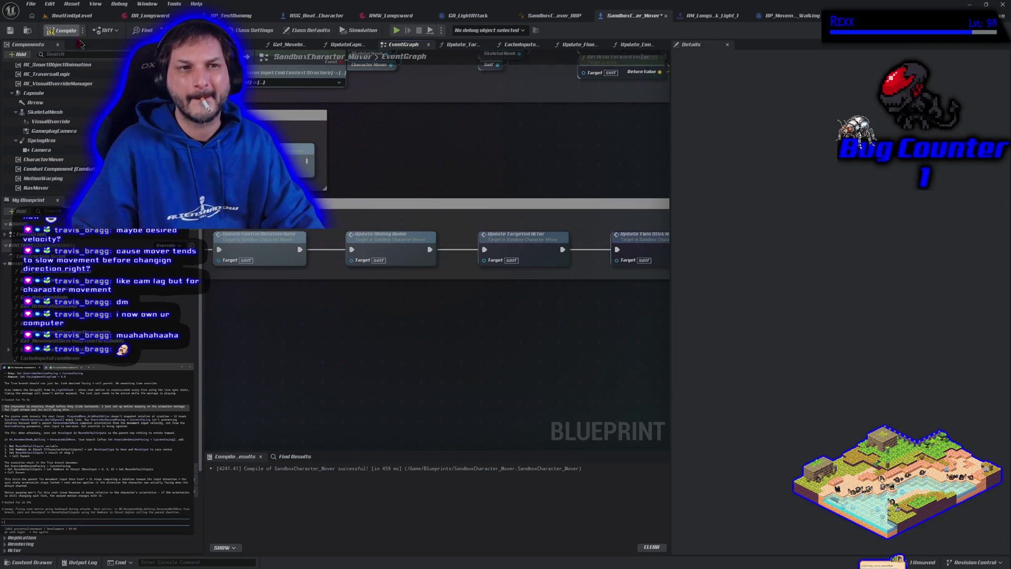
pyautogui.click(62, 30)
pyautogui.moveTo(307, 357); pyautogui.dragTo(405, 342)
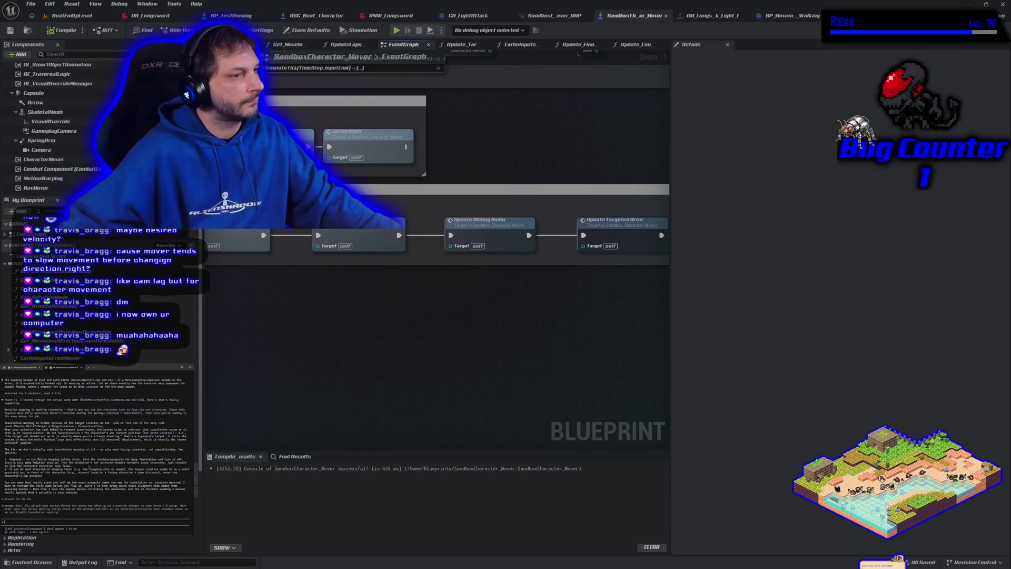
# - Save the AM_Longsword_Attack_Light_1 montage and return to the running level
pyautogui.click(714, 16)
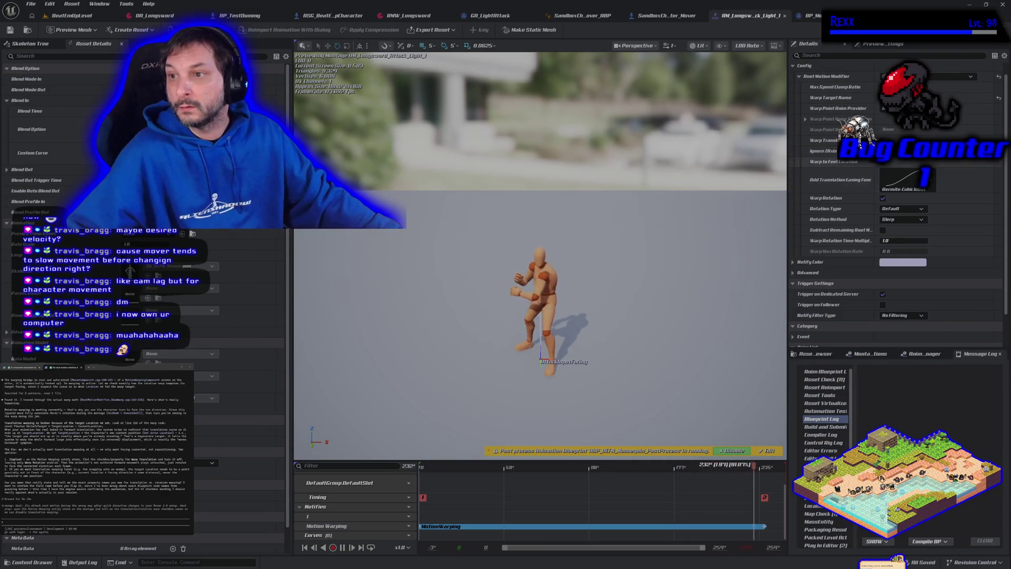
pyautogui.hotkey('ctrl', 's')
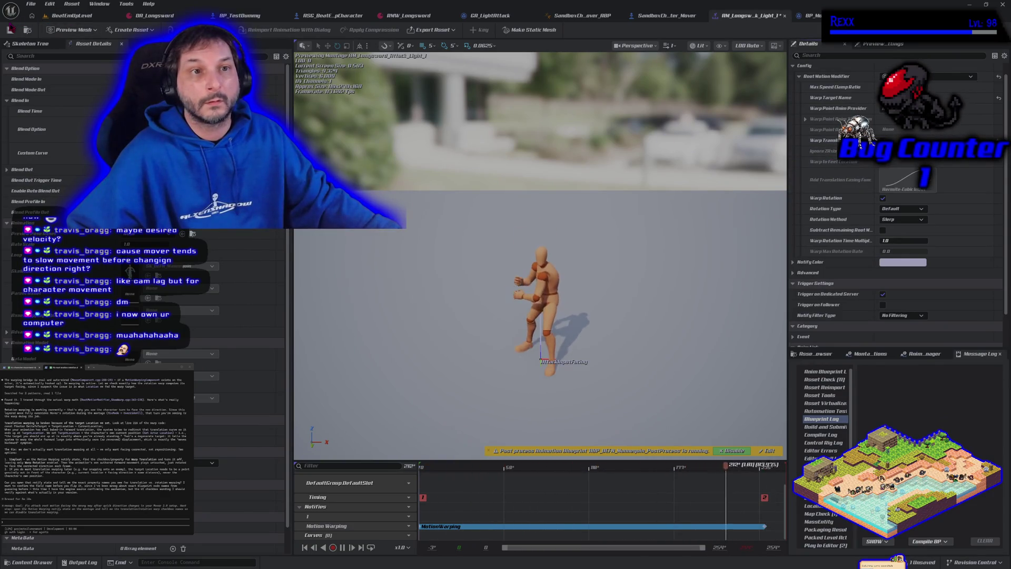
pyautogui.click(103, 20)
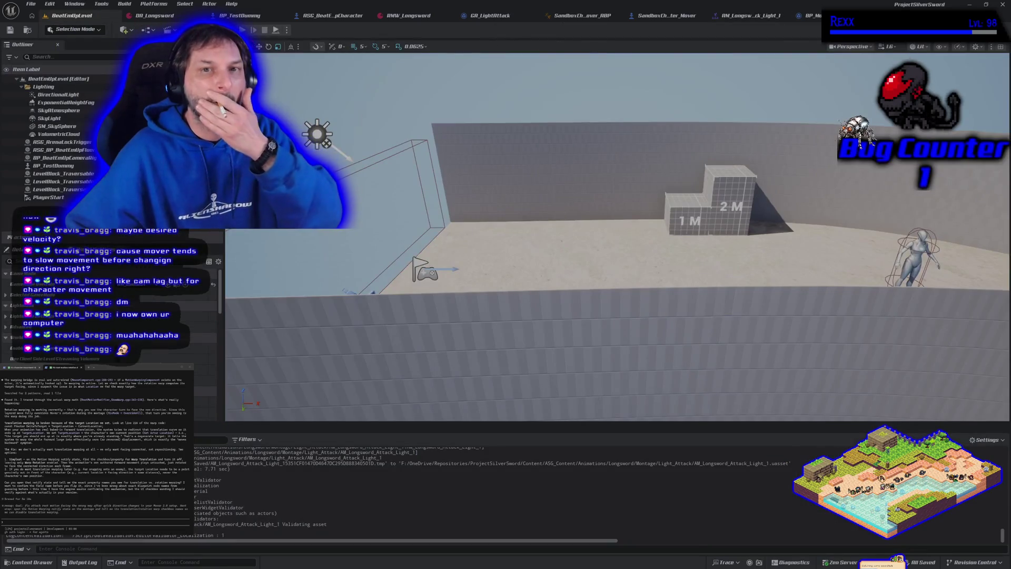
# - Move the character right then left to check turning, and stop the play session
pyautogui.press('d')
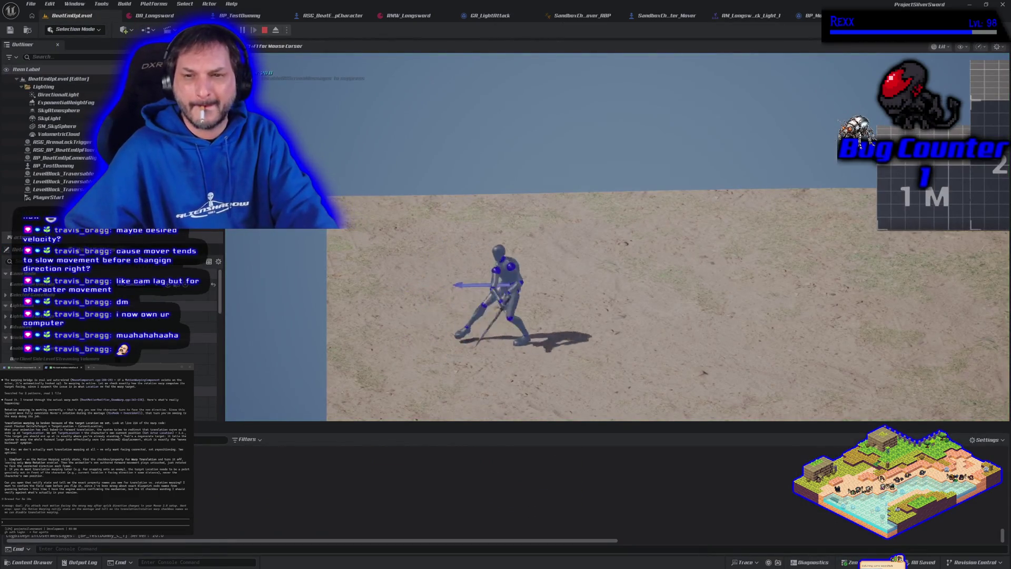
pyautogui.press('a')
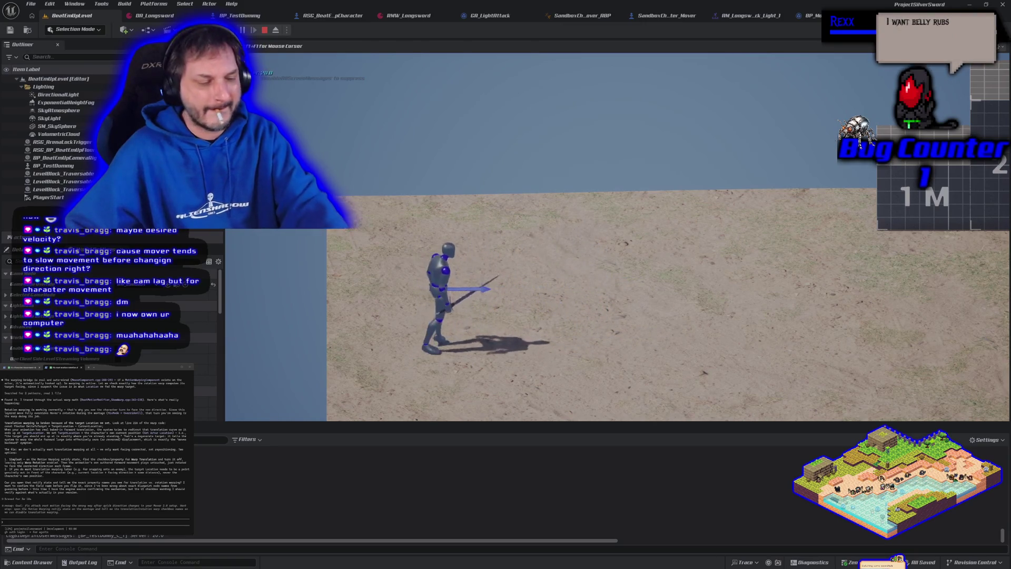
pyautogui.press('Escape')
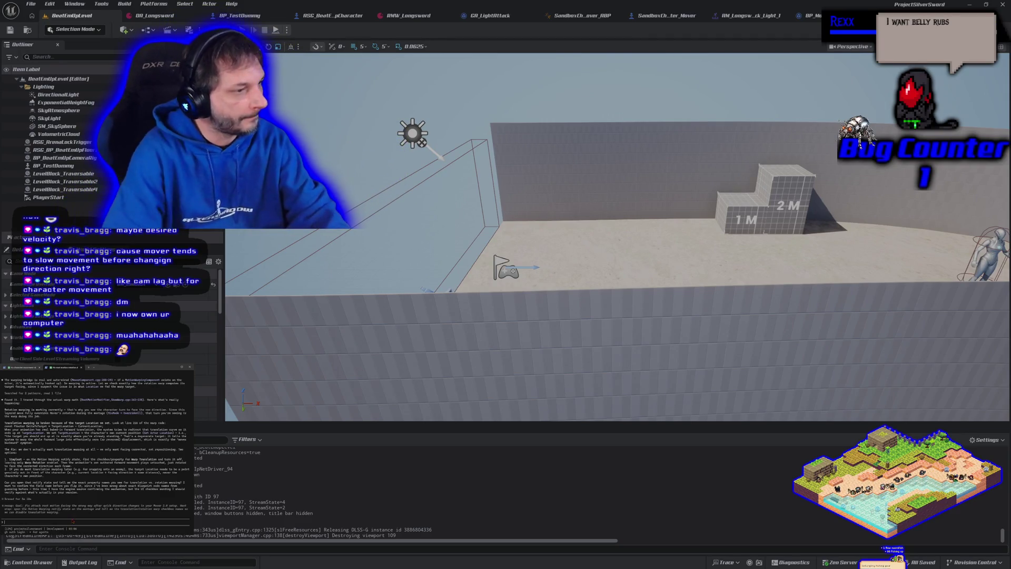
# - Send the assistant 'turned of translation still not working' and start drafting a follow-up message
pyautogui.write('turned of t')
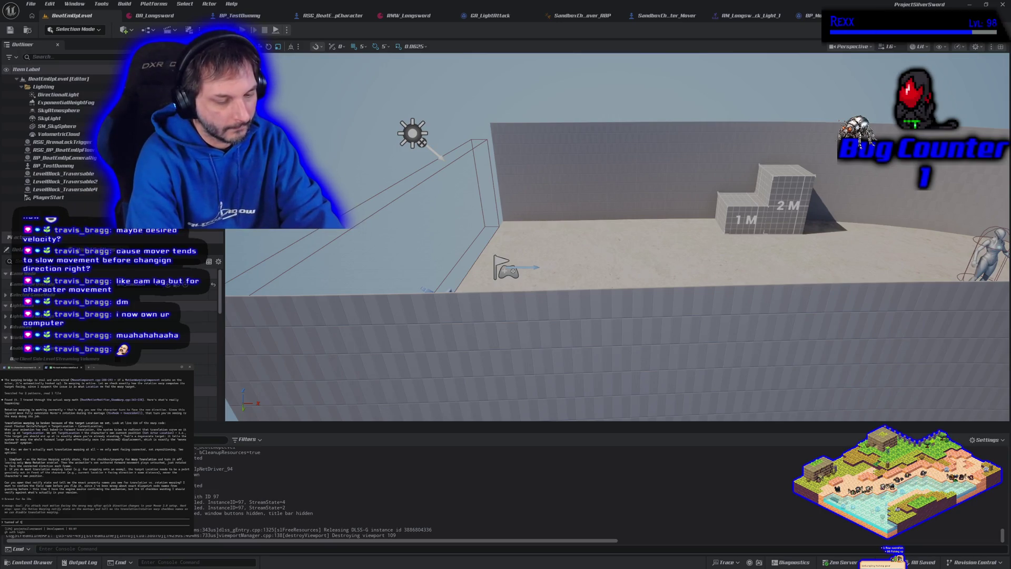
pyautogui.write('ranslation still not workin')
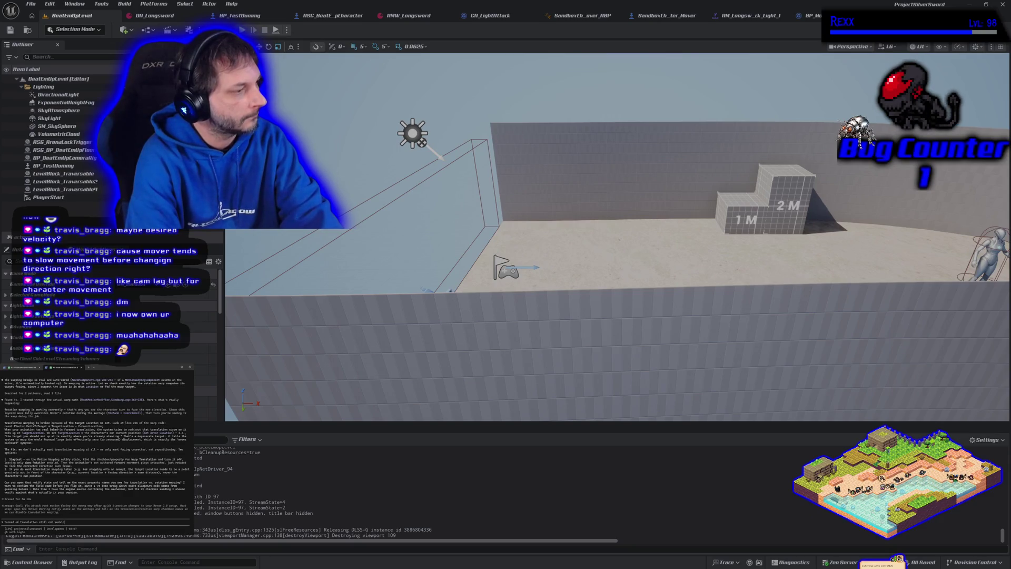
pyautogui.write('g')
pyautogui.press('Return')
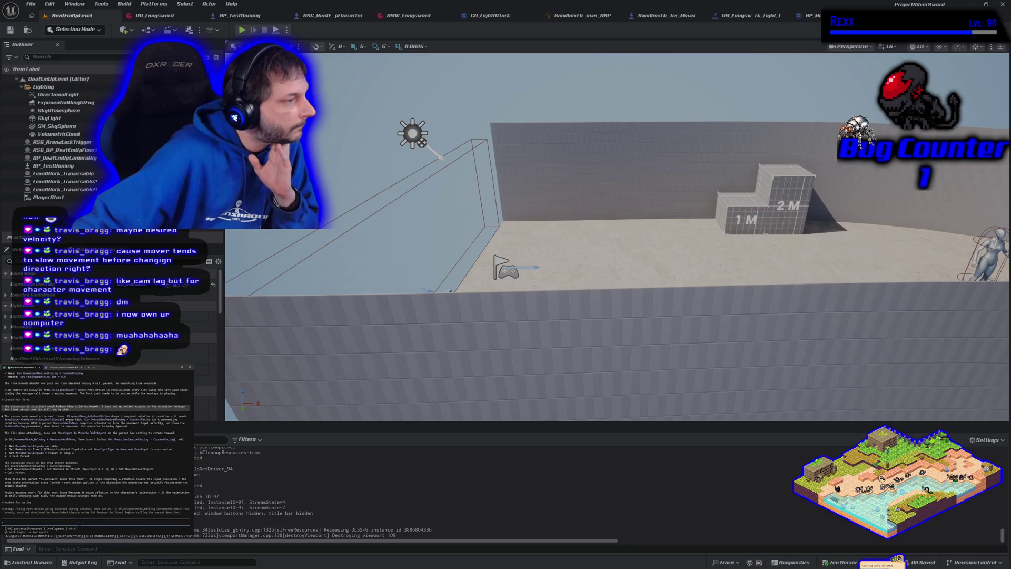
pyautogui.write('but i need the character to attack i')
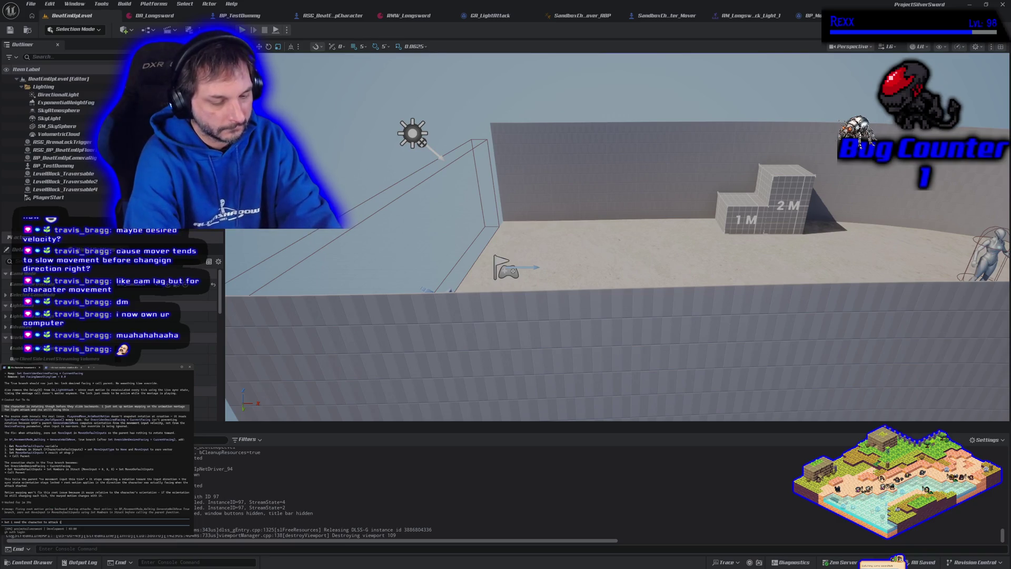
pyautogui.write('tion of movement input')
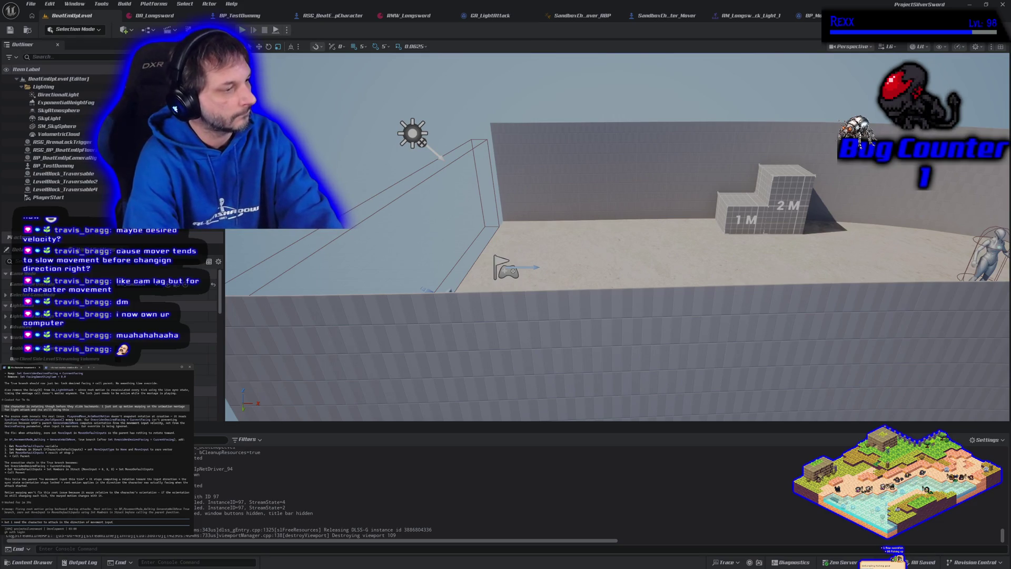
# - Submit the request to attack toward movement input and open the second assistant conversation
pyautogui.press('Return')
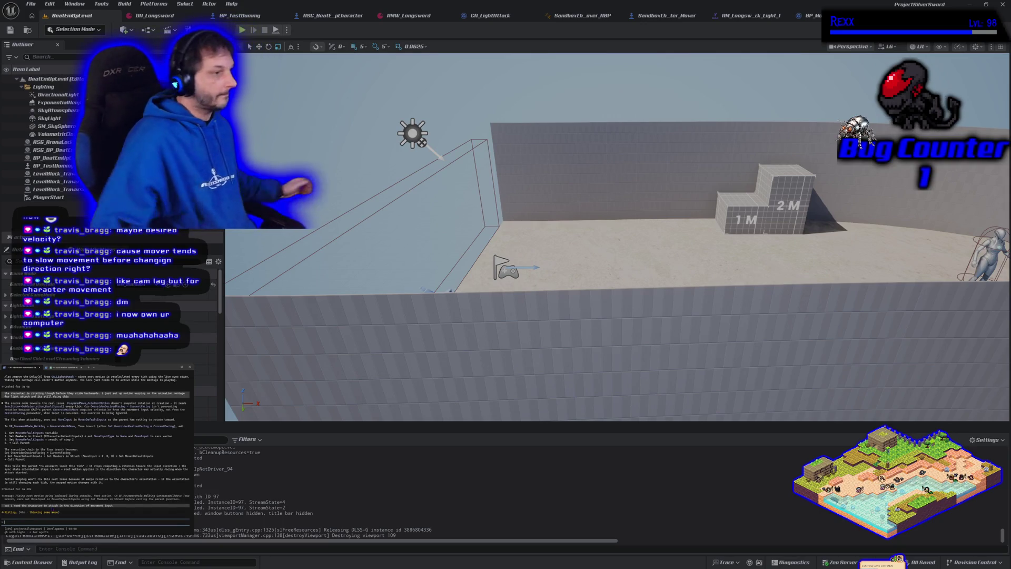
pyautogui.click(65, 367)
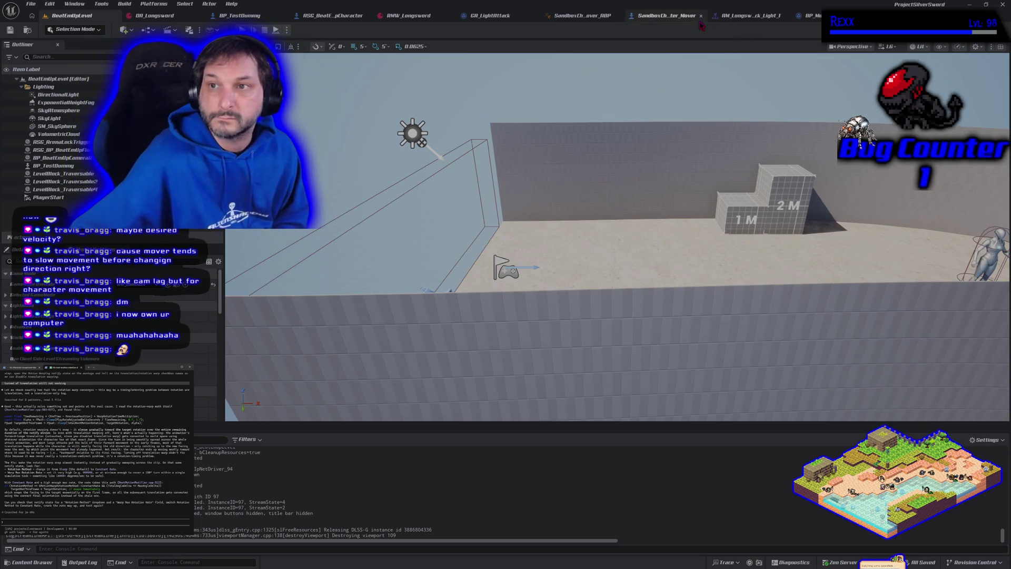
# - Set AM_Longsword_Attack_Light_1's warp rotation to Constant Rate with max rate 999999 and save
pyautogui.click(748, 15)
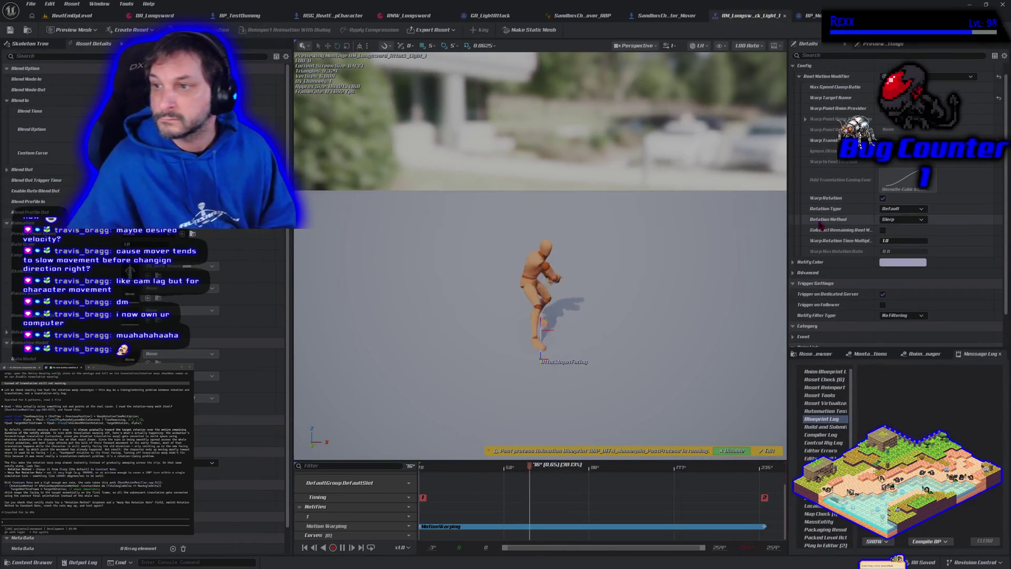
pyautogui.click(901, 219)
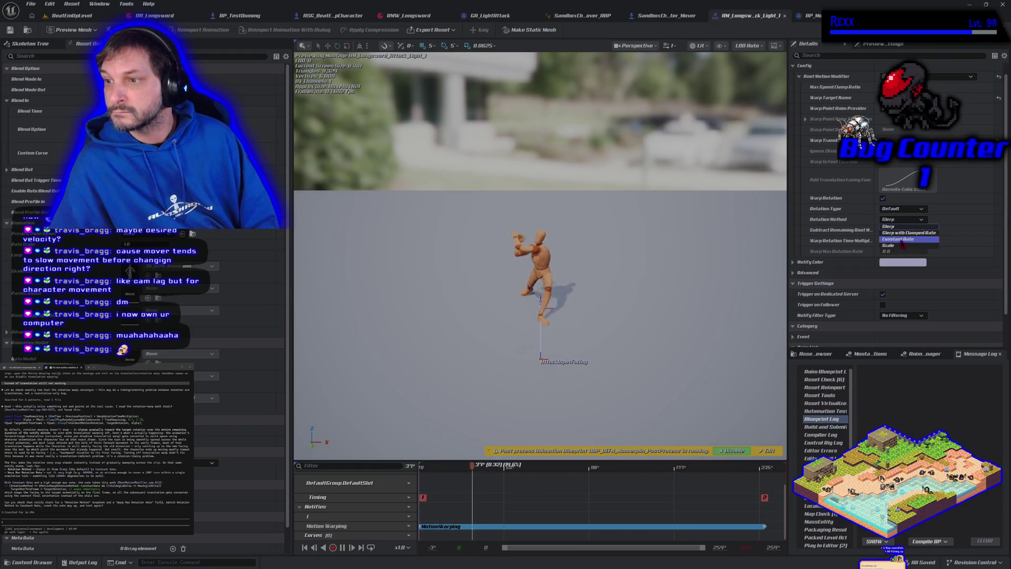
pyautogui.click(898, 239)
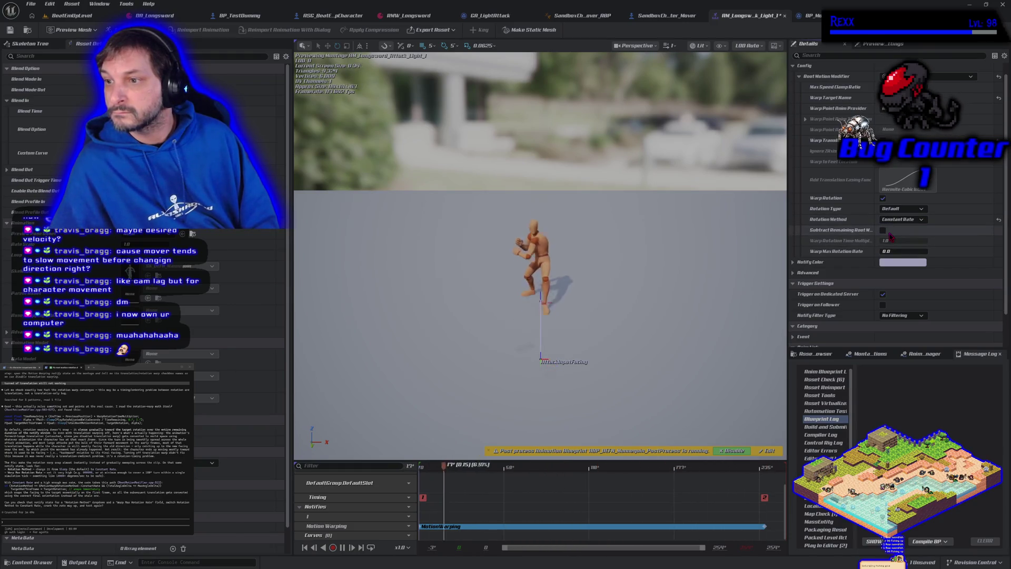
pyautogui.click(888, 252)
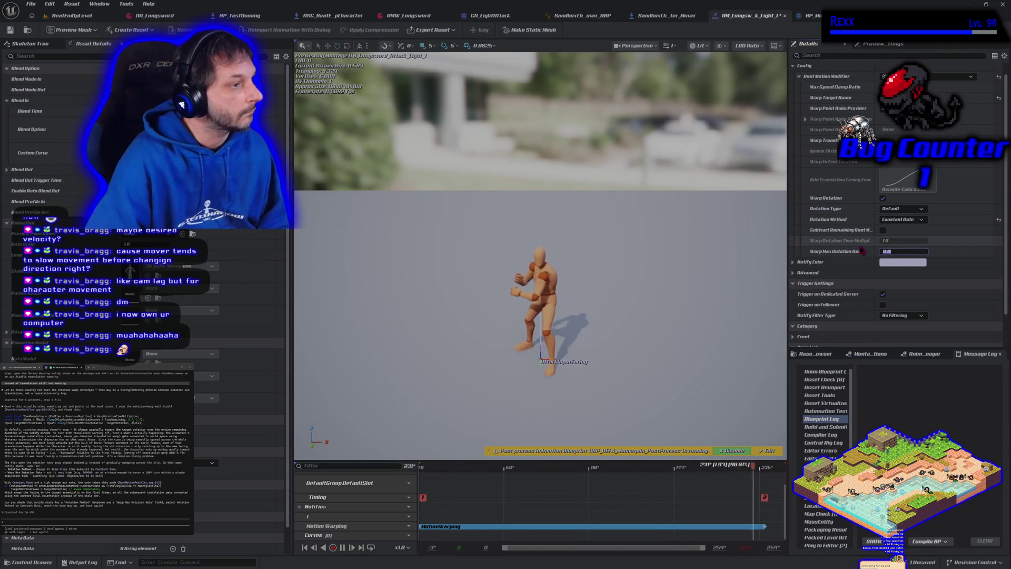
pyautogui.write('999999')
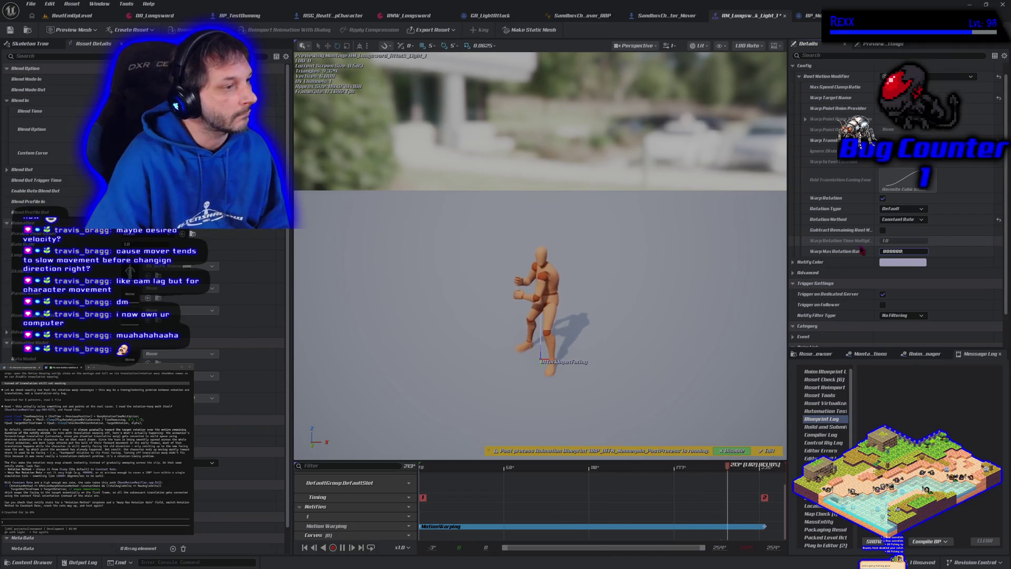
pyautogui.press('Return')
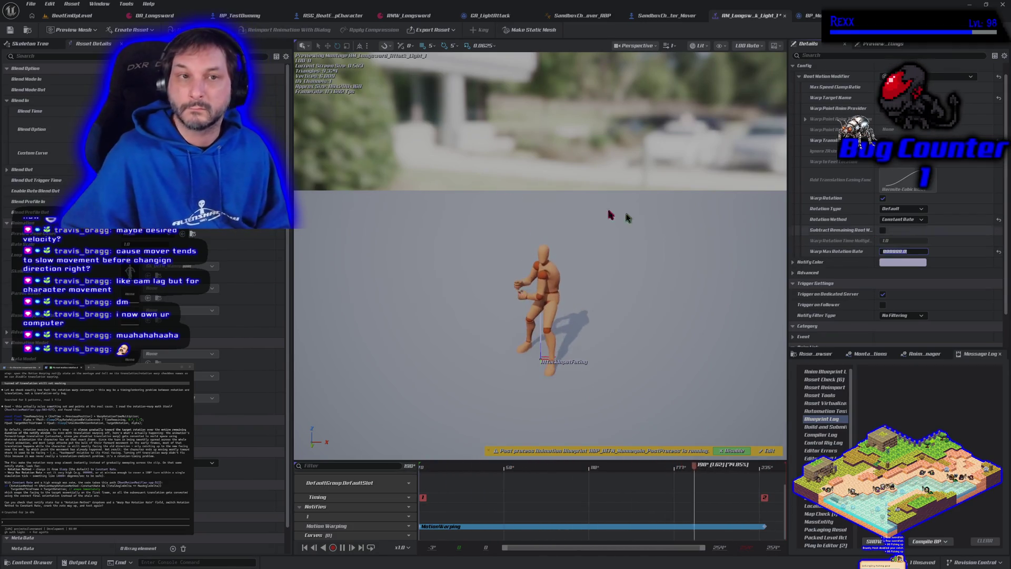
pyautogui.click(10, 29)
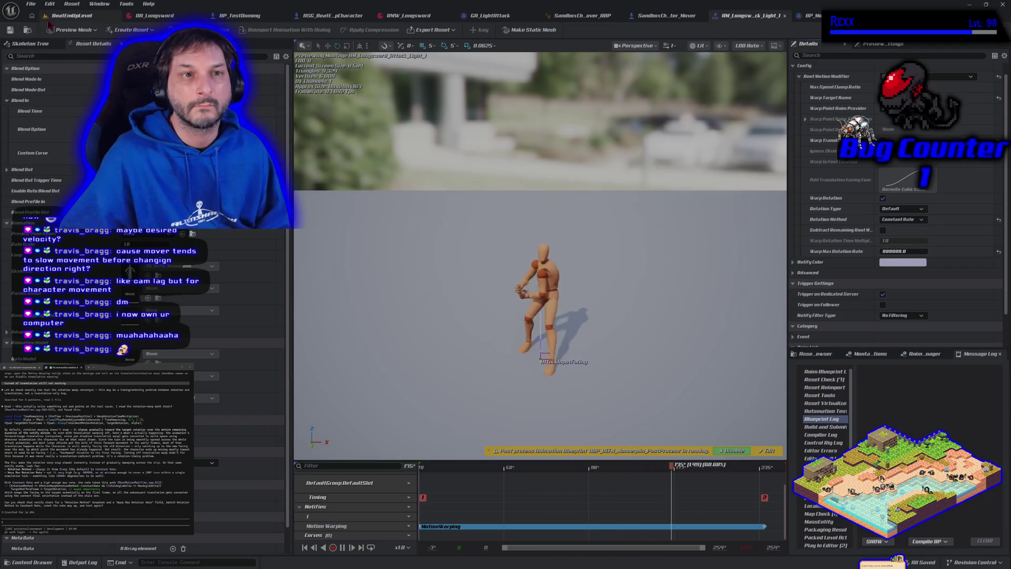
# - Playtest an attack in the level, then return to the light attack montage
pyautogui.click(58, 16)
pyautogui.hotkey('alt', 'p')
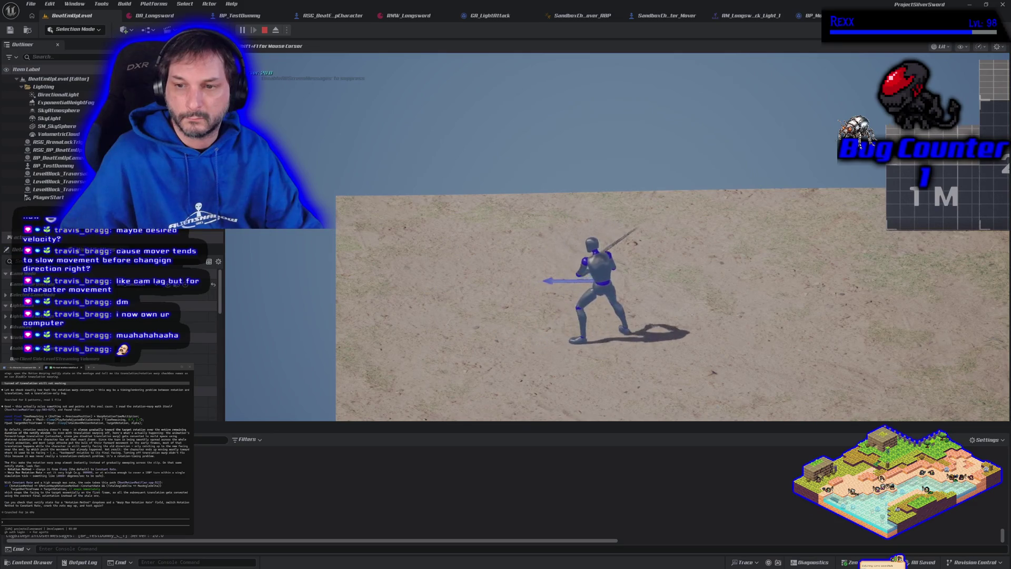
pyautogui.press('d')
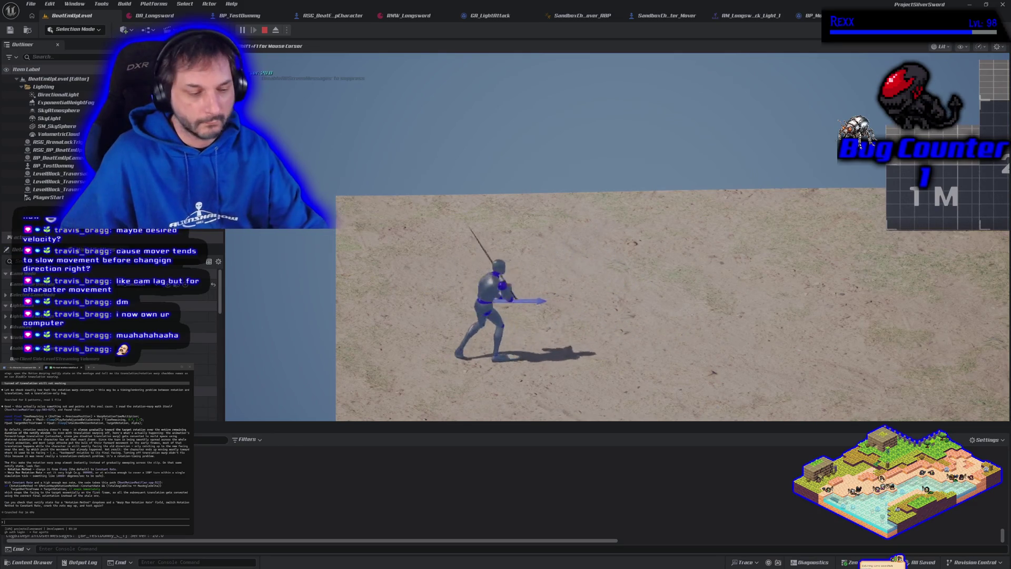
pyautogui.press('Escape')
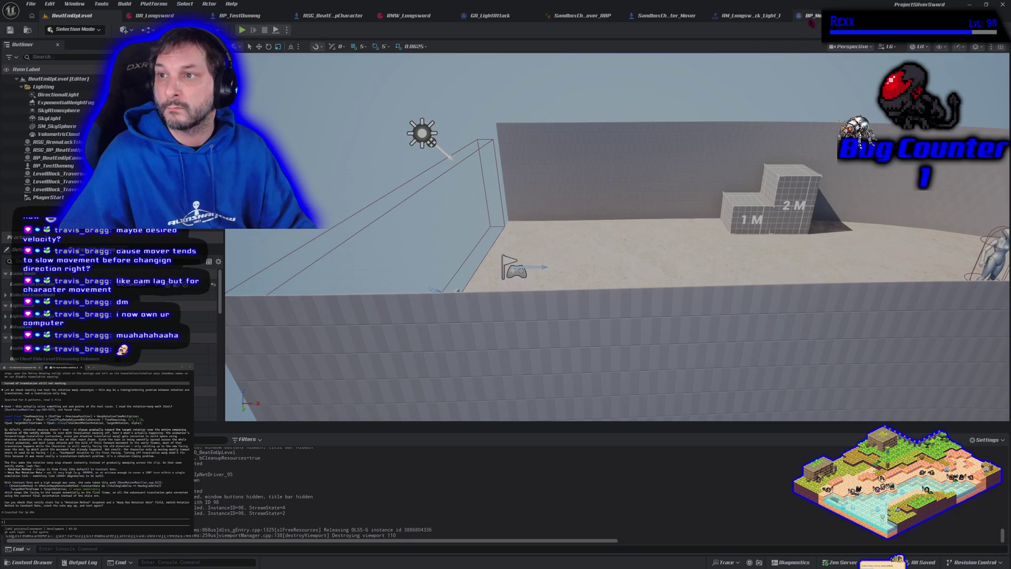
pyautogui.click(805, 23)
pyautogui.click(715, 23)
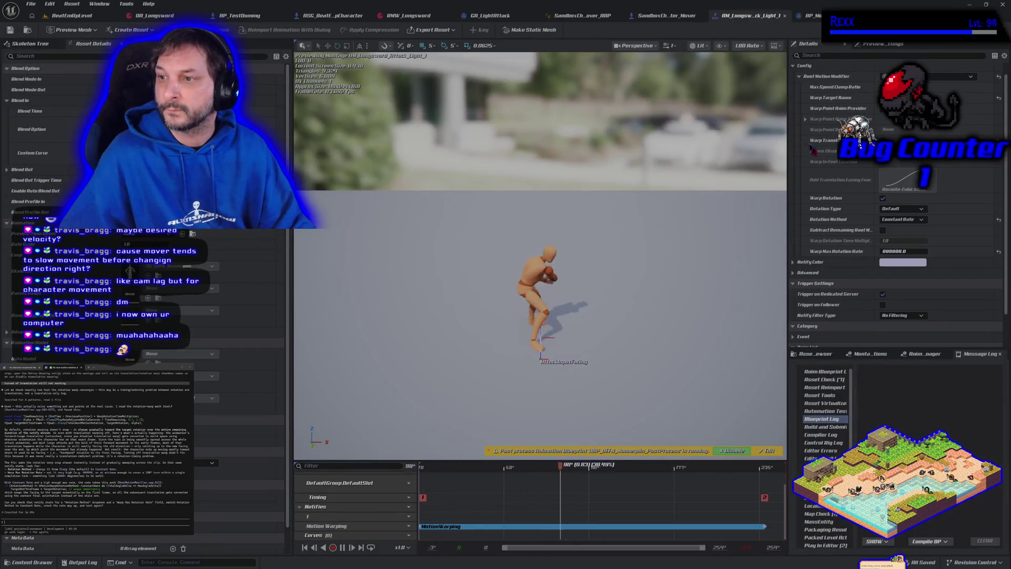
# - Set the warp rotation method back to Slerp and enable Subtract Remaining Root Motion
pyautogui.click(913, 220)
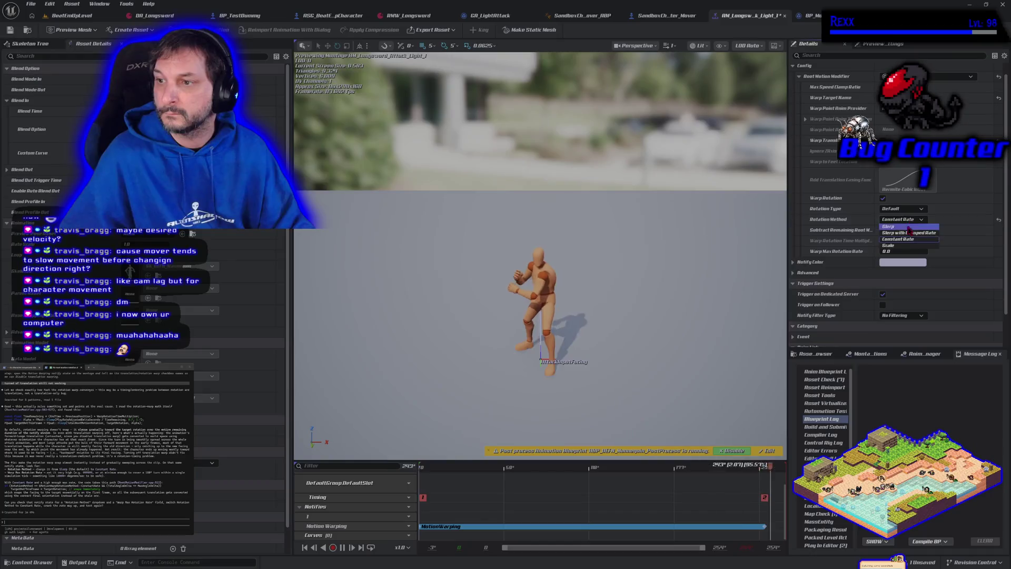
pyautogui.click(910, 228)
pyautogui.moveTo(844, 235)
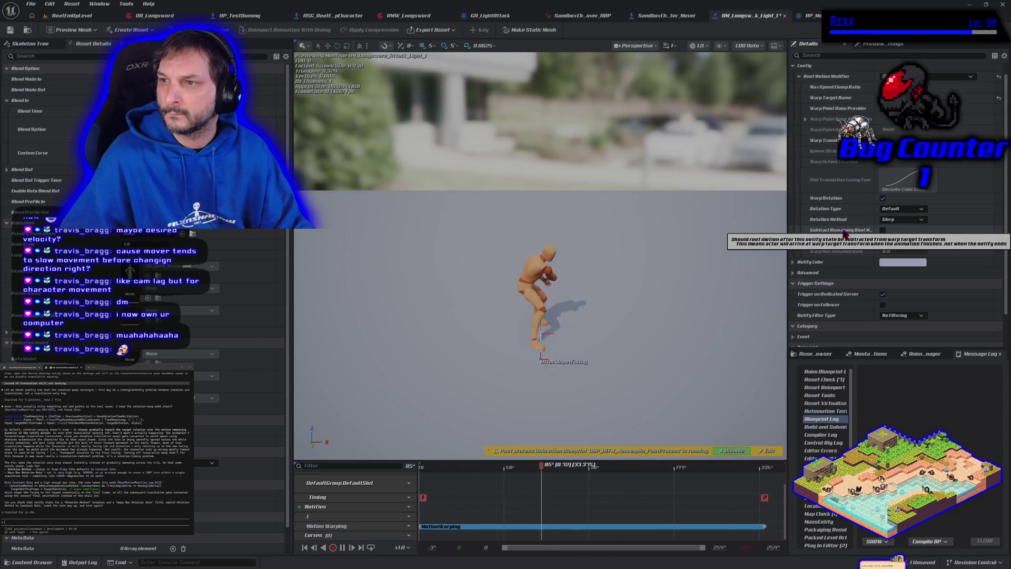
pyautogui.click(882, 230)
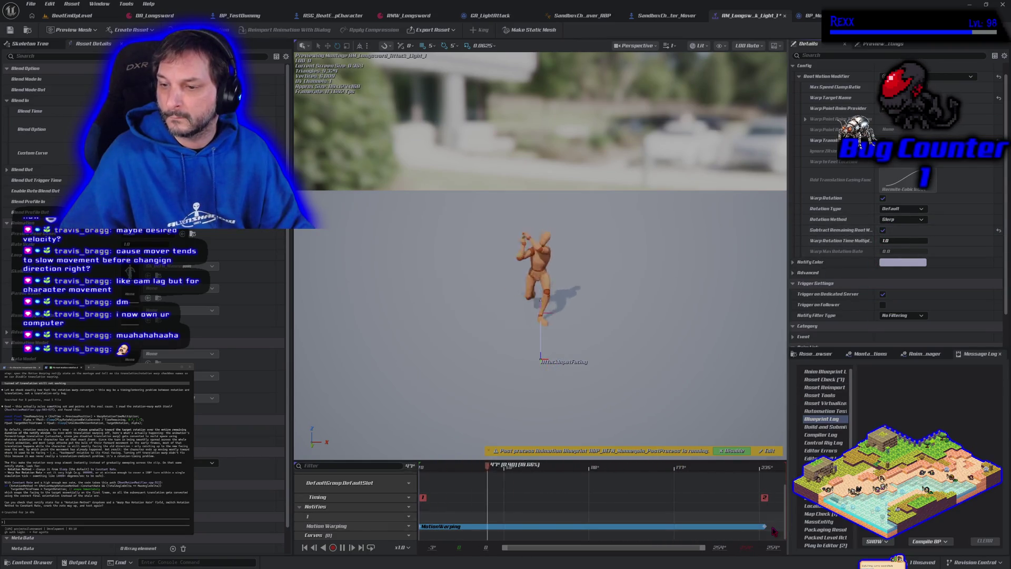
# - Shorten the MotionWarping notify window, save the montage, and launch a play test
pyautogui.moveTo(763, 527); pyautogui.dragTo(437, 518)
pyautogui.click(10, 30)
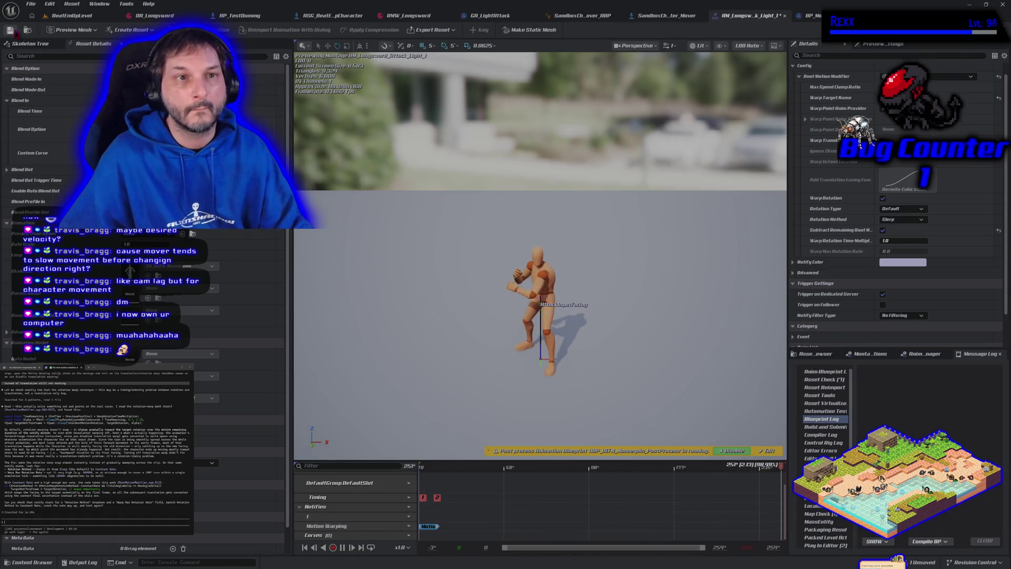
pyautogui.click(89, 17)
pyautogui.click(241, 31)
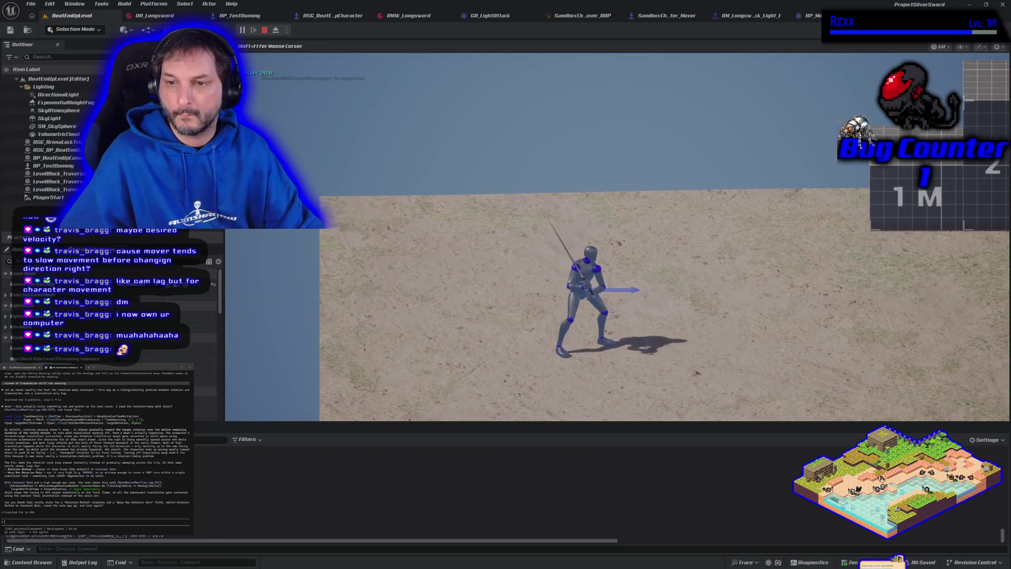
# - Test left and right turning attacks, stop play, then go to the SandboxCharacter_Mover event graph
pyautogui.press('a')
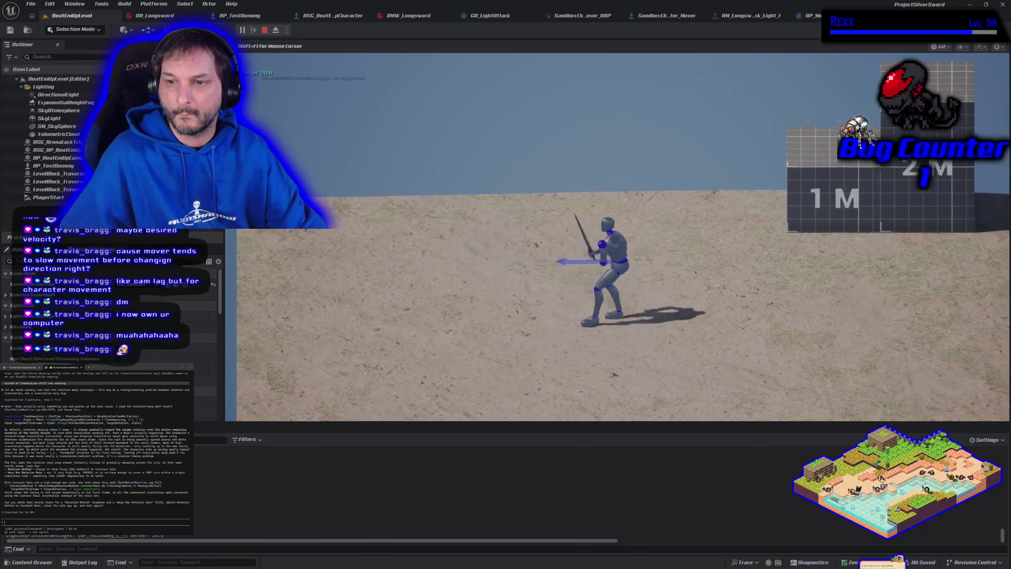
pyautogui.press('d')
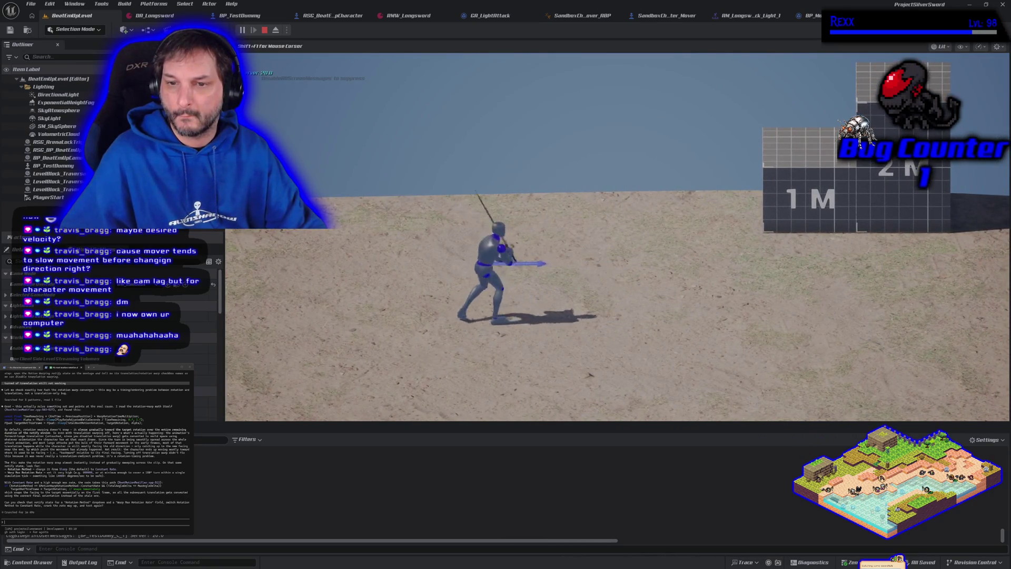
pyautogui.press('a')
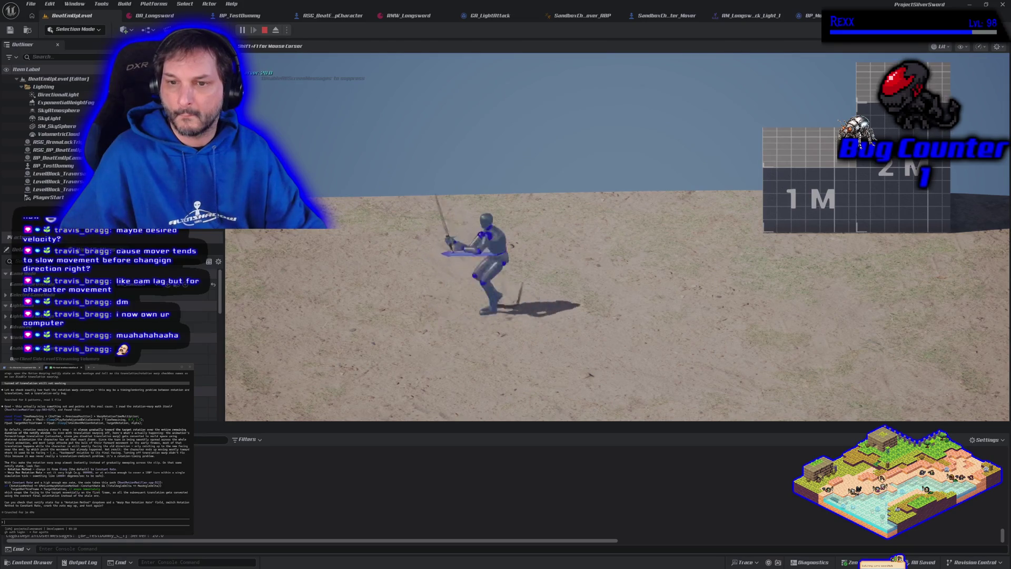
pyautogui.press('Escape')
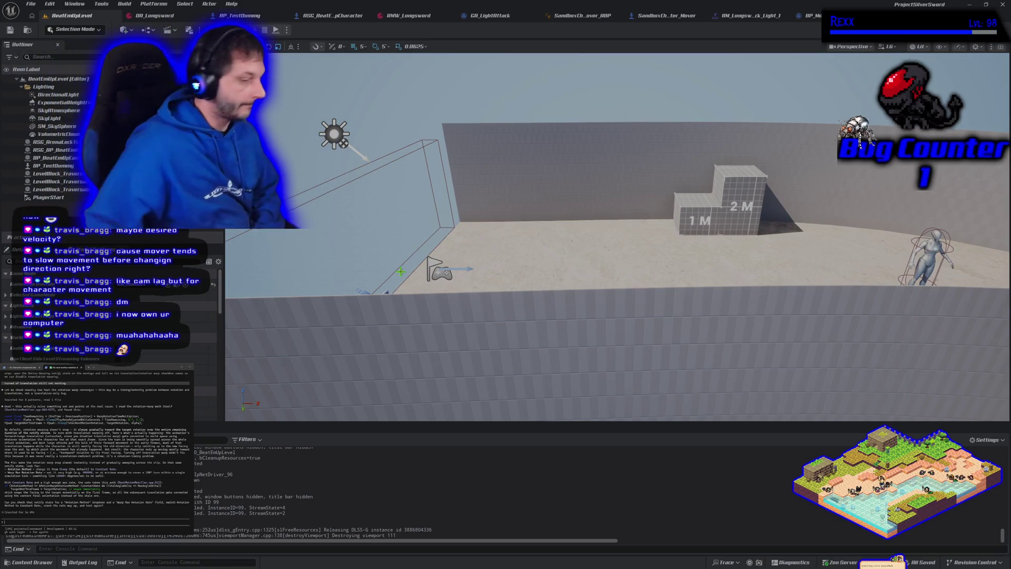
pyautogui.moveTo(740, 351)
pyautogui.mouseDown()
pyautogui.moveTo(710, 315)
pyautogui.moveTo(692, 337)
pyautogui.moveTo(699, 327)
pyautogui.mouseUp()
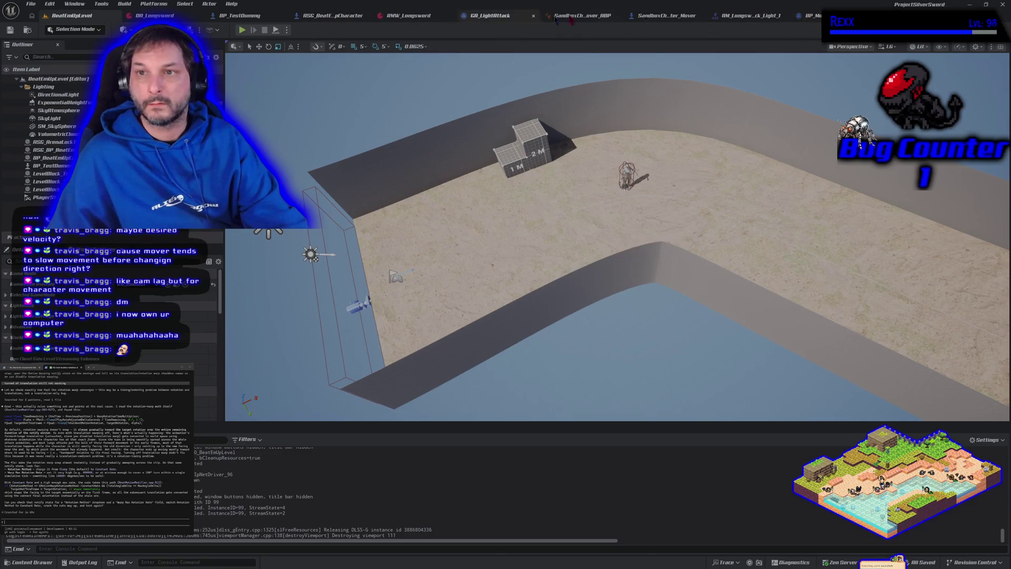
pyautogui.click(680, 16)
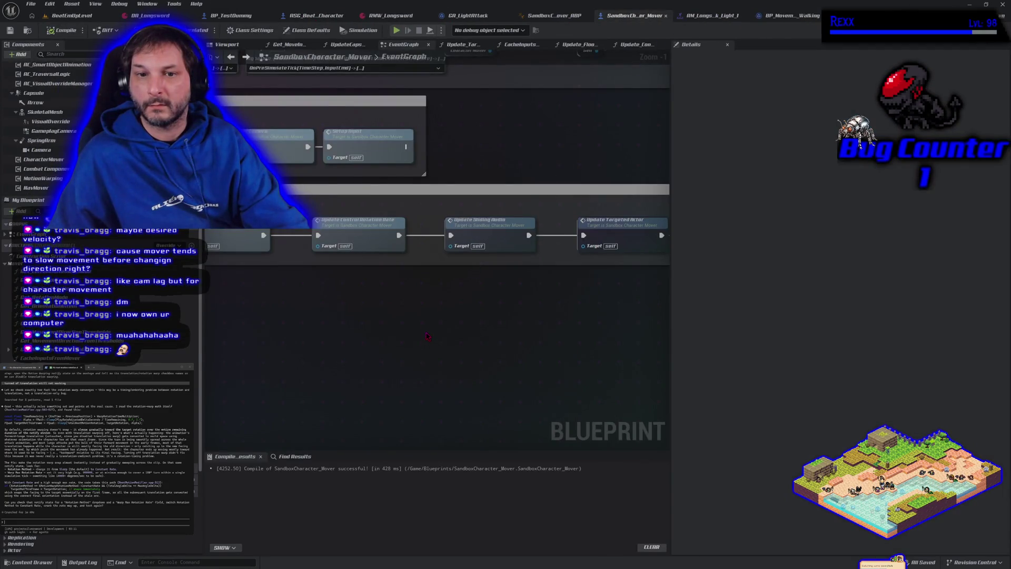
# - Break the Event Tick exec wire from Cache Inputs From Mover into Update Floor Values, then compile
pyautogui.scroll(-1, 426, 336)
pyautogui.moveTo(427, 336)
pyautogui.mouseDown()
pyautogui.moveTo(469, 300)
pyautogui.moveTo(550, 294)
pyautogui.moveTo(462, 262)
pyautogui.mouseUp()
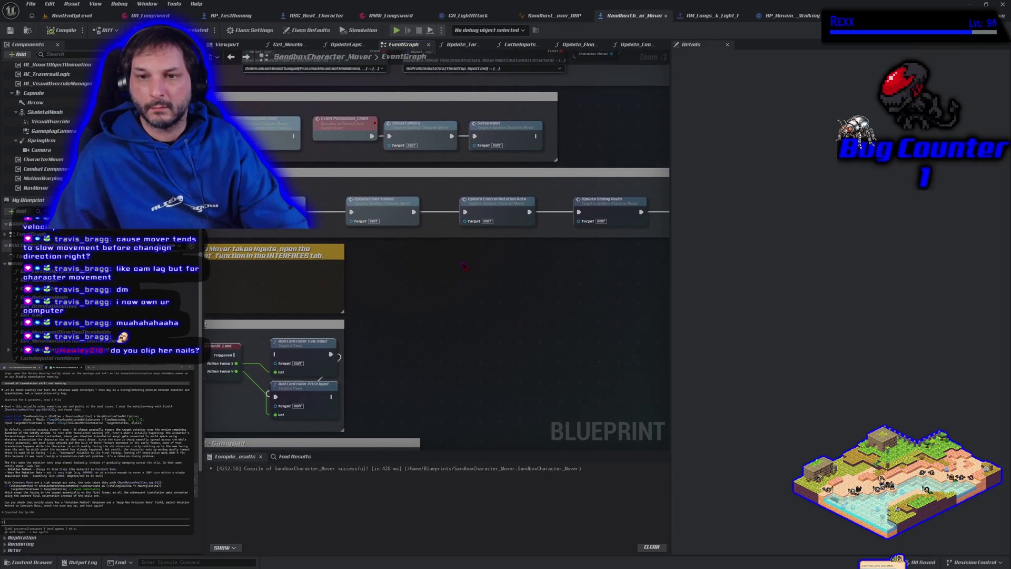
pyautogui.moveTo(383, 278); pyautogui.dragTo(503, 272)
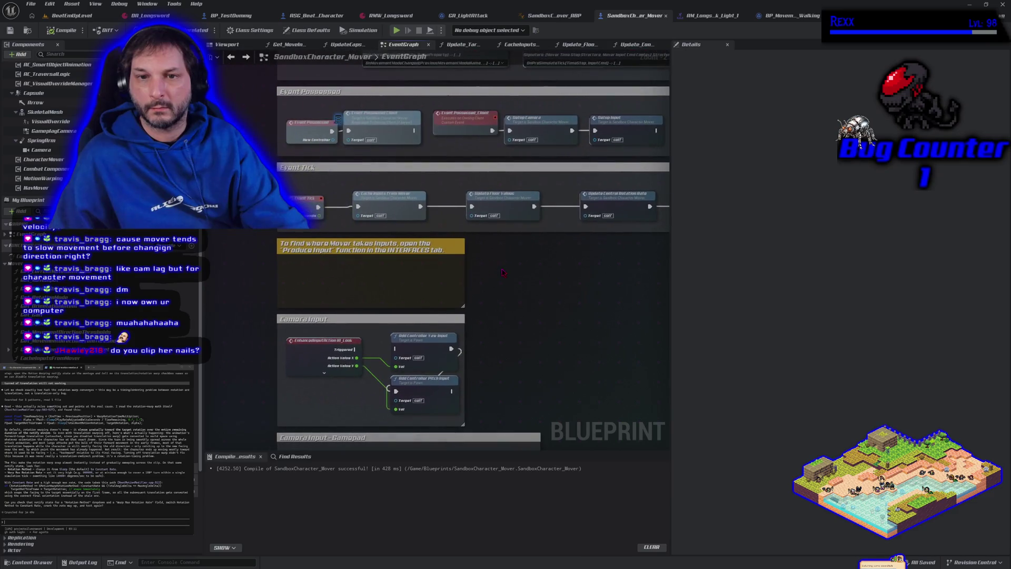
pyautogui.keyDown('alt'); pyautogui.click(419, 208); pyautogui.keyUp('alt')
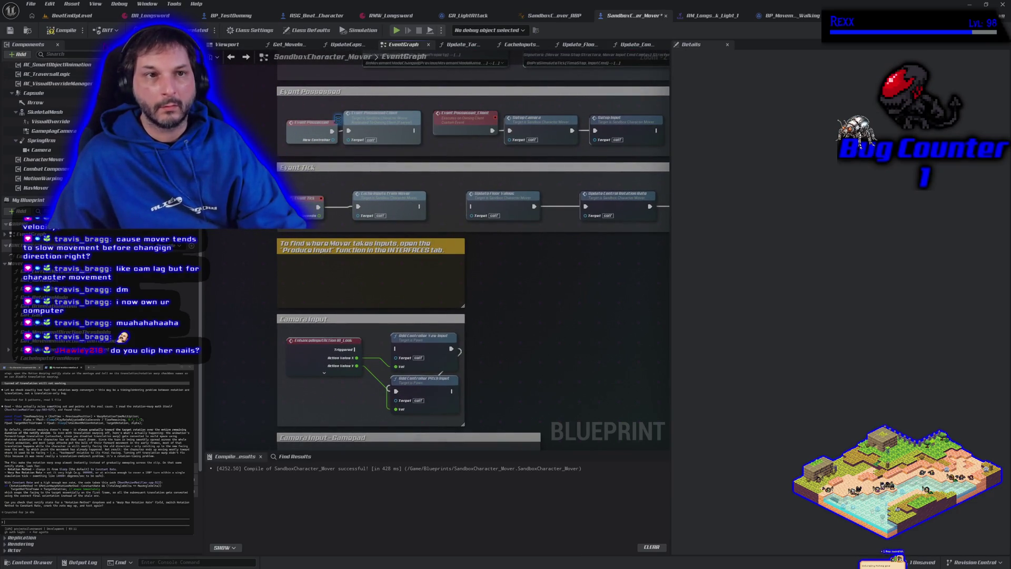
pyautogui.click(62, 31)
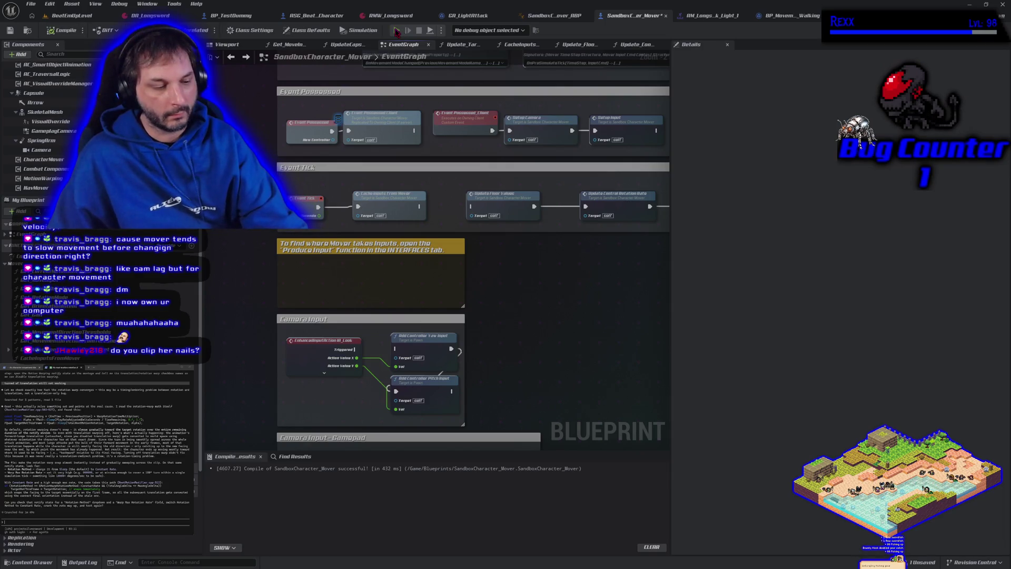
# - Play-test moving and light-attacking left and right with floor updates unhooked
pyautogui.click(397, 31)
pyautogui.press('d')
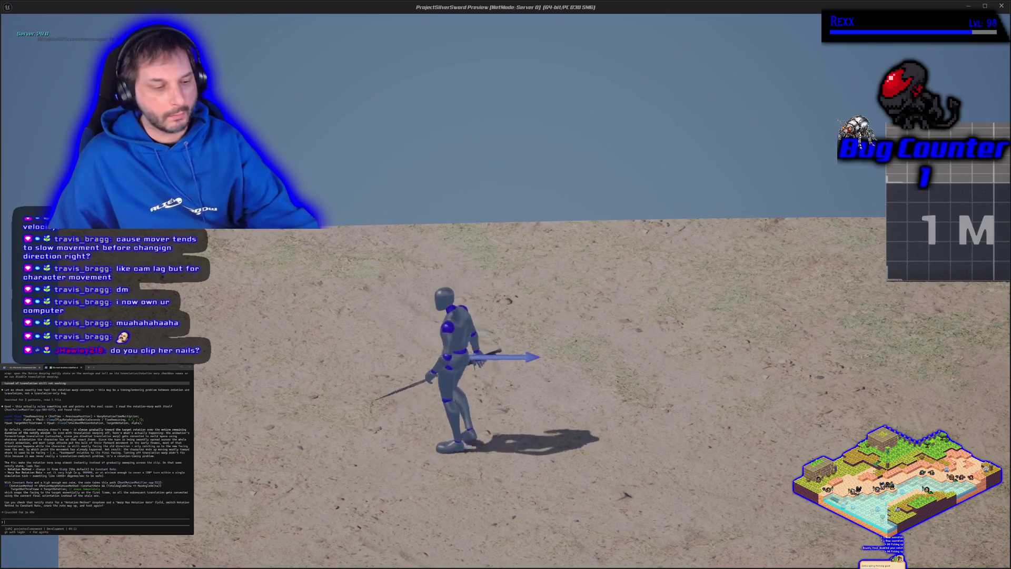
pyautogui.hotkey('alt', 'Tab')
pyautogui.hotkey('alt', 'Tab')
pyautogui.press('d')
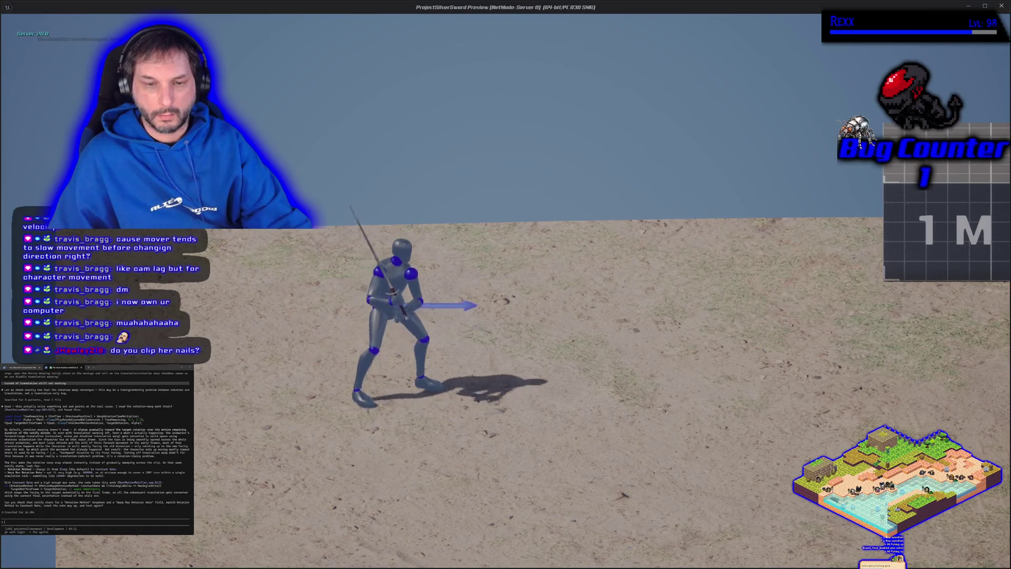
pyautogui.hotkey('alt', 'Tab')
pyautogui.hotkey('alt', 'Tab')
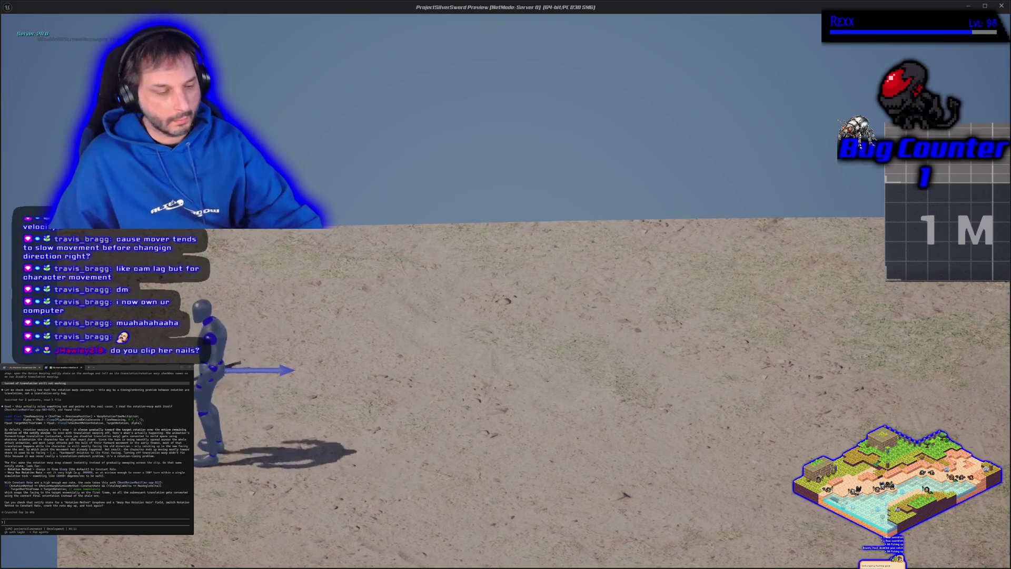
pyautogui.press('Escape')
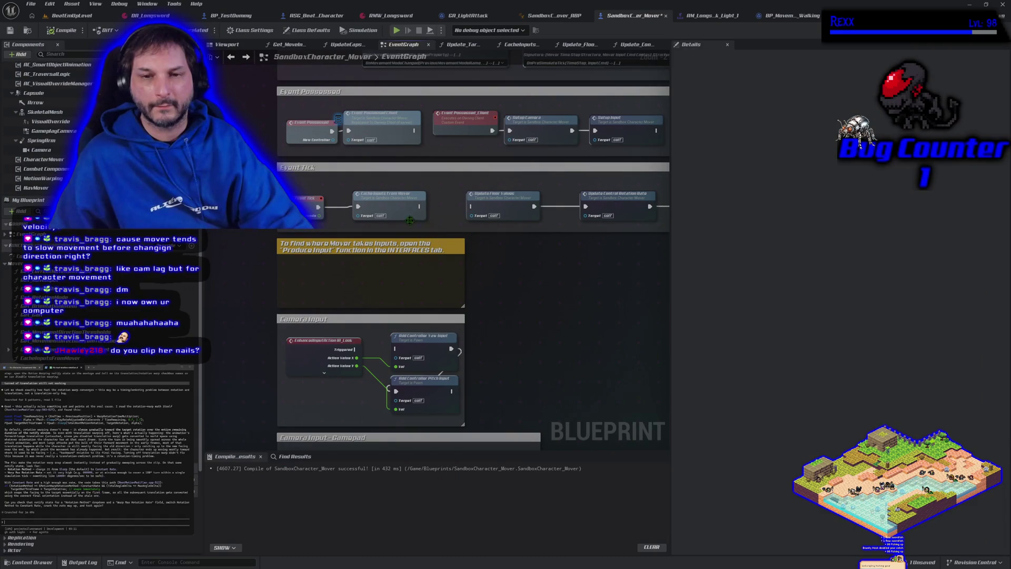
# - Reconnect Cache Inputs From Mover to Update Floor Values and retest attacking left and right
pyautogui.moveTo(419, 206); pyautogui.dragTo(473, 208)
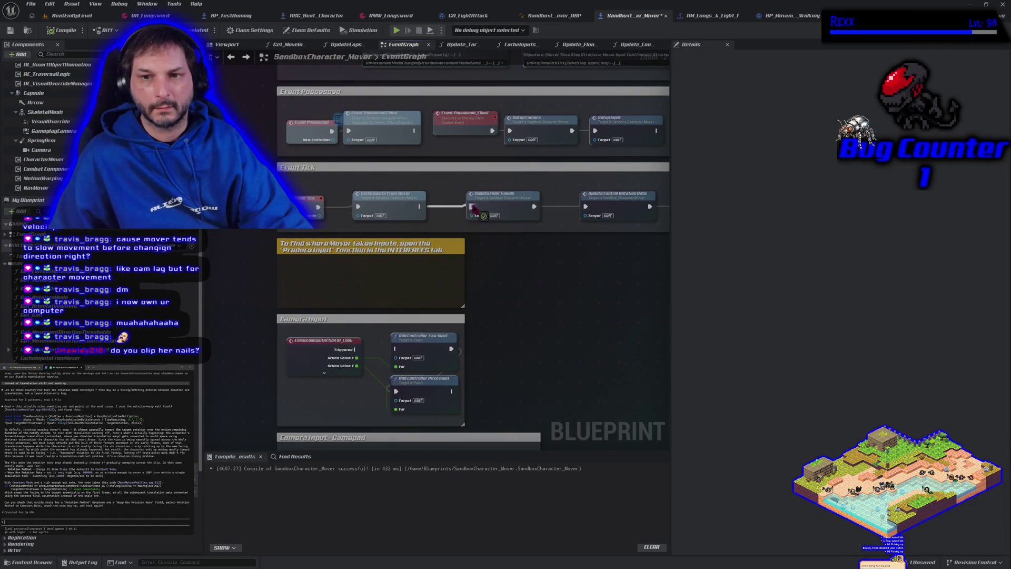
pyautogui.moveTo(620, 281)
pyautogui.mouseDown()
pyautogui.moveTo(579, 221)
pyautogui.moveTo(666, 244)
pyautogui.mouseUp()
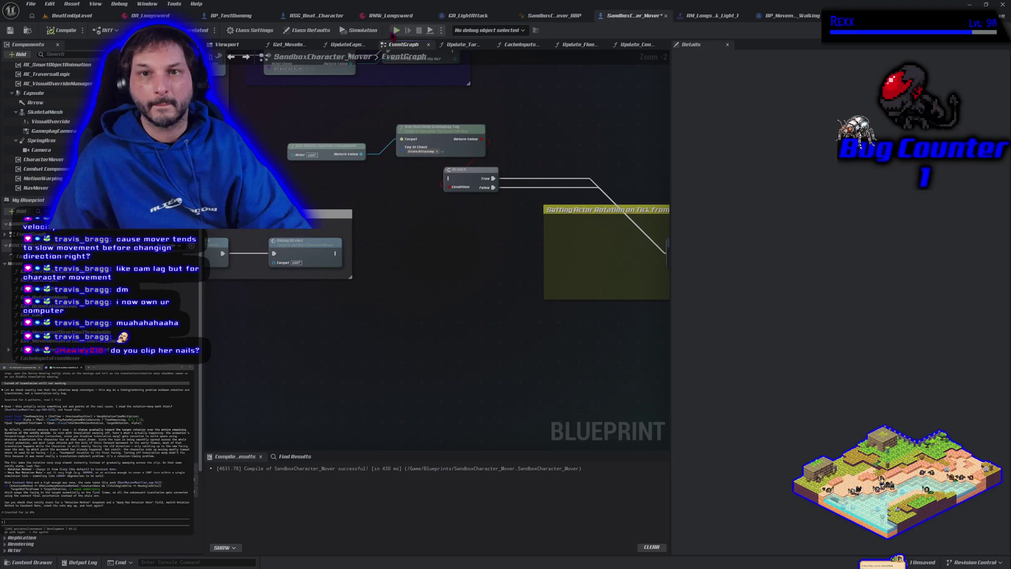
pyautogui.click(396, 31)
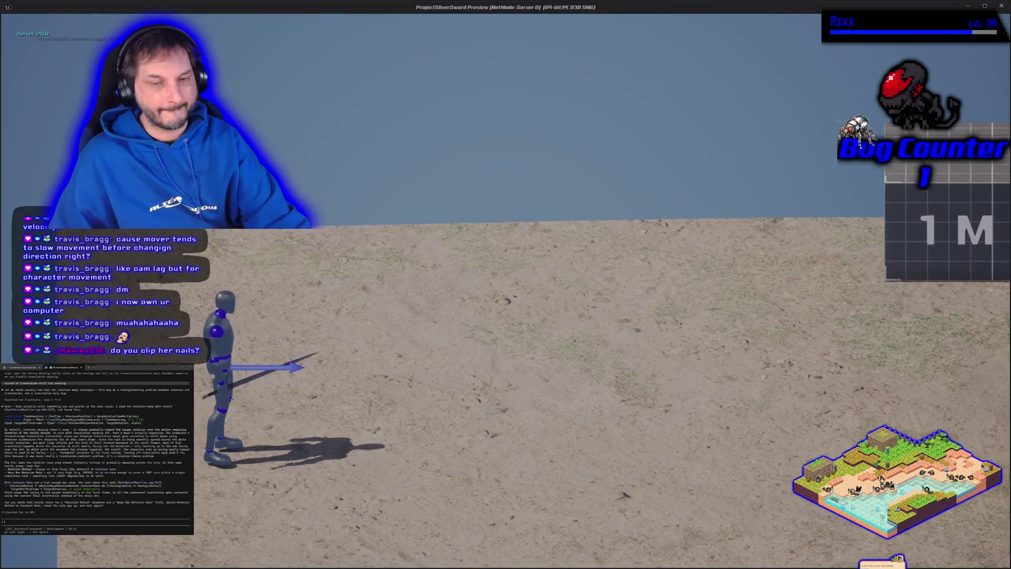
pyautogui.press('d')
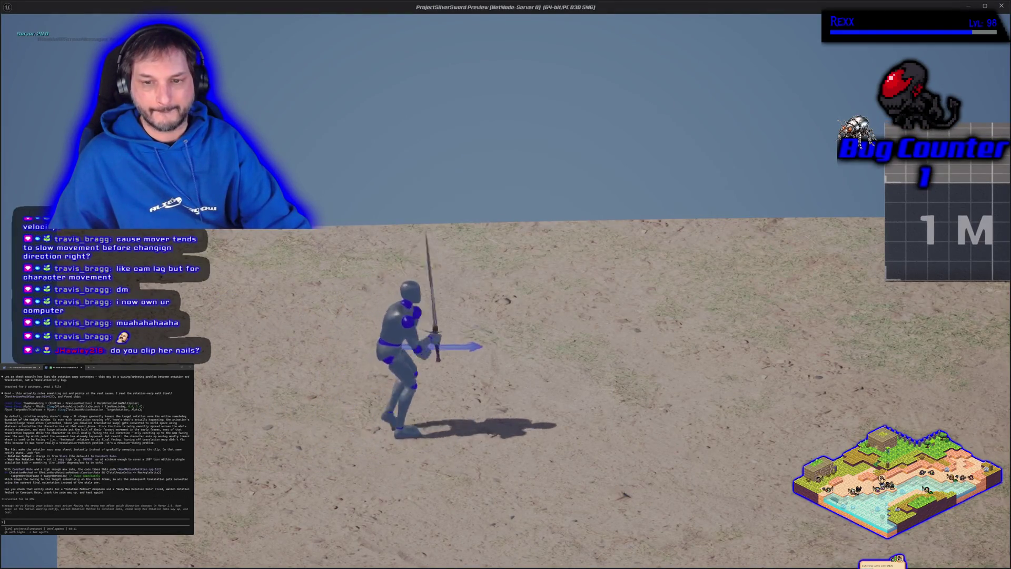
pyautogui.press('w')
pyautogui.press('a')
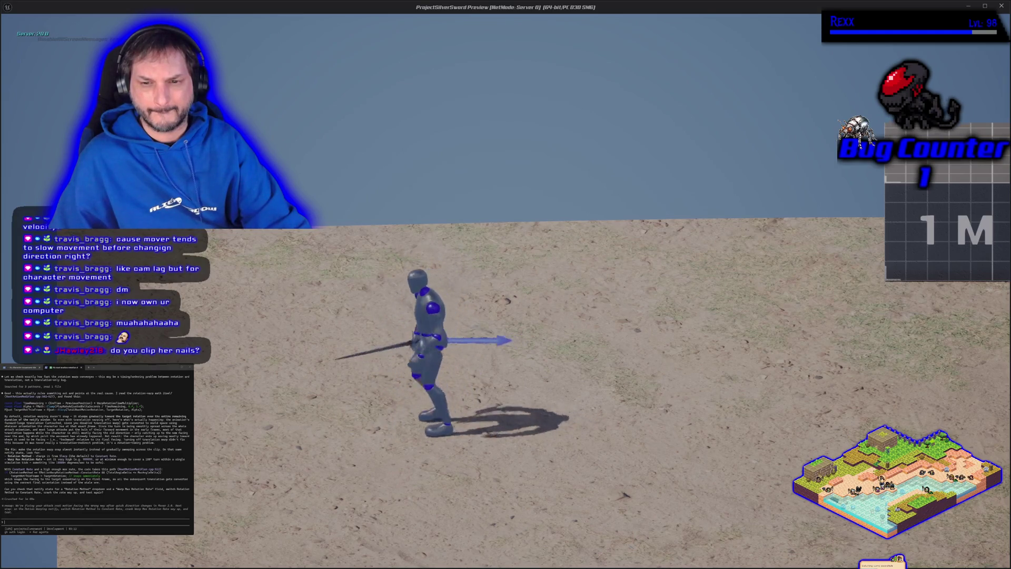
pyautogui.click(485, 223)
pyautogui.press('Escape')
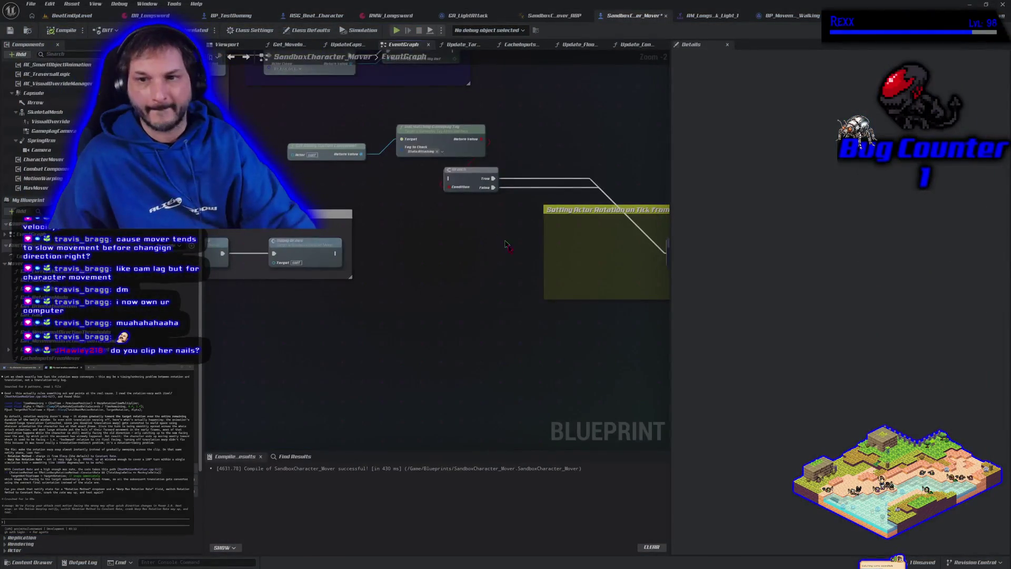
pyautogui.scroll(-2, 476, 333)
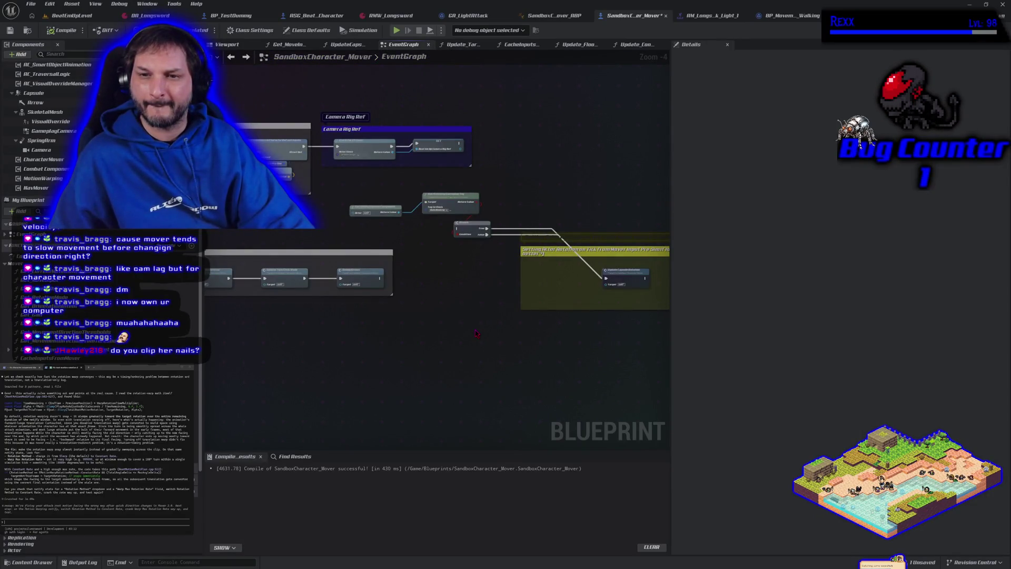
# - Wire a new node off Event Tick's exec pin and run a quick play test
pyautogui.click(610, 283)
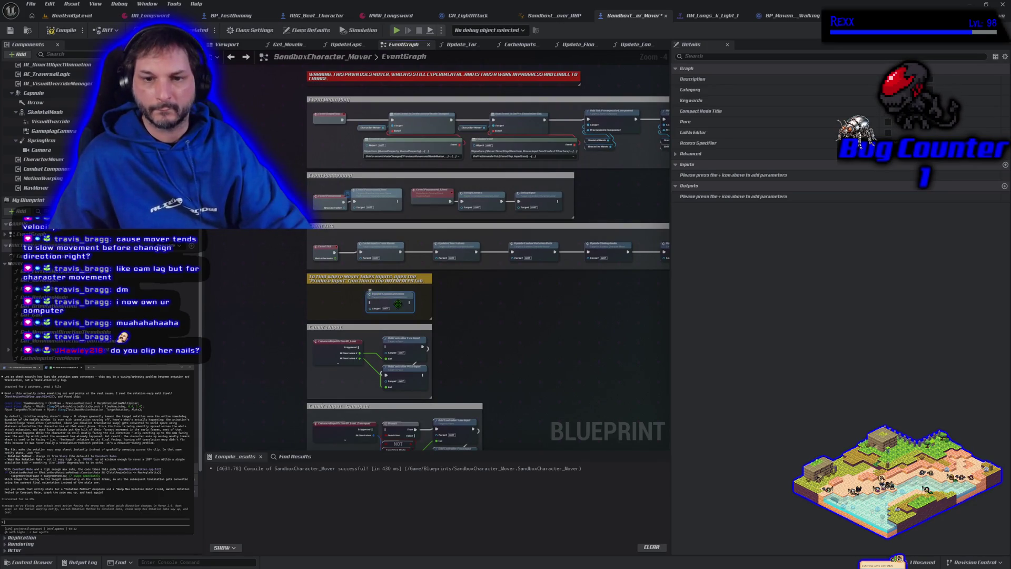
pyautogui.moveTo(333, 255); pyautogui.dragTo(371, 303)
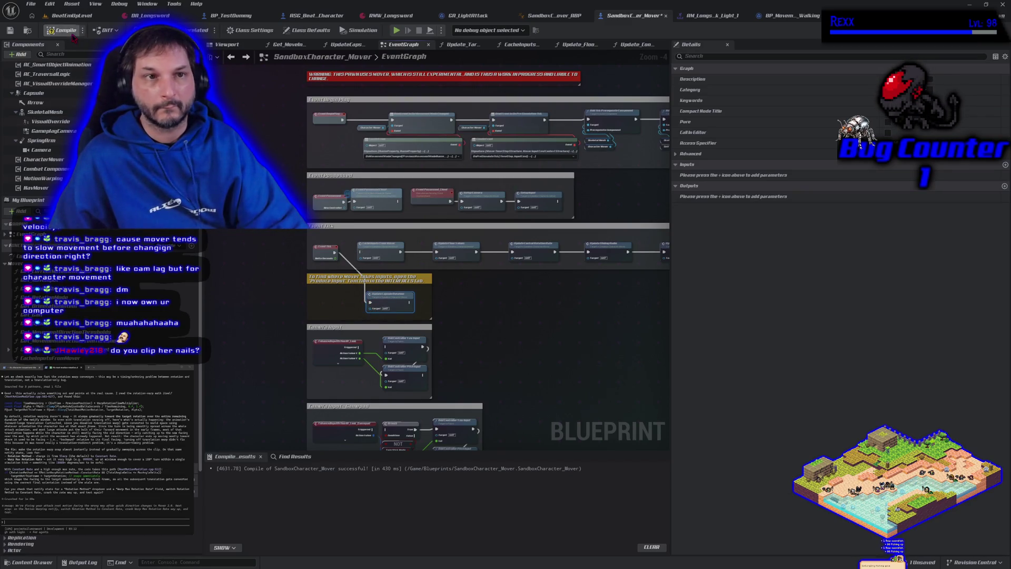
pyautogui.click(396, 31)
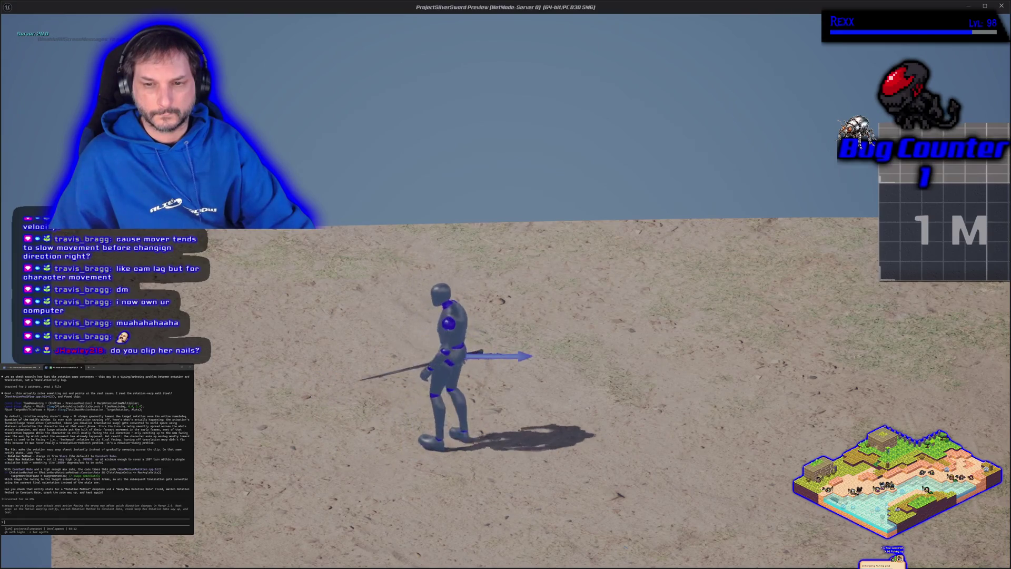
pyautogui.press('Escape')
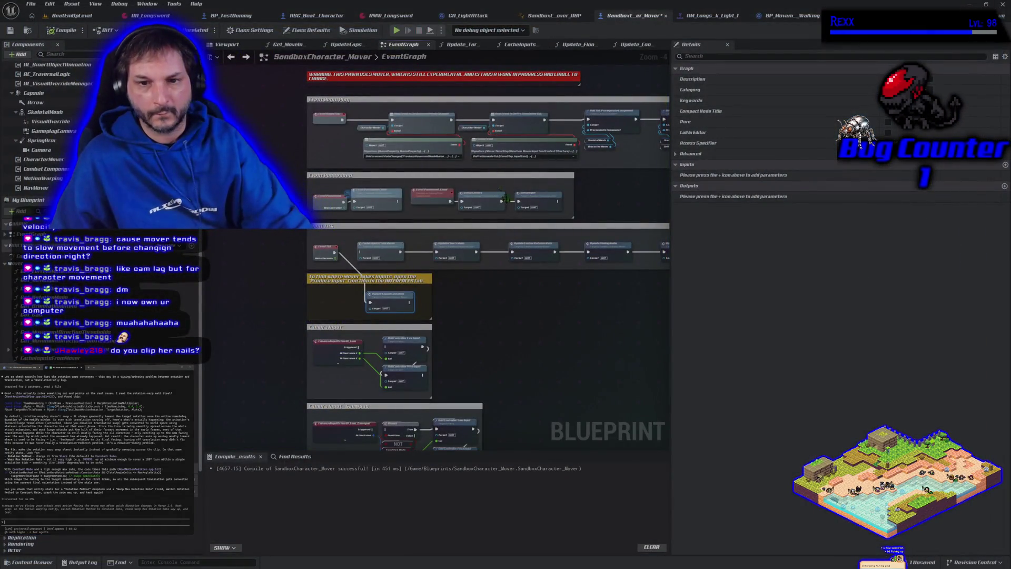
# - Delete the added node, recompile, and play-test a sword attack running right
pyautogui.press('Delete')
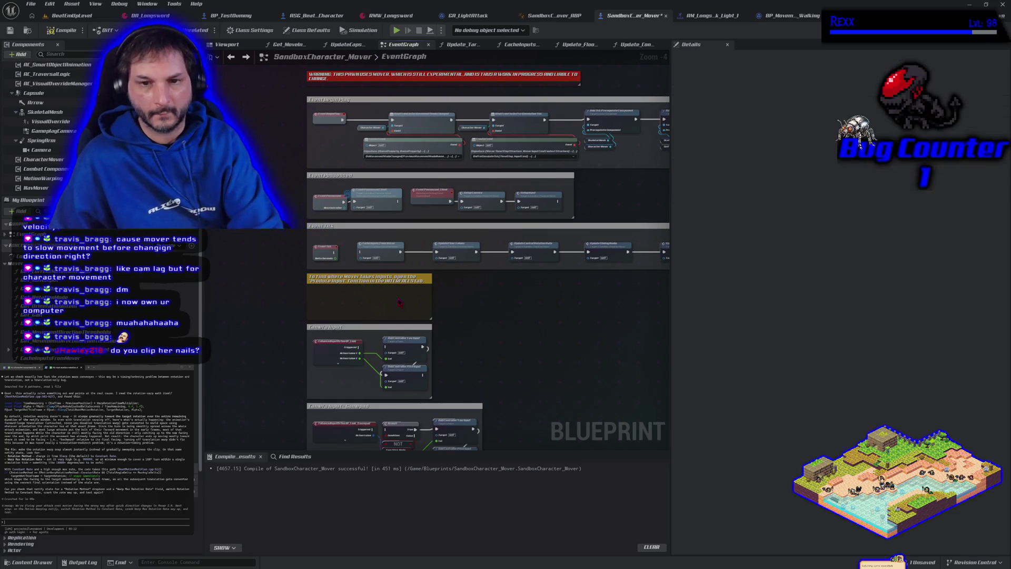
pyautogui.scroll(4, 352, 269)
pyautogui.moveTo(322, 243); pyautogui.dragTo(451, 263)
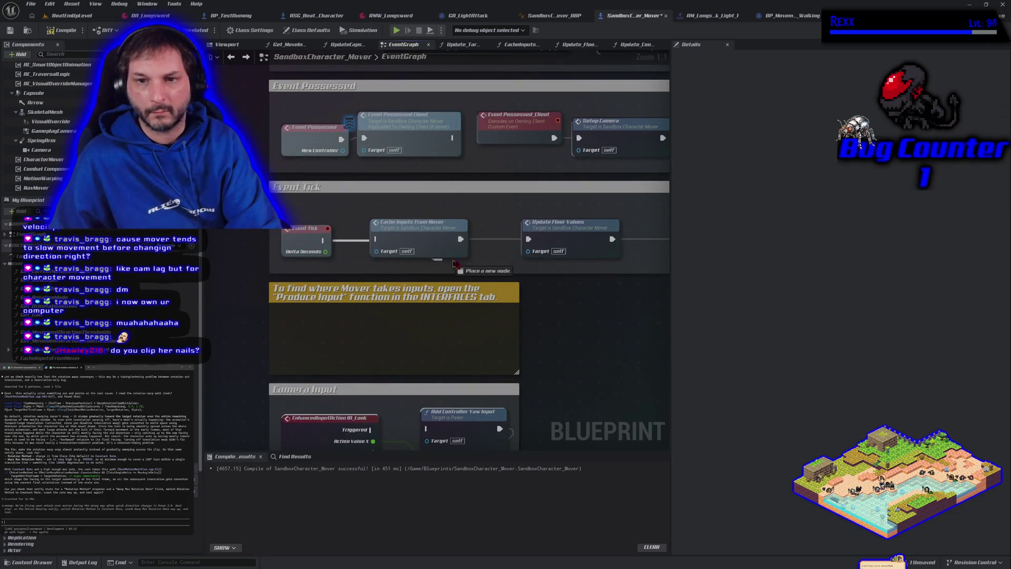
pyautogui.click(63, 30)
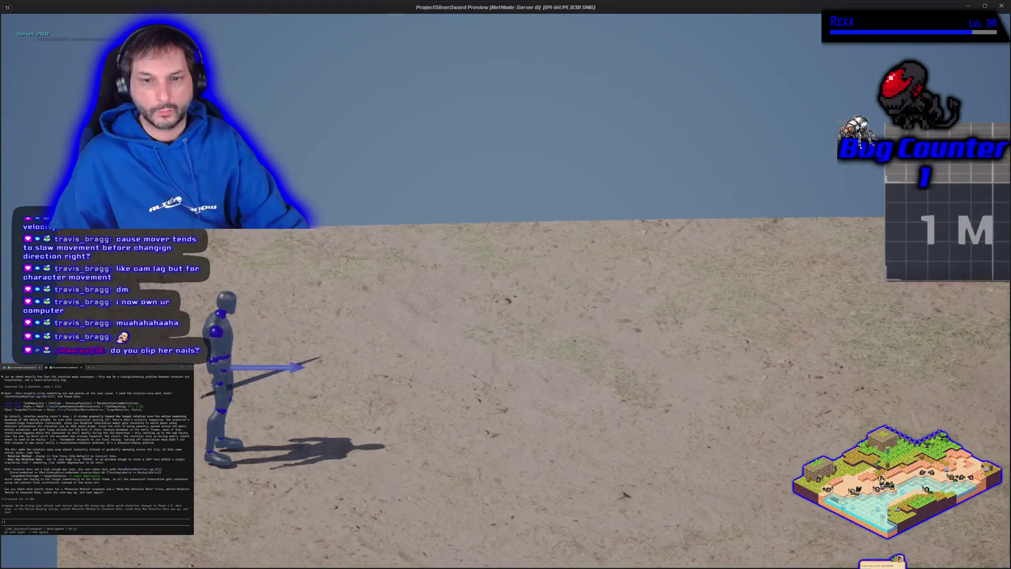
pyautogui.press('d')
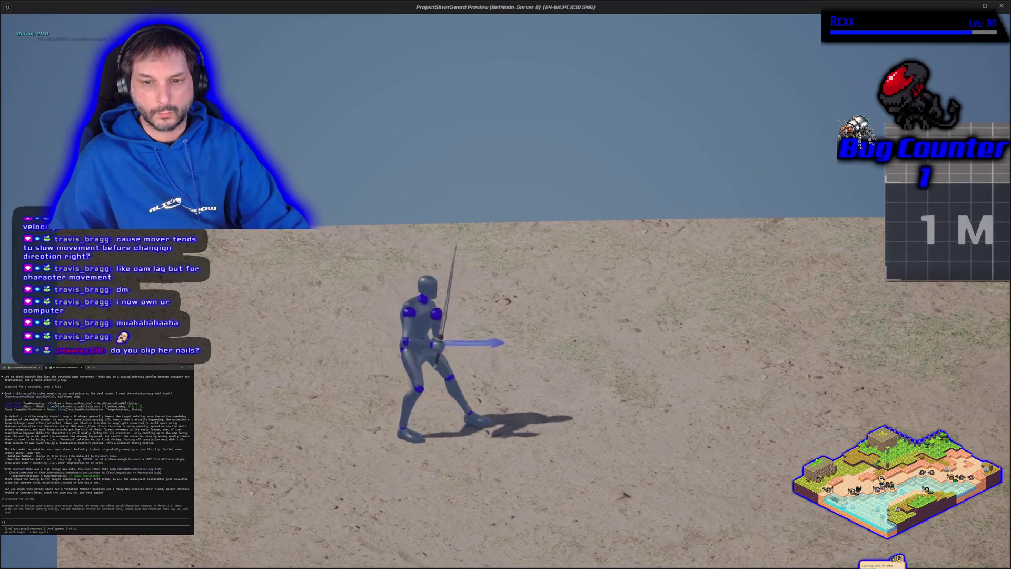
pyautogui.press('Escape')
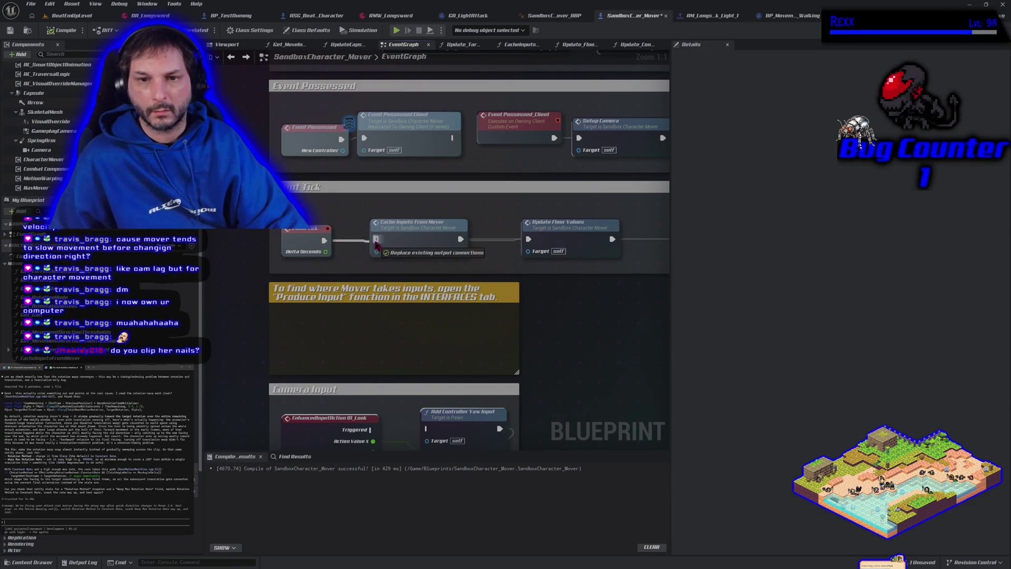
# - Connect an exec wire into Update Capsule Rotation, compile, and run a quick play test
pyautogui.scroll(-5, 478, 299)
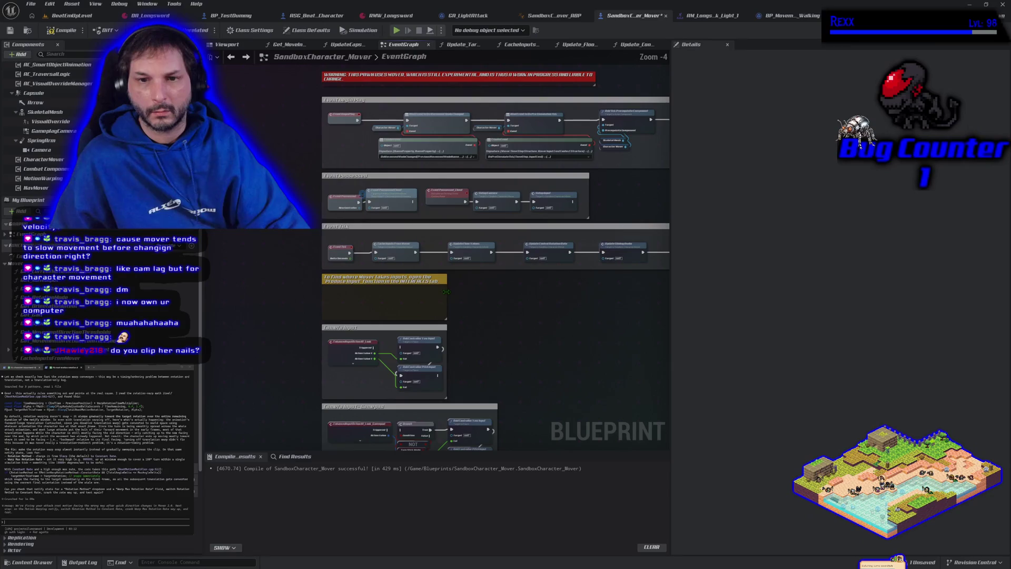
pyautogui.moveTo(430, 288)
pyautogui.mouseDown()
pyautogui.moveTo(300, 287)
pyautogui.moveTo(545, 271)
pyautogui.mouseUp()
pyautogui.moveTo(651, 230)
pyautogui.mouseDown()
pyautogui.moveTo(474, 274)
pyautogui.moveTo(333, 284)
pyautogui.mouseUp()
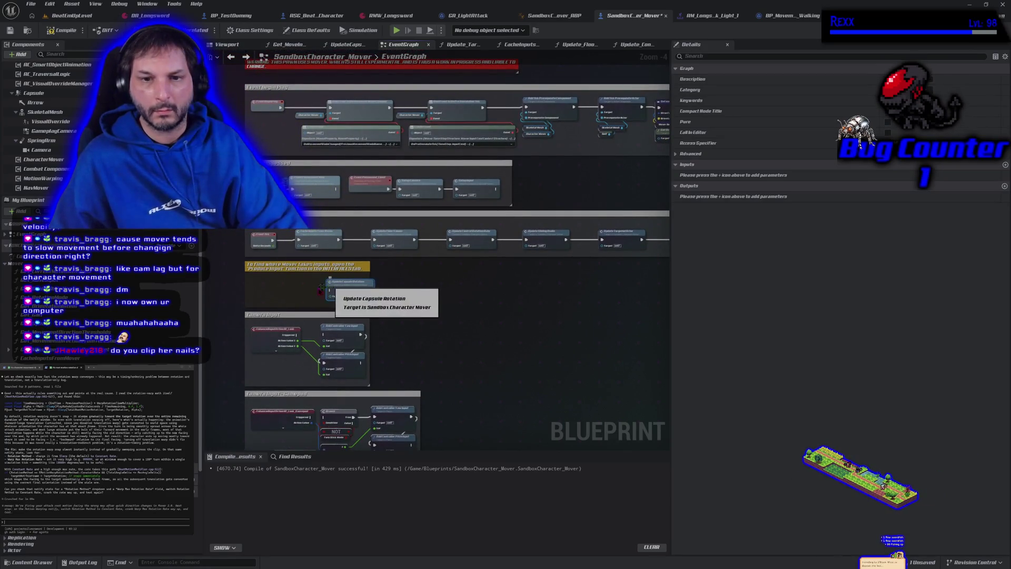
pyautogui.scroll(3, 340, 279)
pyautogui.moveTo(390, 289); pyautogui.dragTo(395, 289)
pyautogui.click(62, 30)
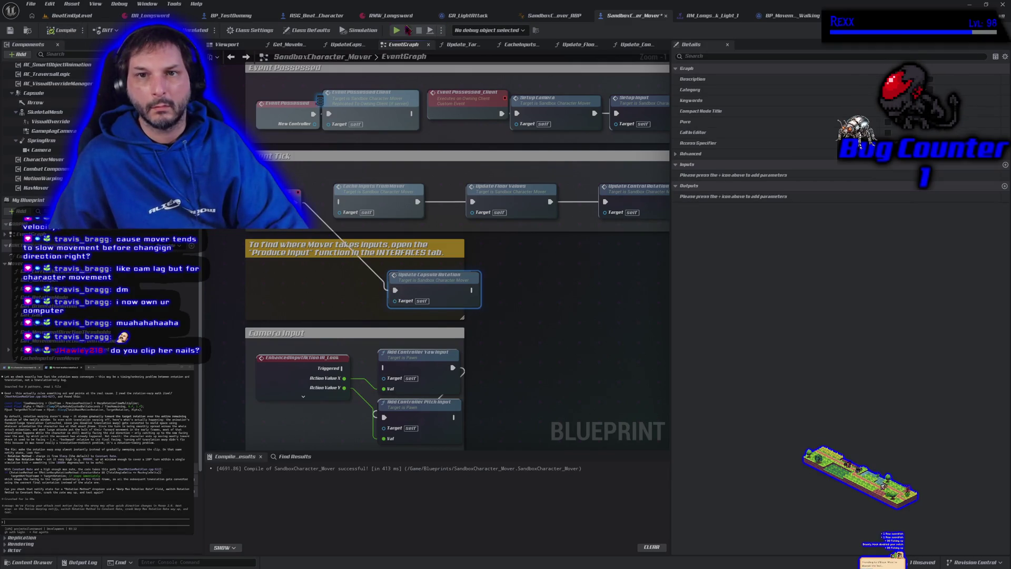
pyautogui.click(397, 31)
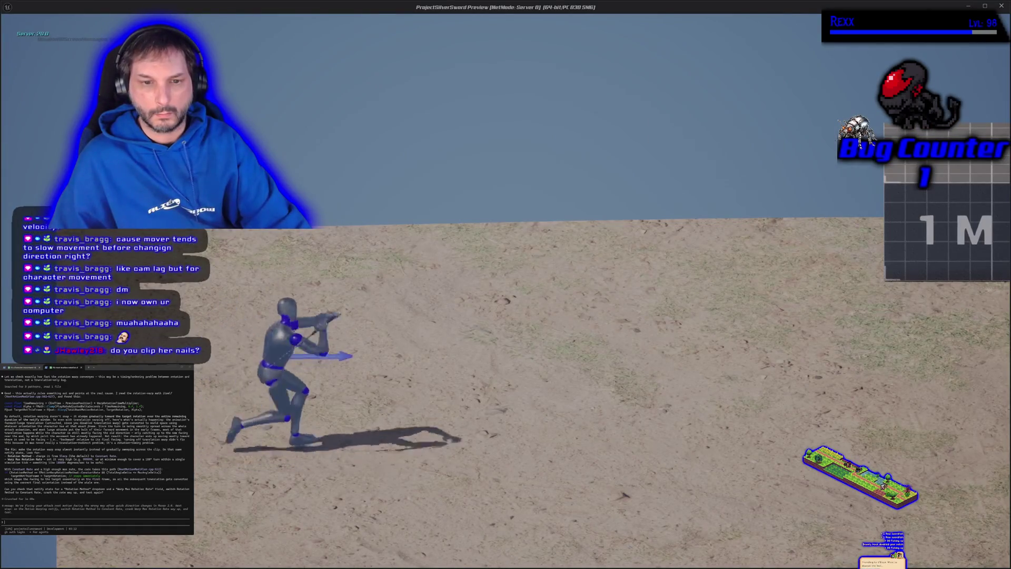
pyautogui.press('Escape')
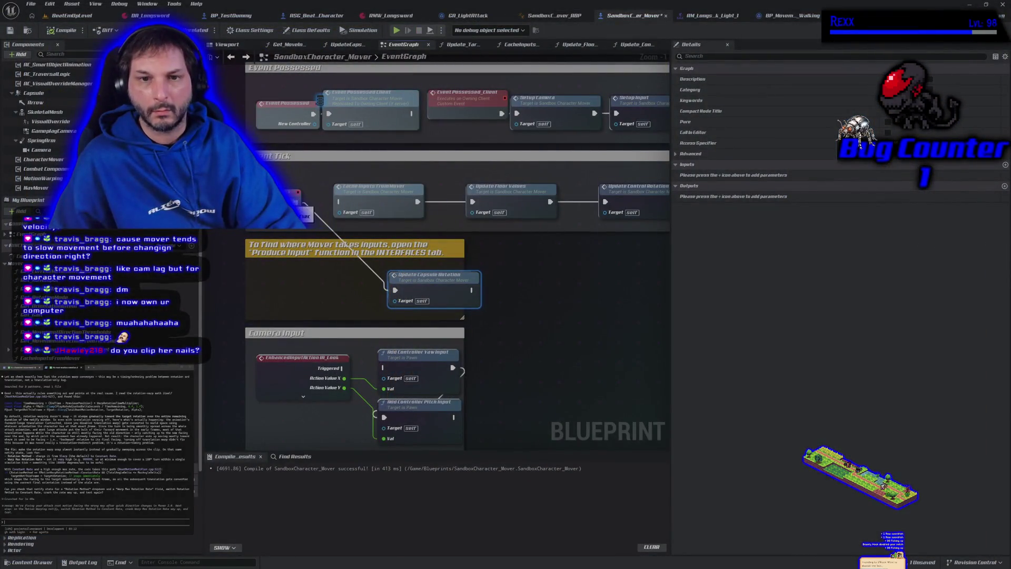
# - Rewire the tick so Update Capsule Rotation follows Cache Inputs From Mover, then test an attack
pyautogui.moveTo(349, 207); pyautogui.dragTo(371, 210)
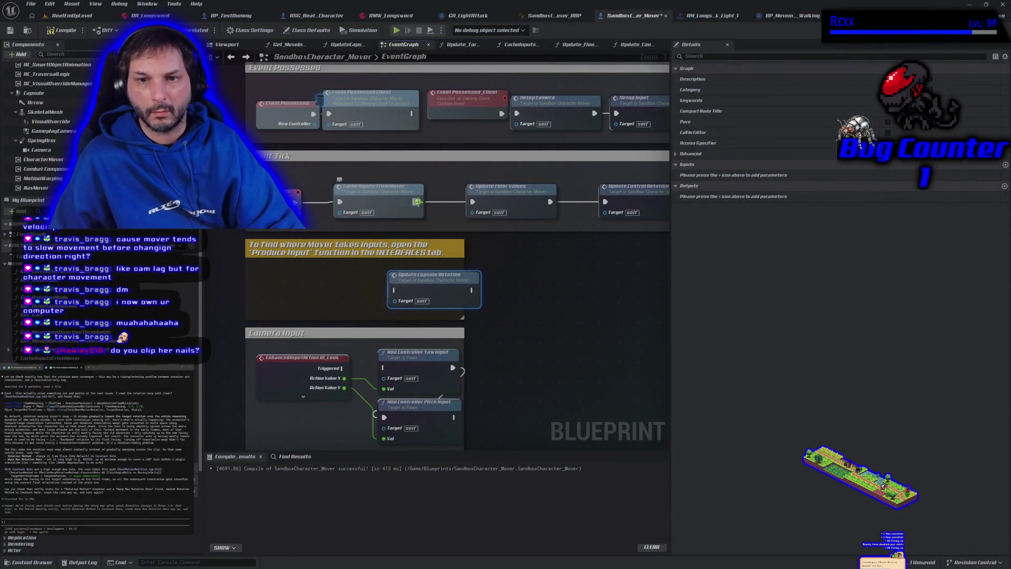
pyautogui.moveTo(406, 281); pyautogui.dragTo(394, 289)
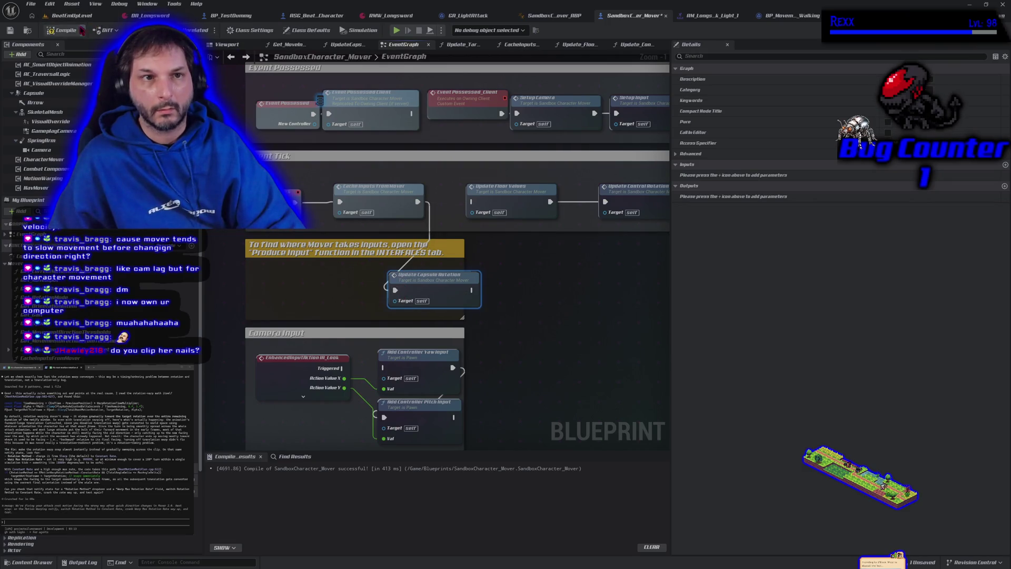
pyautogui.click(396, 30)
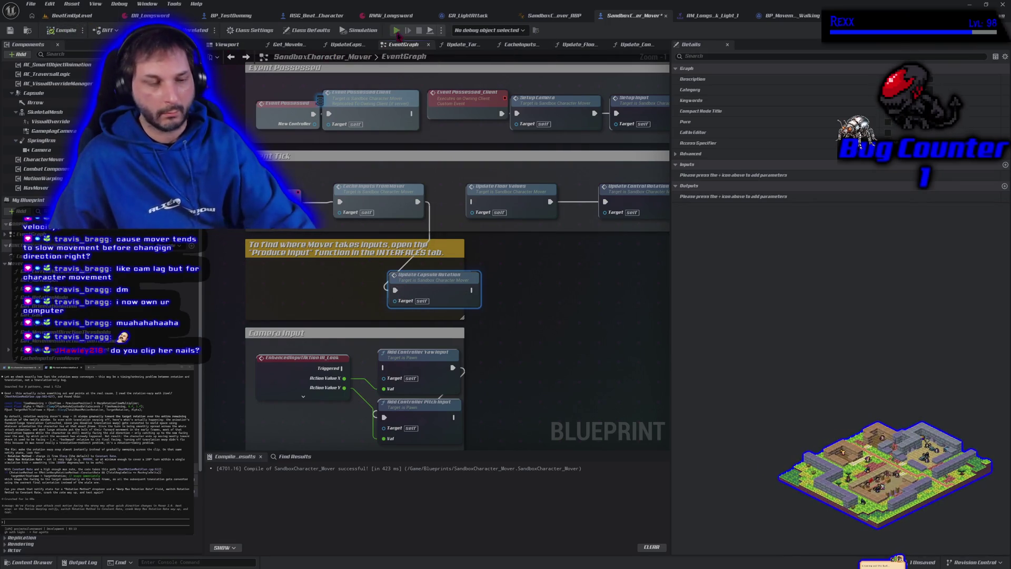
pyautogui.press('Escape')
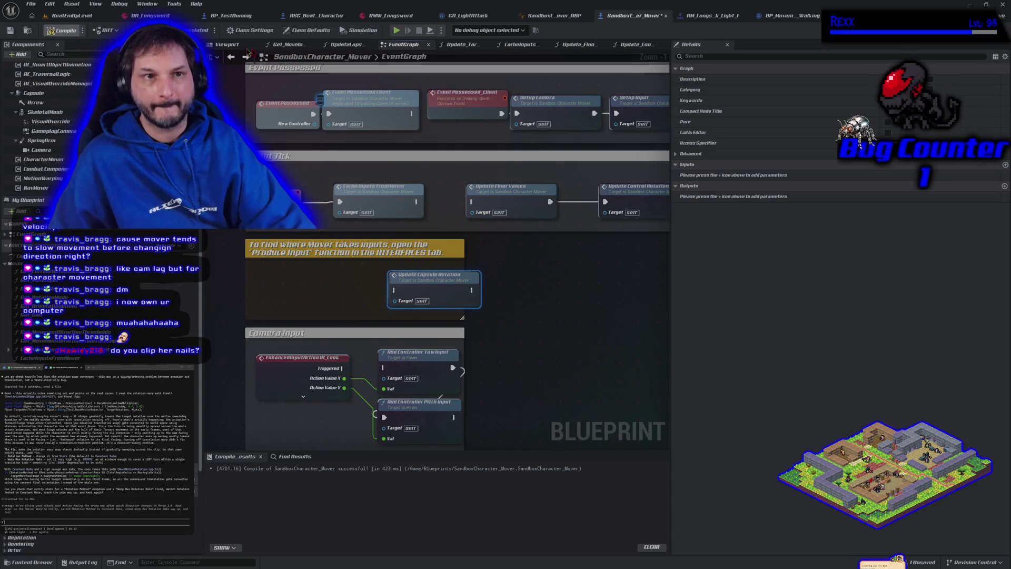
# - Play-test walking and attacking to the right, then turning left
pyautogui.click(396, 30)
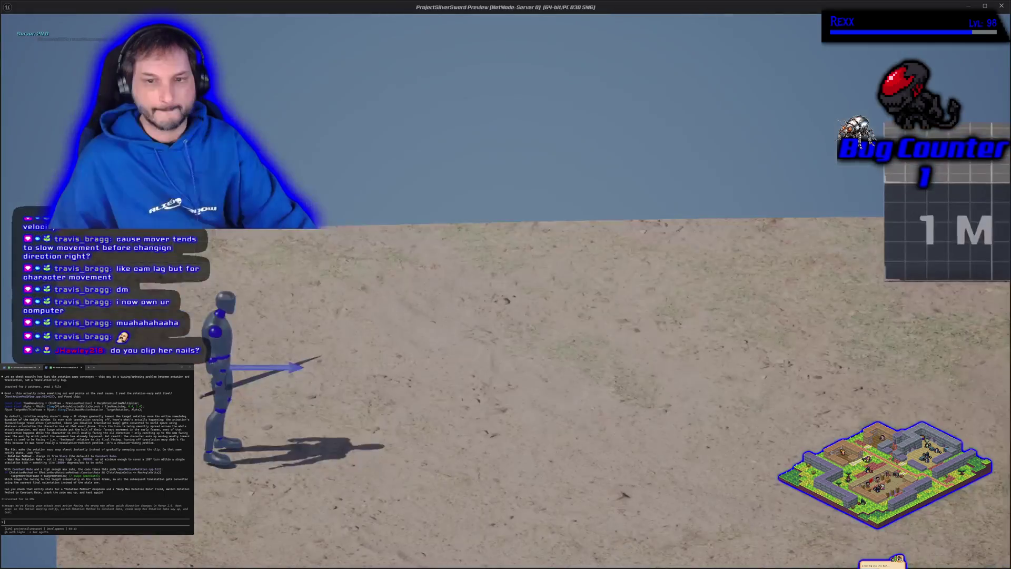
pyautogui.press('d')
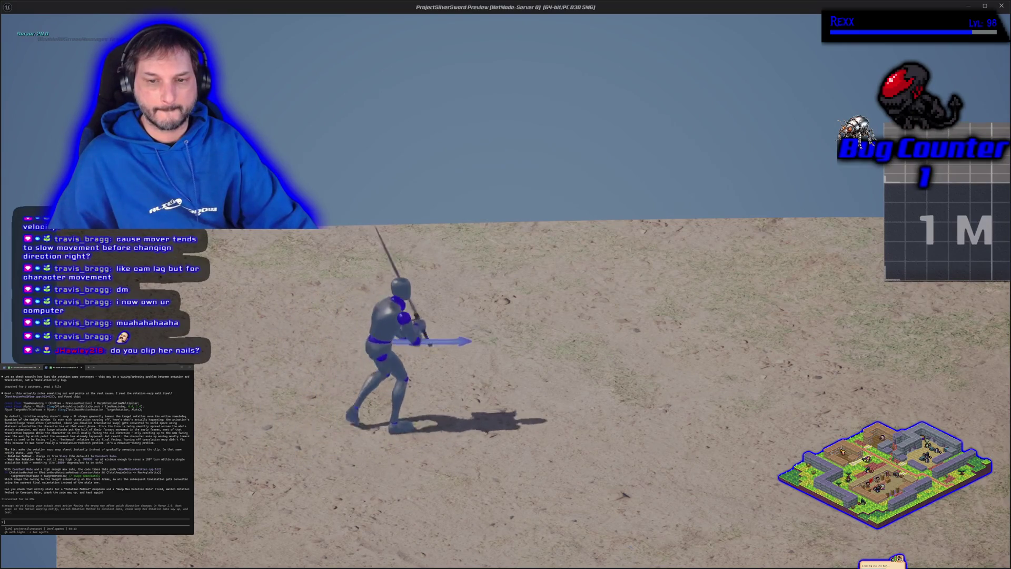
pyautogui.press('d')
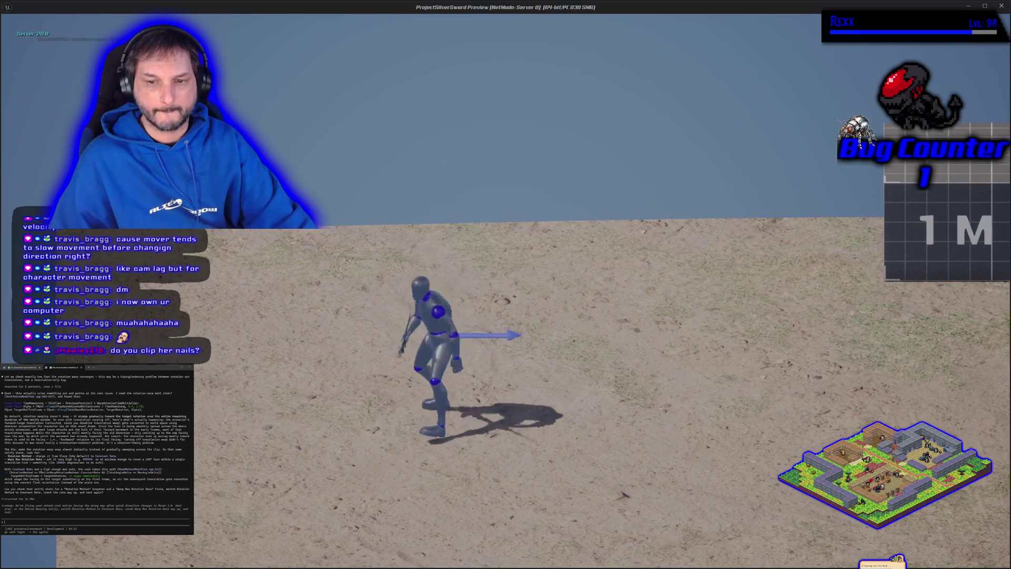
pyautogui.press('d')
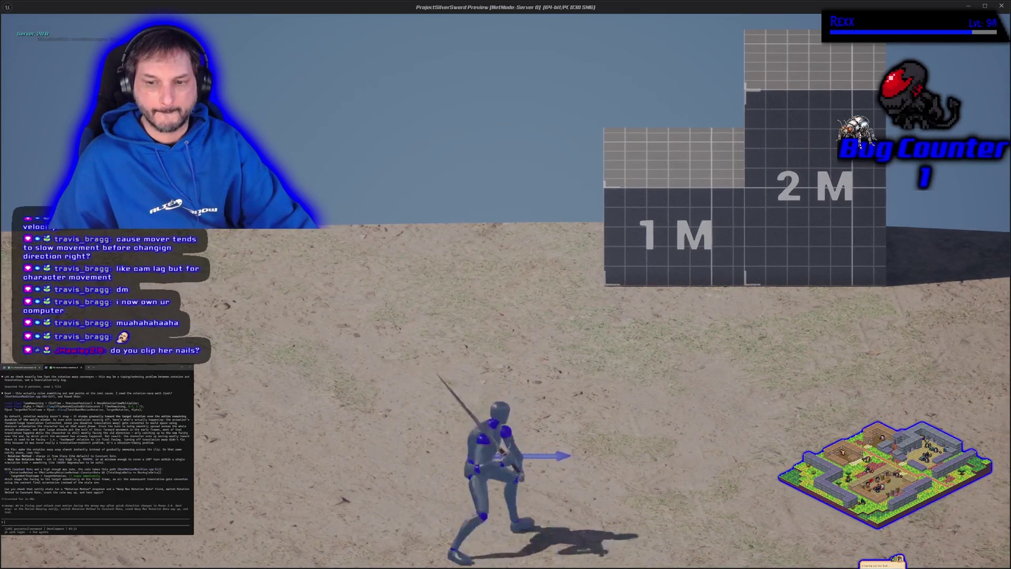
pyautogui.press('a')
pyautogui.press('Escape')
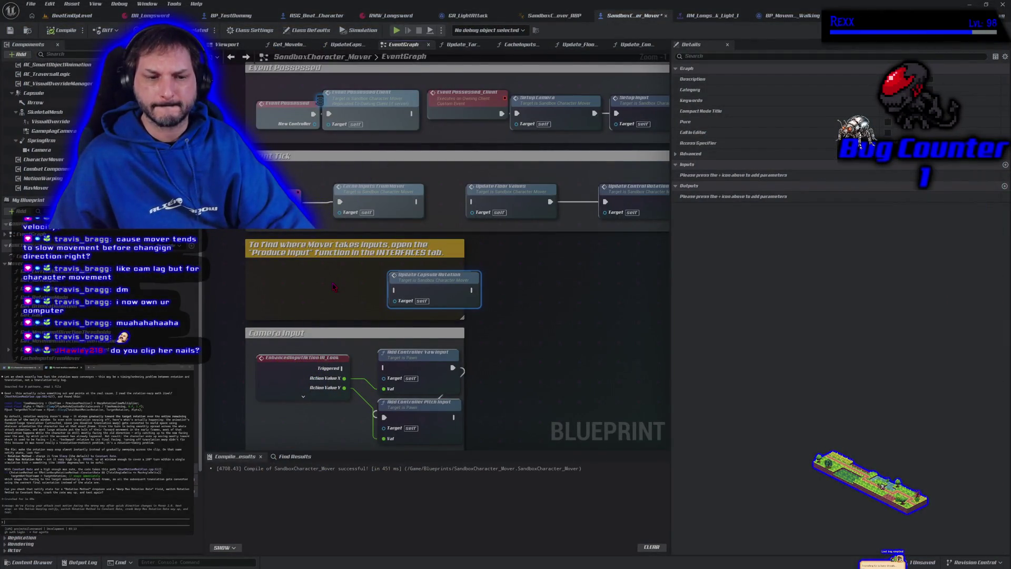
# - Detach the extra Update Capsule Rotation node from Cache Inputs and delete it
pyautogui.moveTo(427, 284); pyautogui.dragTo(398, 284)
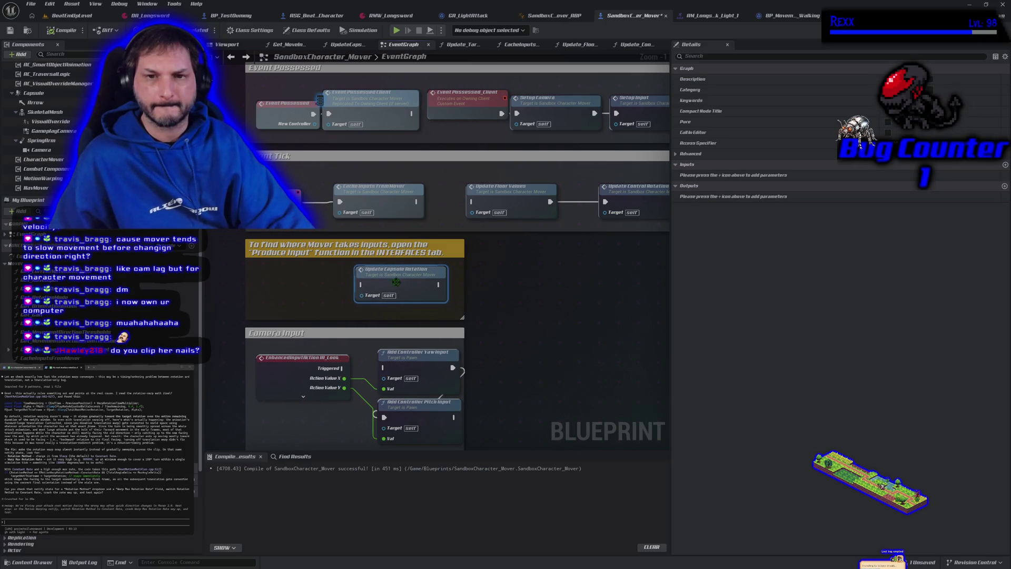
pyautogui.moveTo(416, 206); pyautogui.dragTo(452, 207)
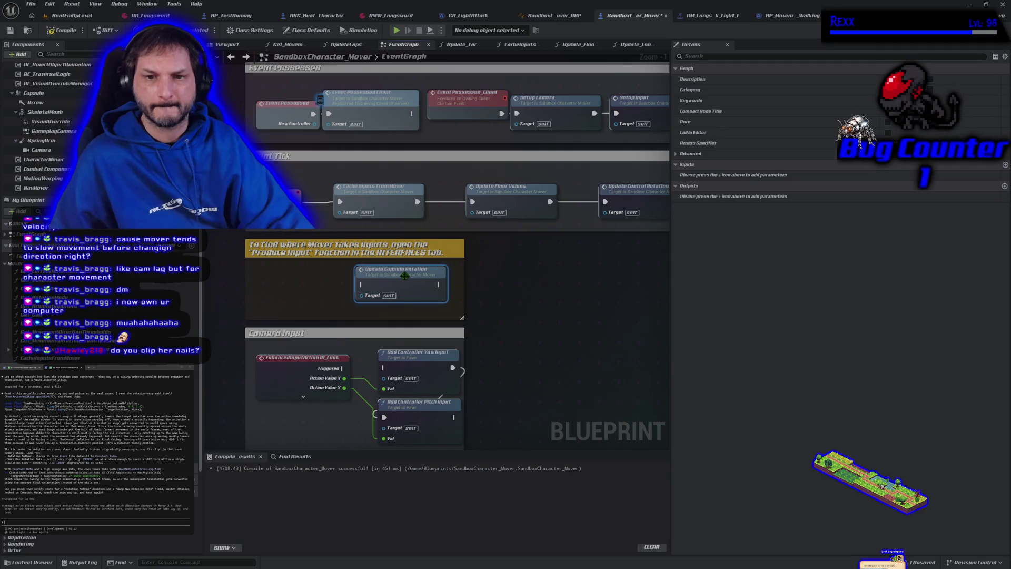
pyautogui.press('Delete')
pyautogui.scroll(-4, 396, 279)
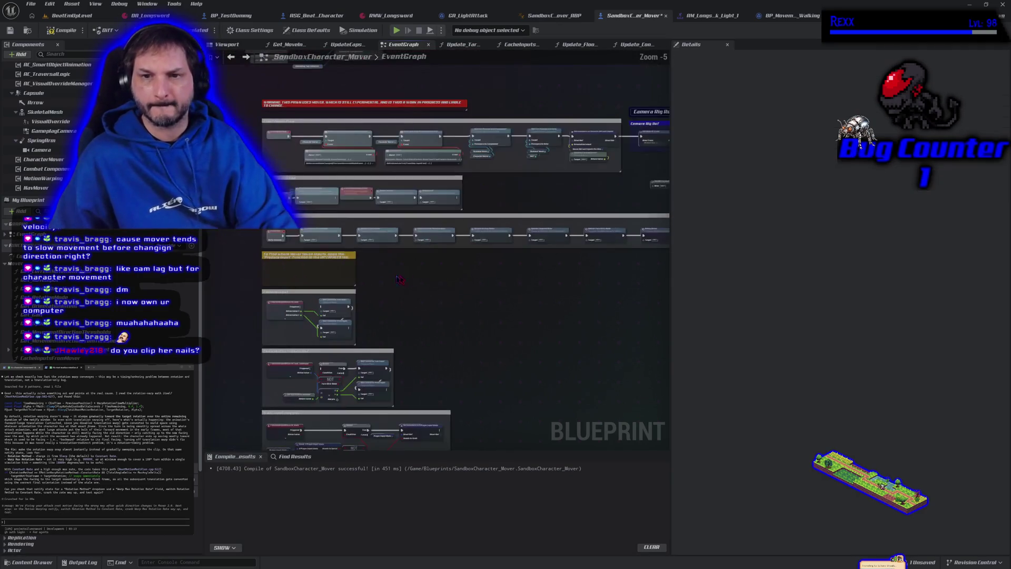
pyautogui.scroll(3, 396, 279)
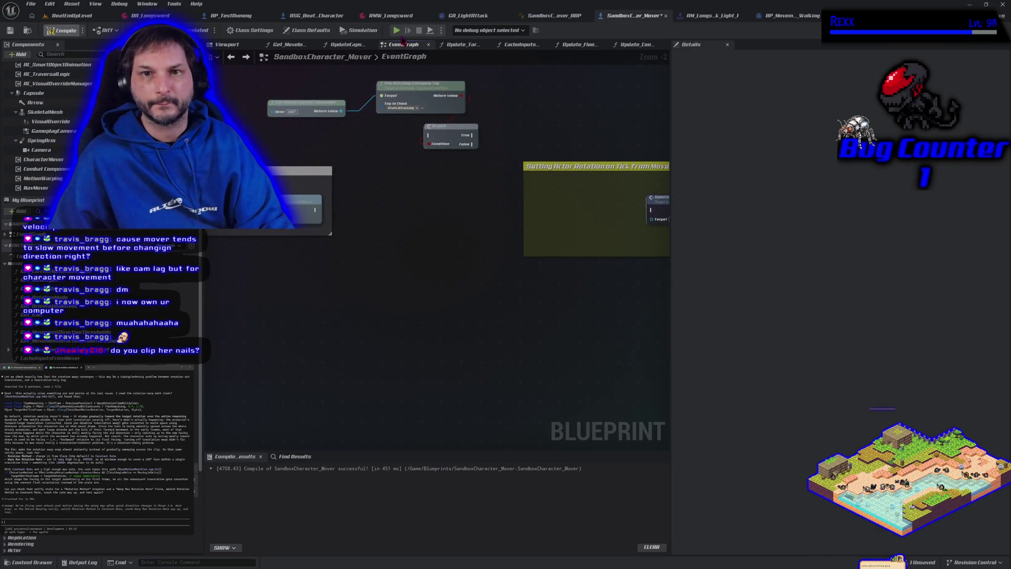
# - Play-test running and sword-thrusting to the right without the duplicate node
pyautogui.click(397, 30)
pyautogui.press('d')
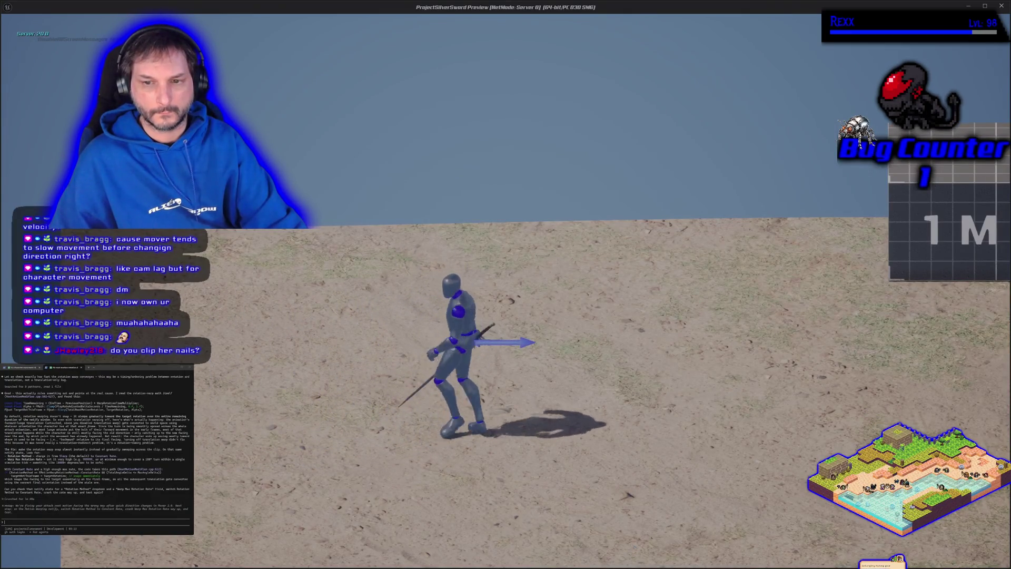
pyautogui.press('d')
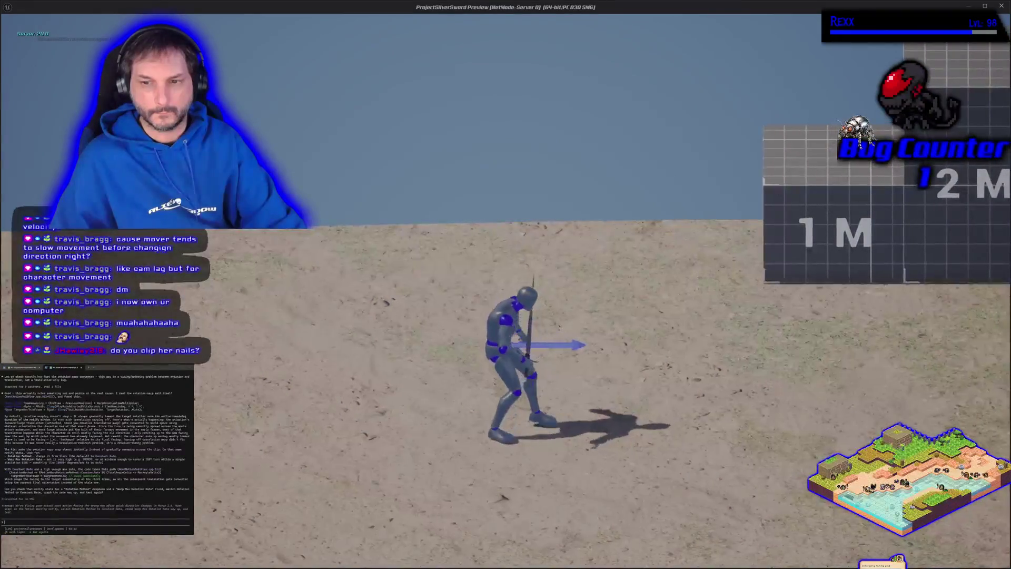
pyautogui.press('d')
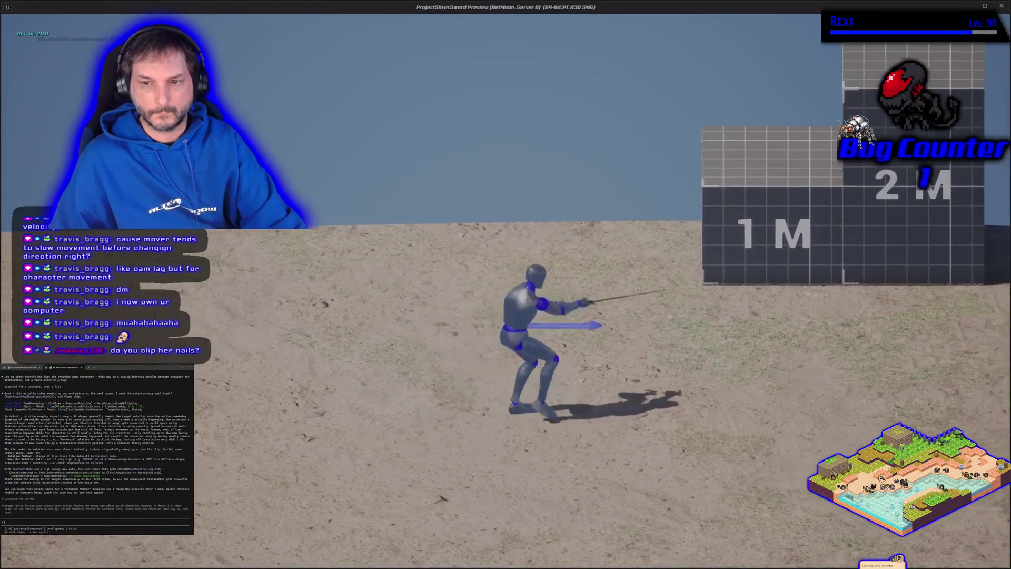
pyautogui.press('Escape')
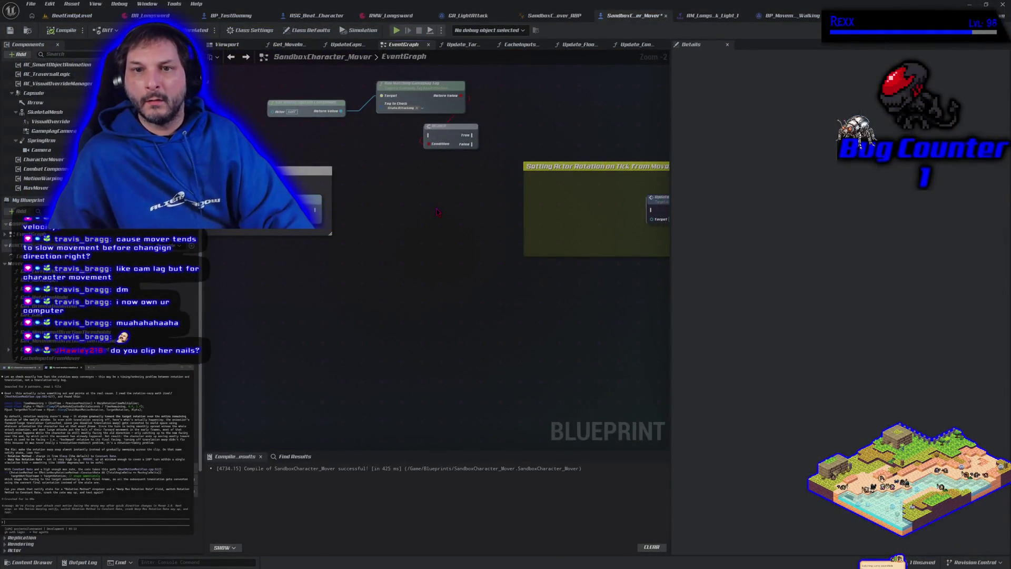
# - Wire Debug Draws into the Update Capsule Rotation node in the rotation comment, then test turning
pyautogui.moveTo(414, 221)
pyautogui.mouseDown()
pyautogui.moveTo(346, 271)
pyautogui.moveTo(405, 293)
pyautogui.moveTo(378, 297)
pyautogui.mouseUp()
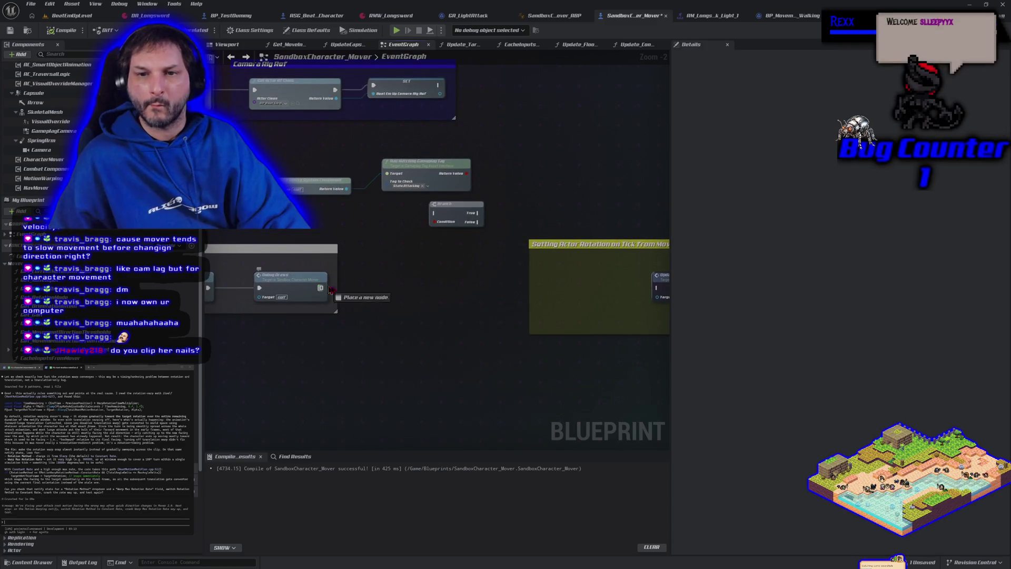
pyautogui.moveTo(457, 288); pyautogui.dragTo(434, 220)
pyautogui.moveTo(495, 277); pyautogui.dragTo(656, 288)
pyautogui.moveTo(547, 336)
pyautogui.mouseDown()
pyautogui.moveTo(266, 300)
pyautogui.moveTo(374, 332)
pyautogui.mouseUp()
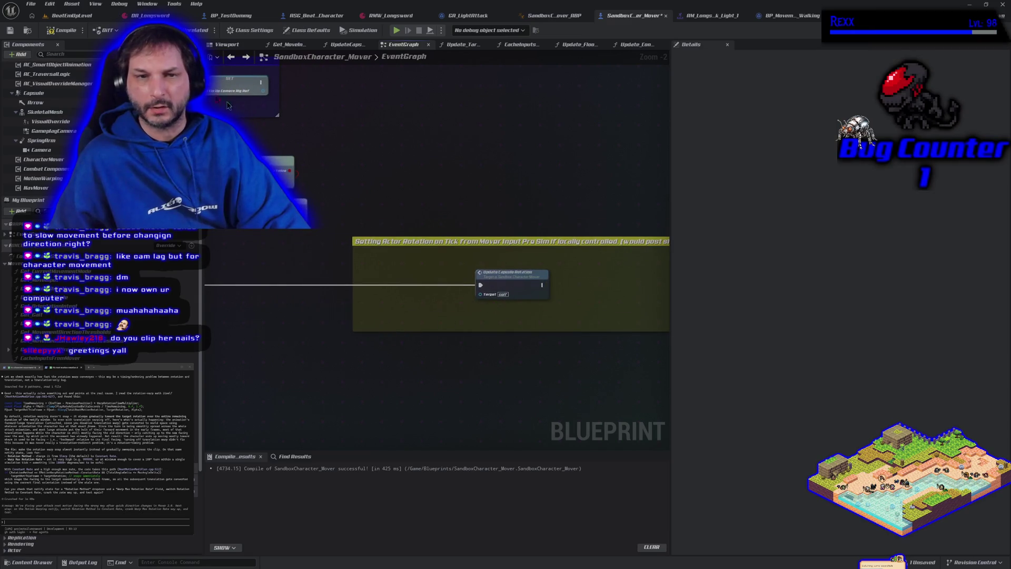
pyautogui.click(397, 31)
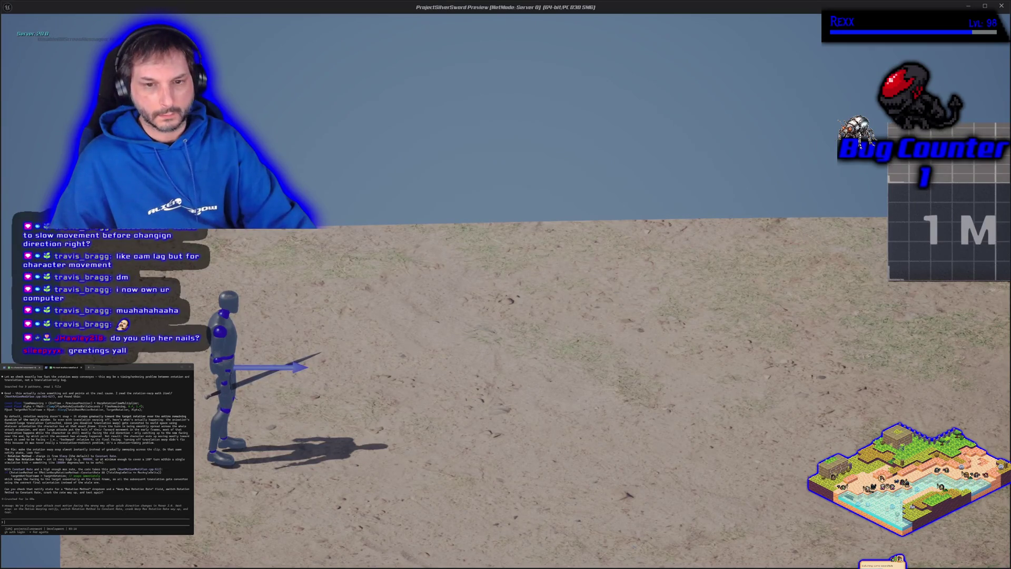
pyautogui.press('d')
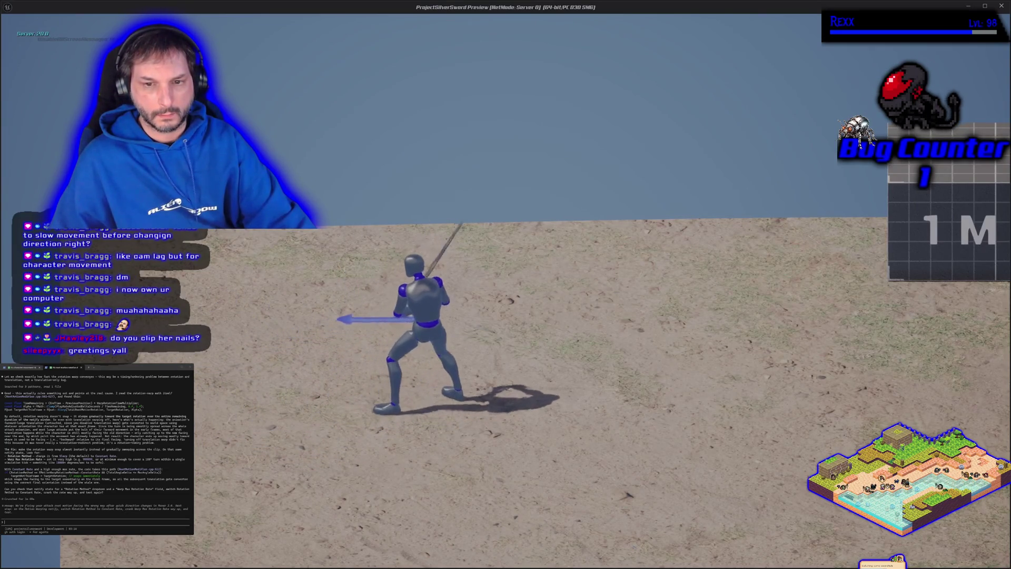
pyautogui.press('Escape')
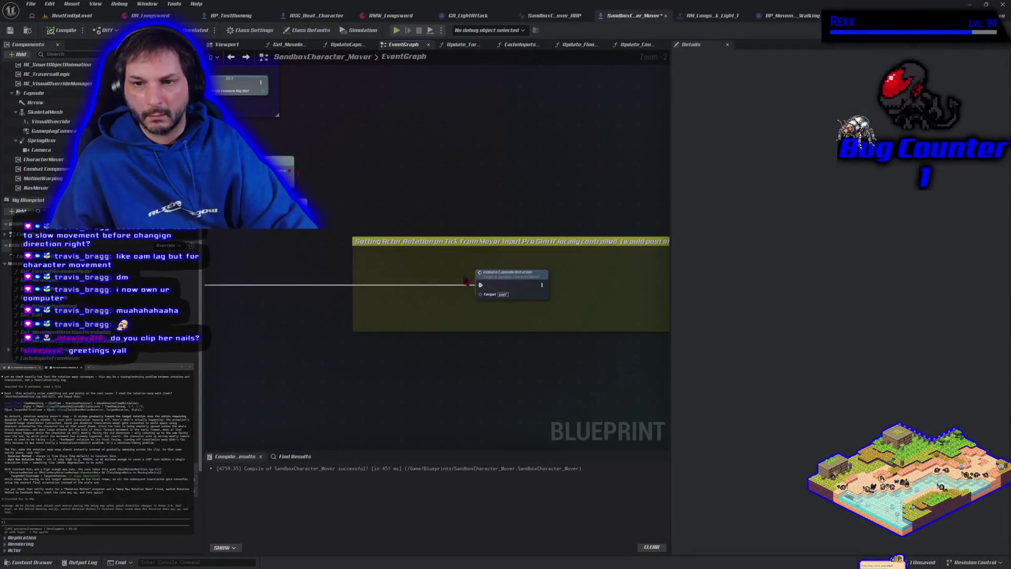
# - Route the exec flow into the Branch, connect True to Update Capsule Rotation, and test
pyautogui.moveTo(422, 293); pyautogui.dragTo(520, 291)
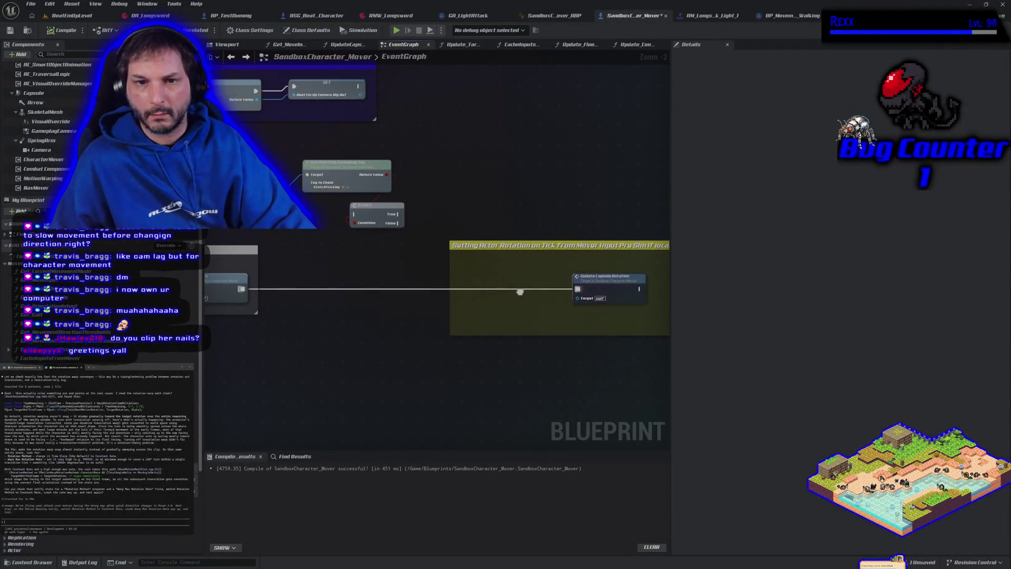
pyautogui.moveTo(243, 290)
pyautogui.mouseDown()
pyautogui.moveTo(266, 294)
pyautogui.moveTo(359, 215)
pyautogui.moveTo(390, 238)
pyautogui.moveTo(397, 296)
pyautogui.mouseUp()
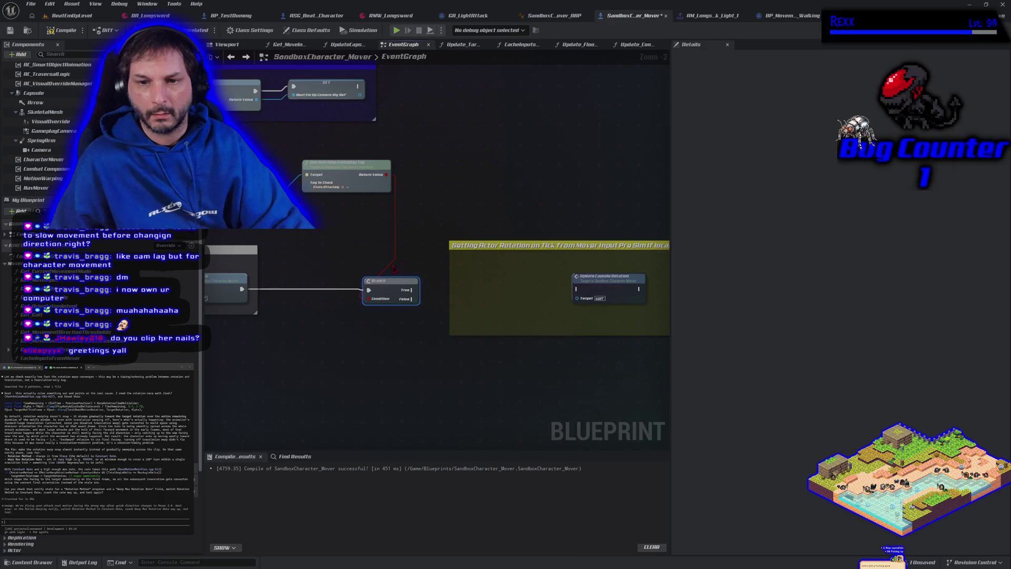
pyautogui.moveTo(412, 298); pyautogui.dragTo(571, 299)
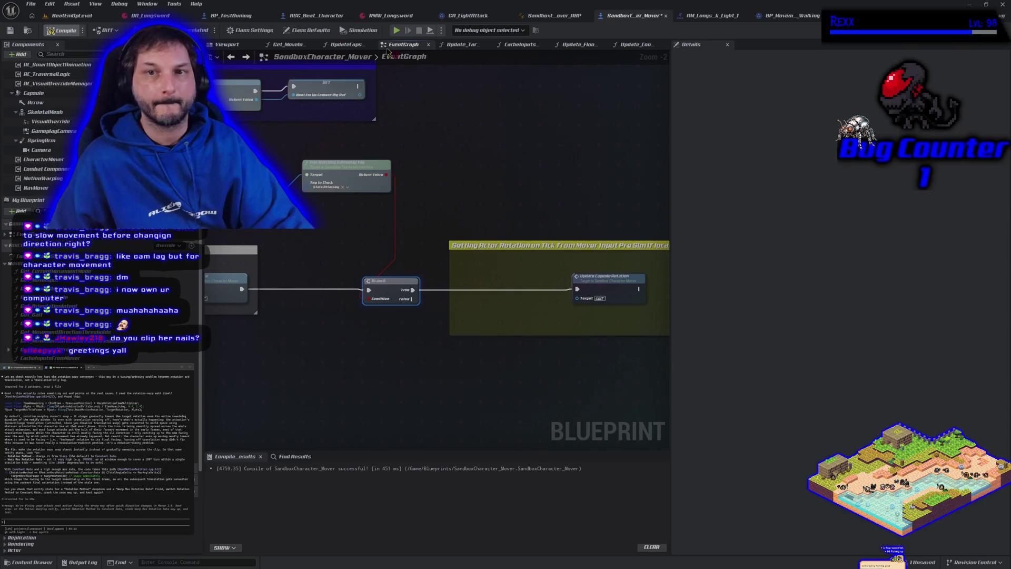
pyautogui.click(397, 30)
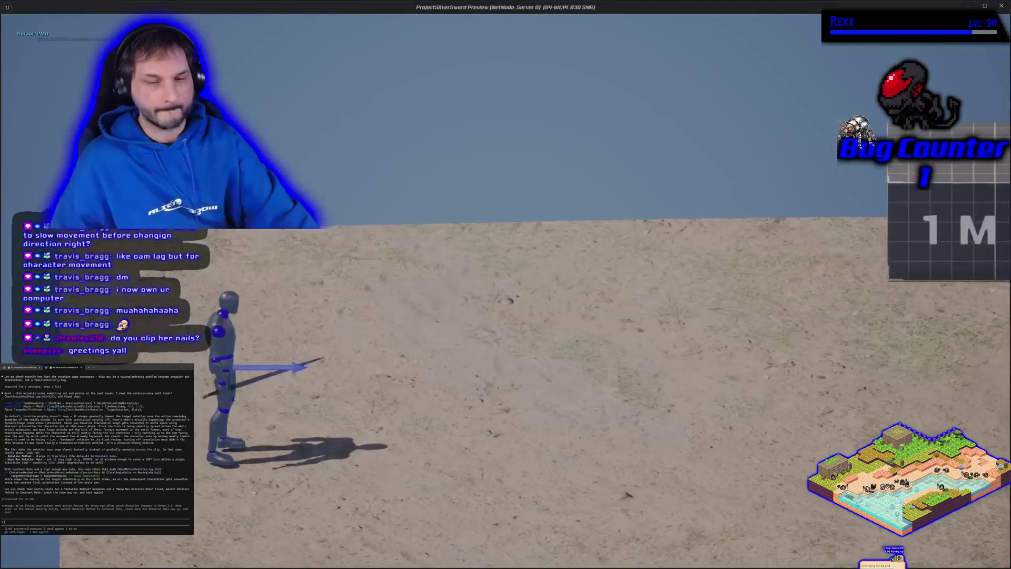
pyautogui.press('Escape')
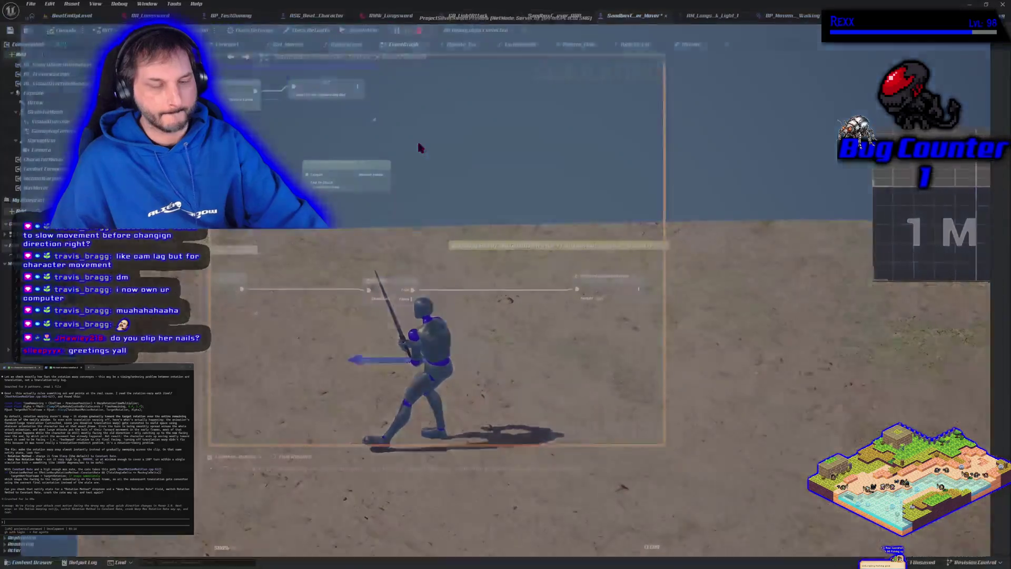
# - Drive Update Capsule Rotation from Branch False instead and test attacking left and right
pyautogui.moveTo(414, 290); pyautogui.dragTo(415, 299)
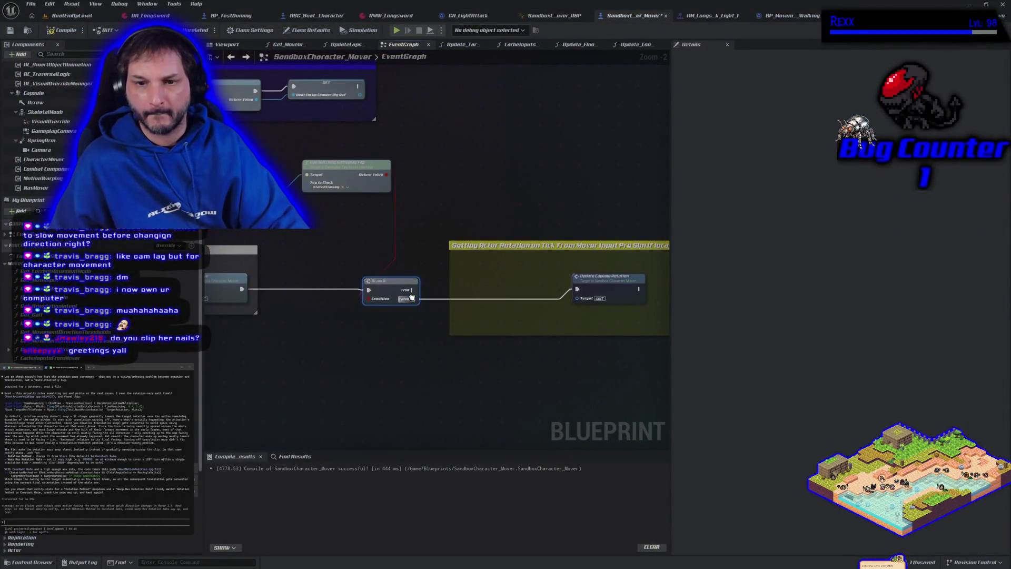
pyautogui.click(396, 30)
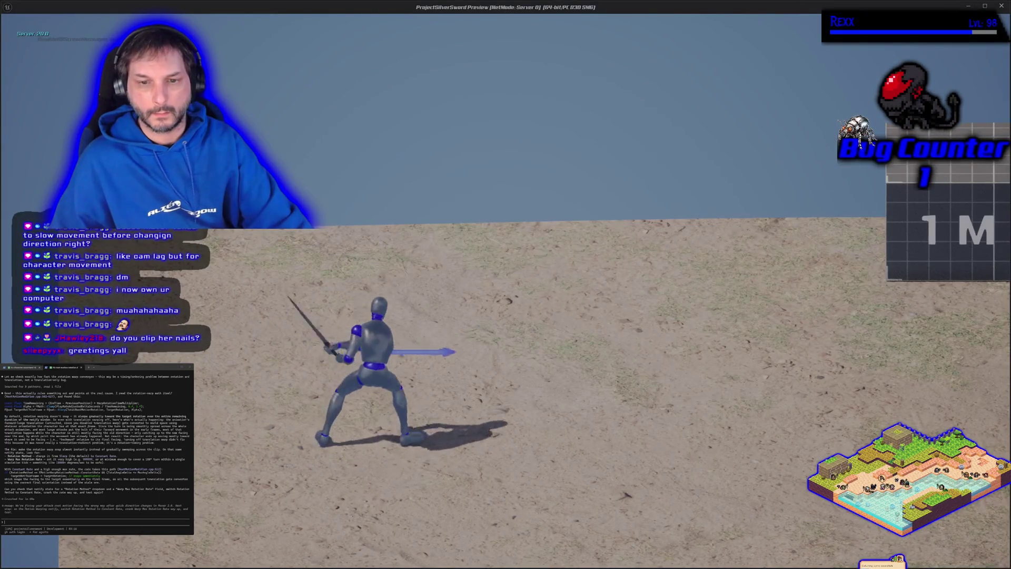
pyautogui.press('a')
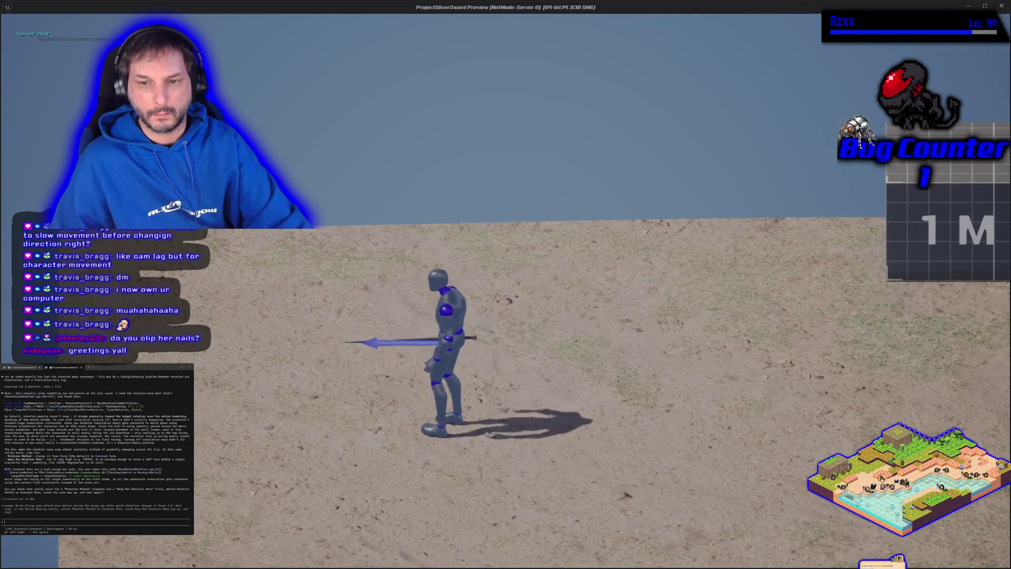
pyautogui.press('d')
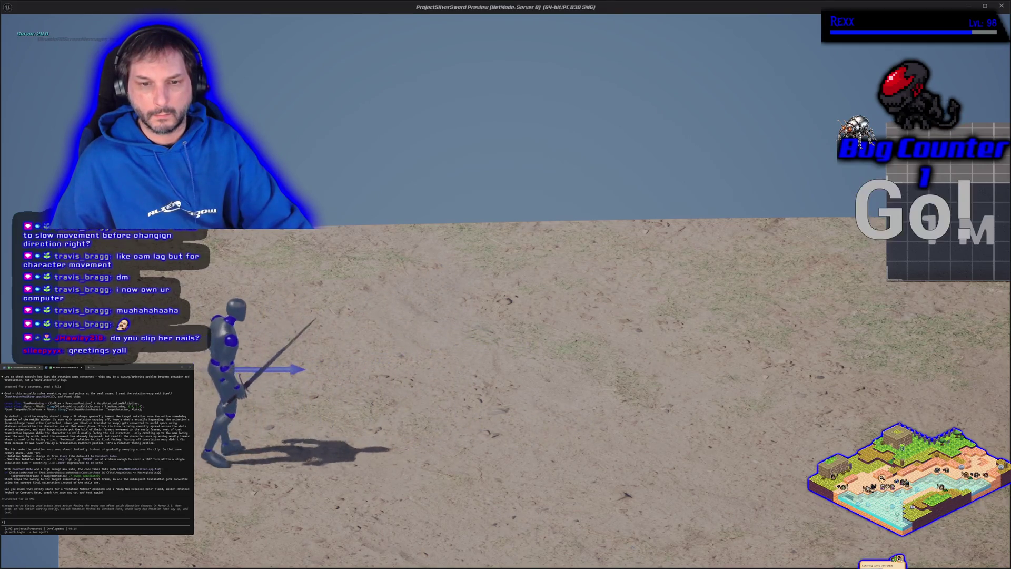
pyautogui.press('d')
pyautogui.press('d')
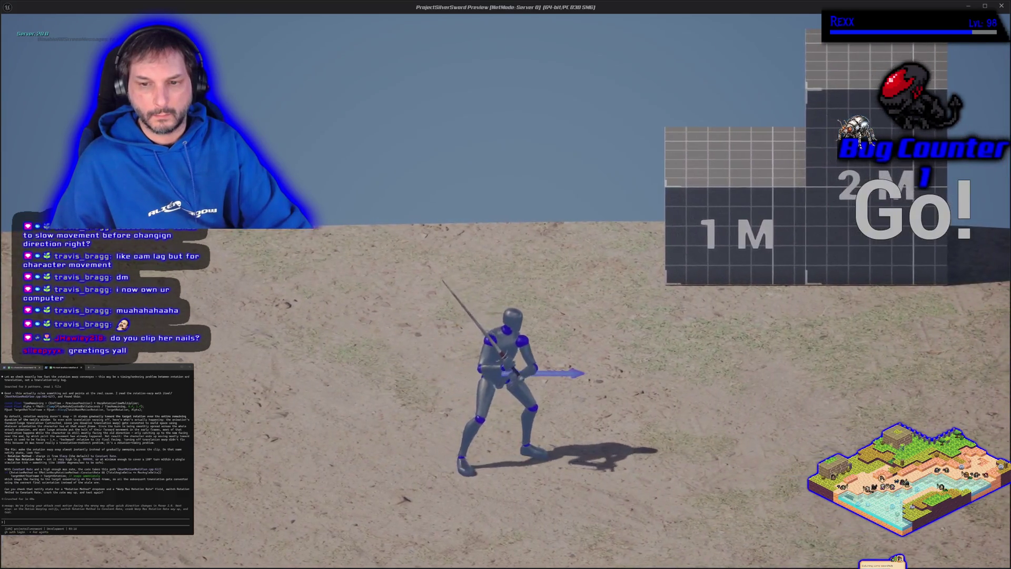
pyautogui.press('a')
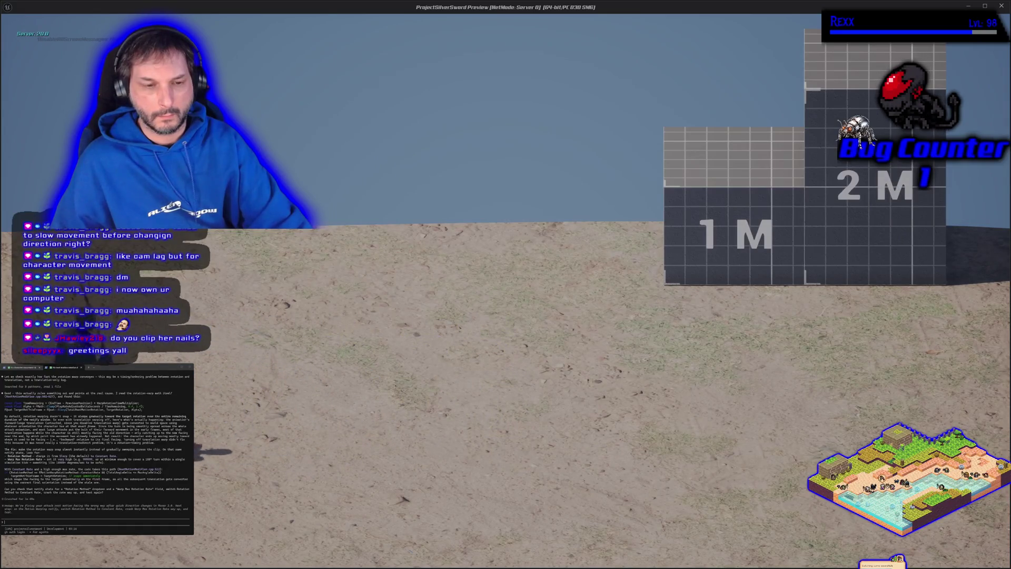
pyautogui.press('d')
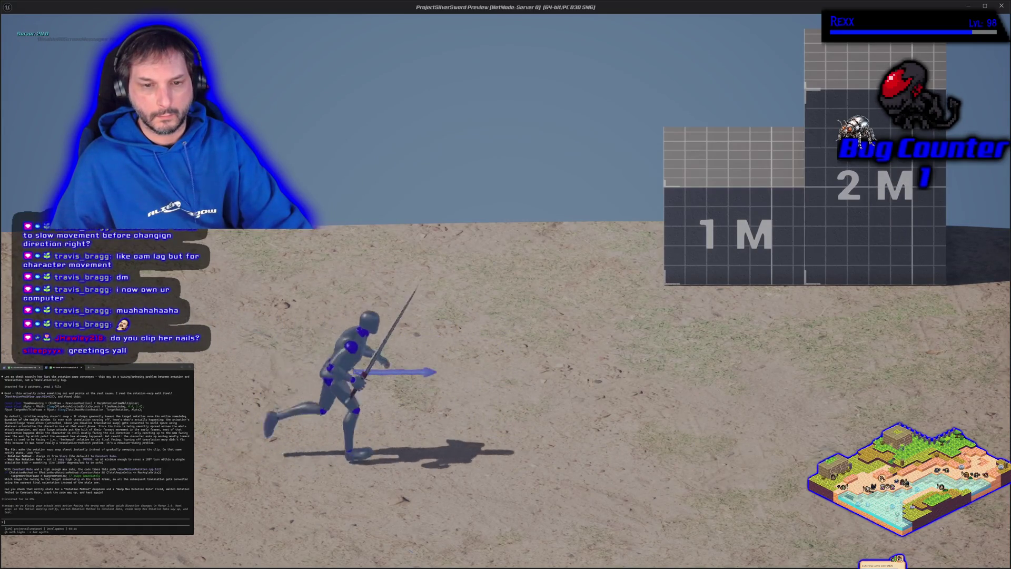
pyautogui.press('a')
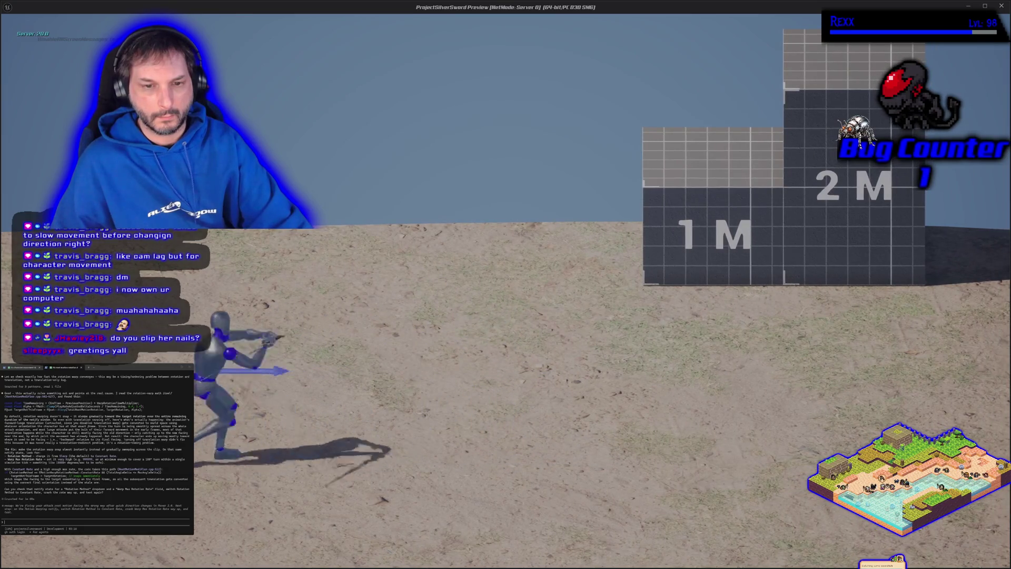
pyautogui.press('Escape')
pyautogui.hotkey('alt', 'p')
pyautogui.press('Escape')
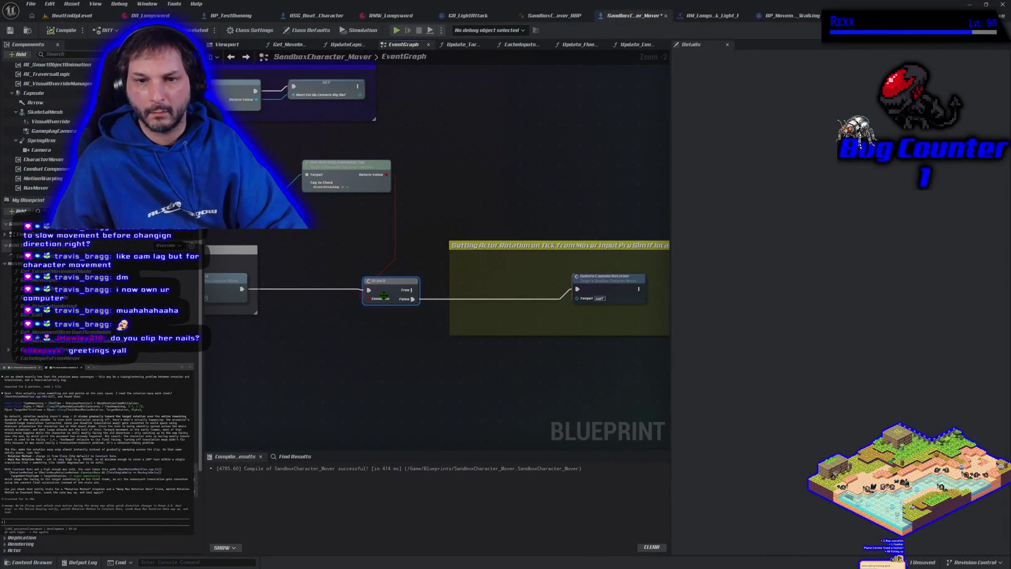
# - Reconnect Branch True to Update Capsule Rotation and retest running and attacking both ways
pyautogui.moveTo(411, 289); pyautogui.dragTo(577, 289)
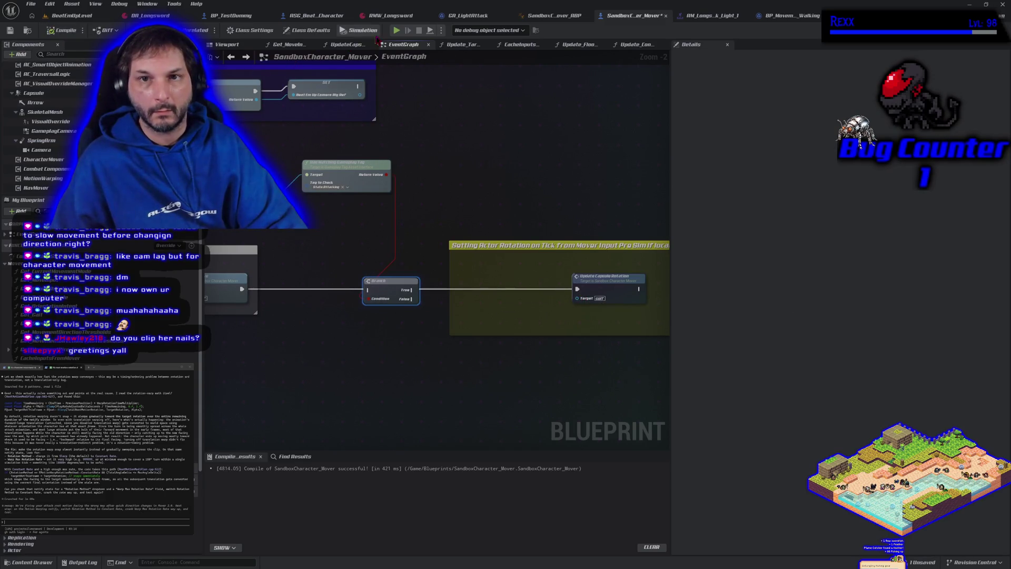
pyautogui.click(397, 31)
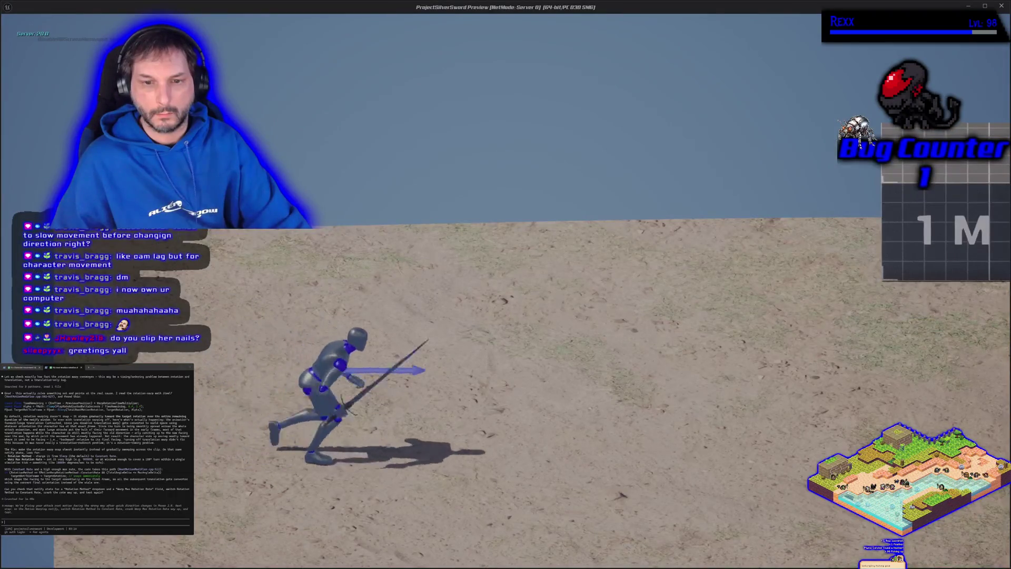
pyautogui.press('a')
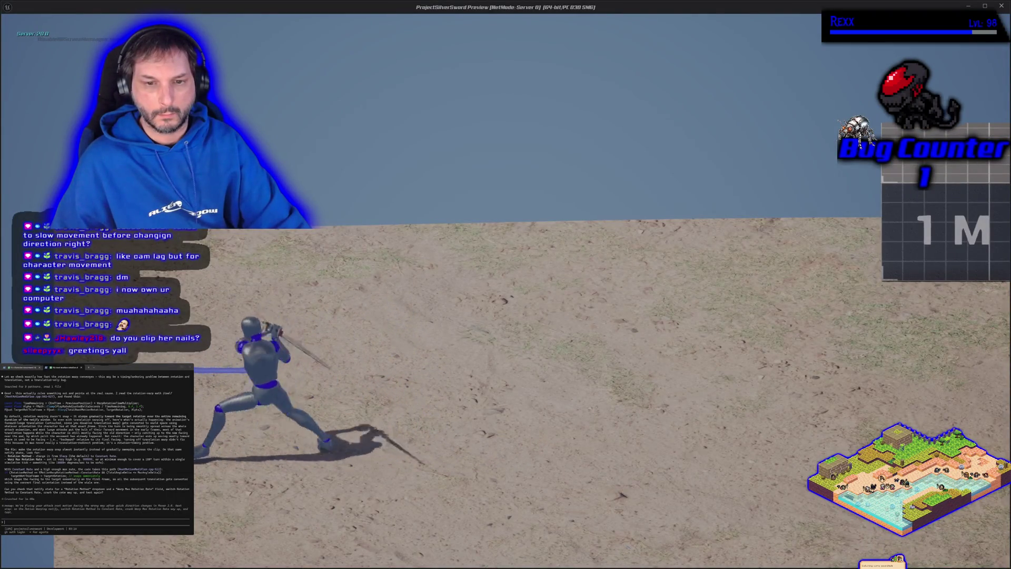
pyautogui.press('a')
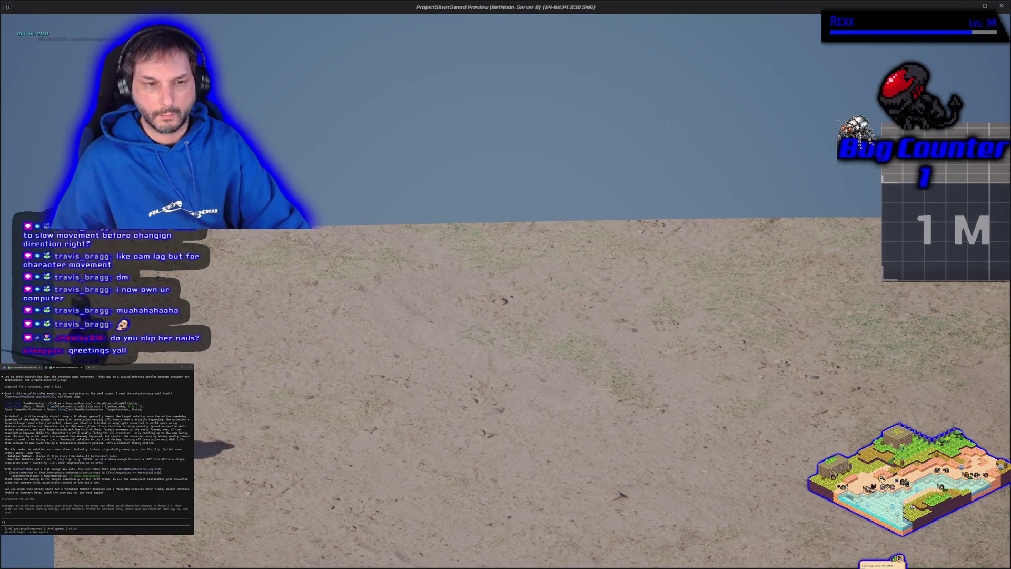
pyautogui.press('d')
pyautogui.press('a')
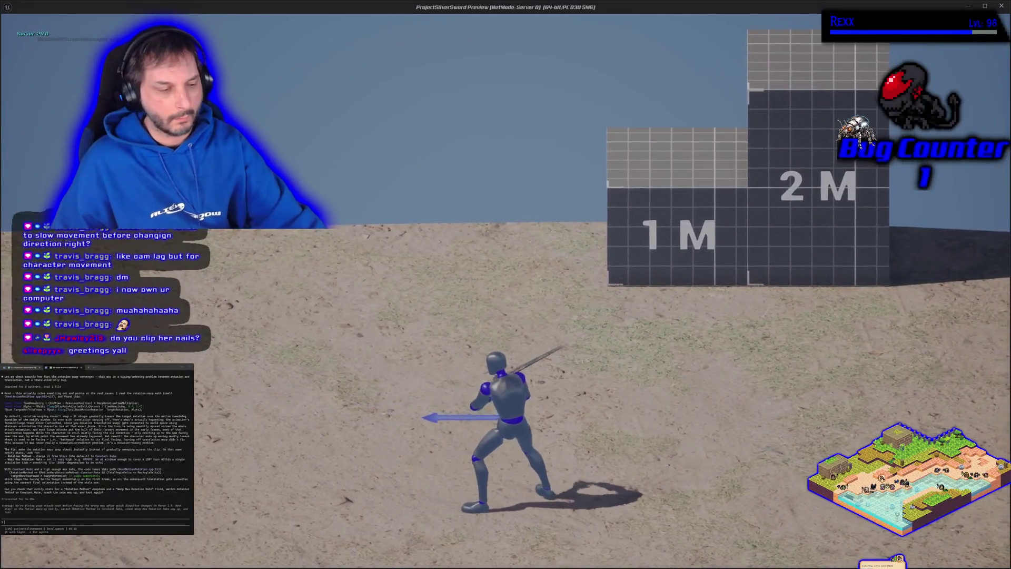
pyautogui.press('Escape')
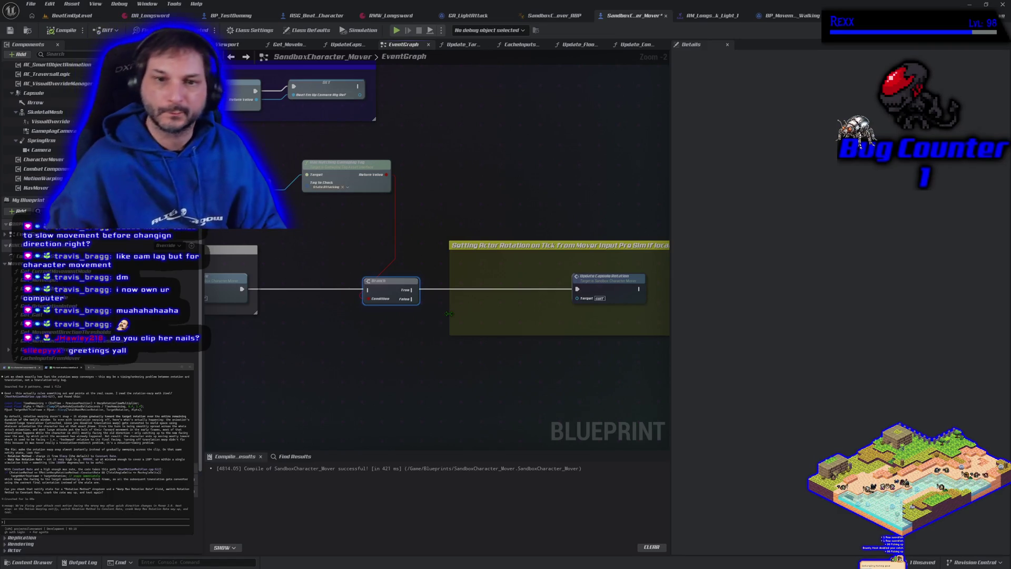
# - Pull the Branch off the rotation wire, open UpdateCapsuleRotation, and recompile
pyautogui.moveTo(392, 279)
pyautogui.mouseDown()
pyautogui.moveTo(395, 219)
pyautogui.moveTo(440, 172)
pyautogui.moveTo(434, 163)
pyautogui.mouseUp()
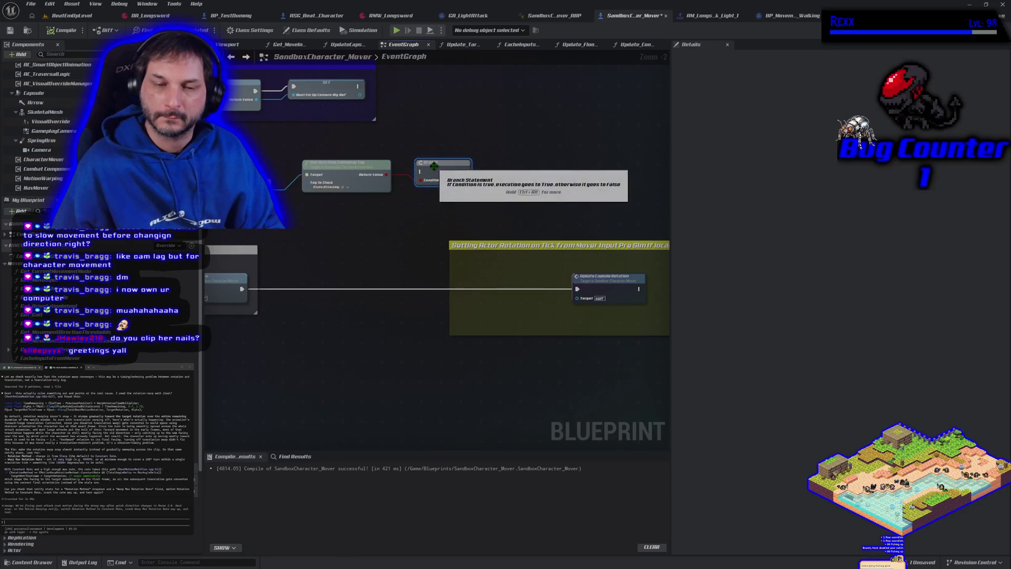
pyautogui.moveTo(559, 316); pyautogui.dragTo(389, 303)
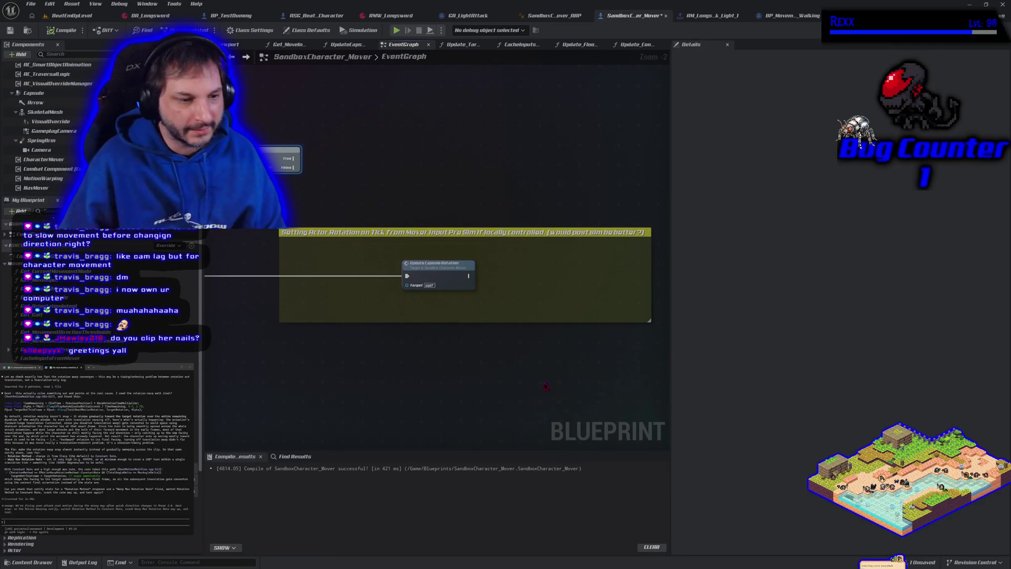
pyautogui.doubleClick(440, 273)
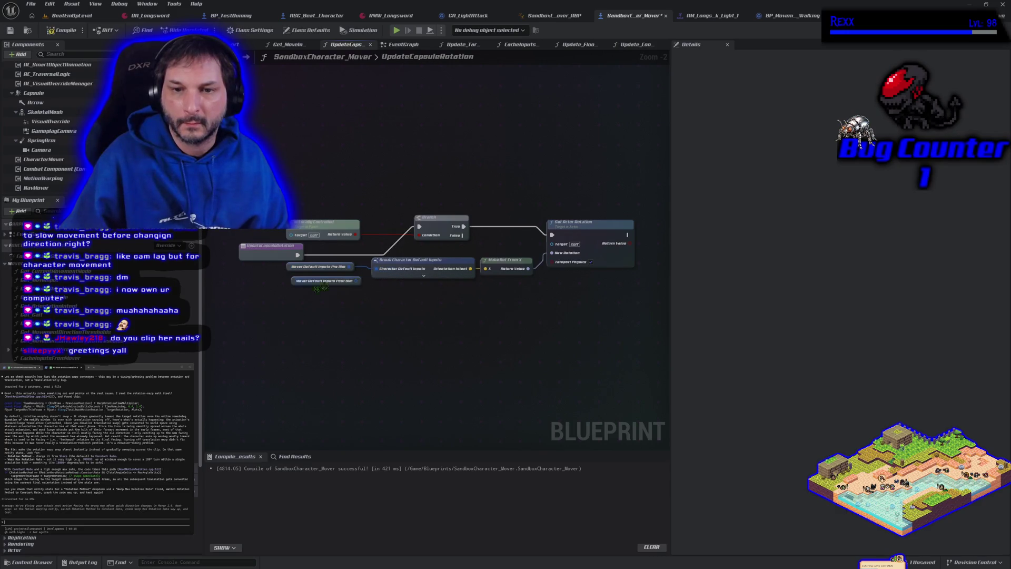
pyautogui.click(58, 31)
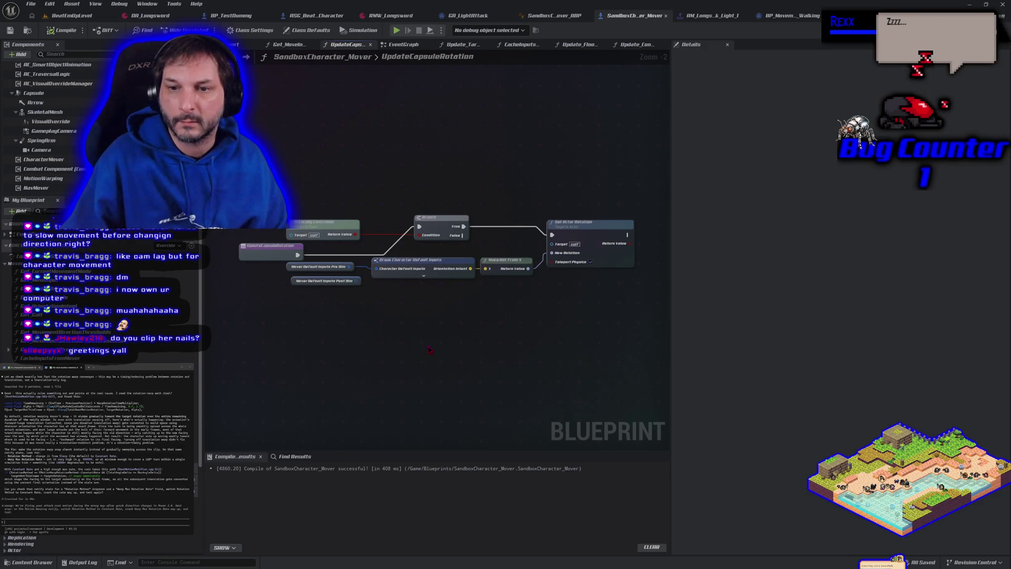
# - Uncheck Teleport Physics on Set Actor Rotation, recompile, and start a play test
pyautogui.click(591, 262)
pyautogui.click(63, 31)
pyautogui.click(396, 30)
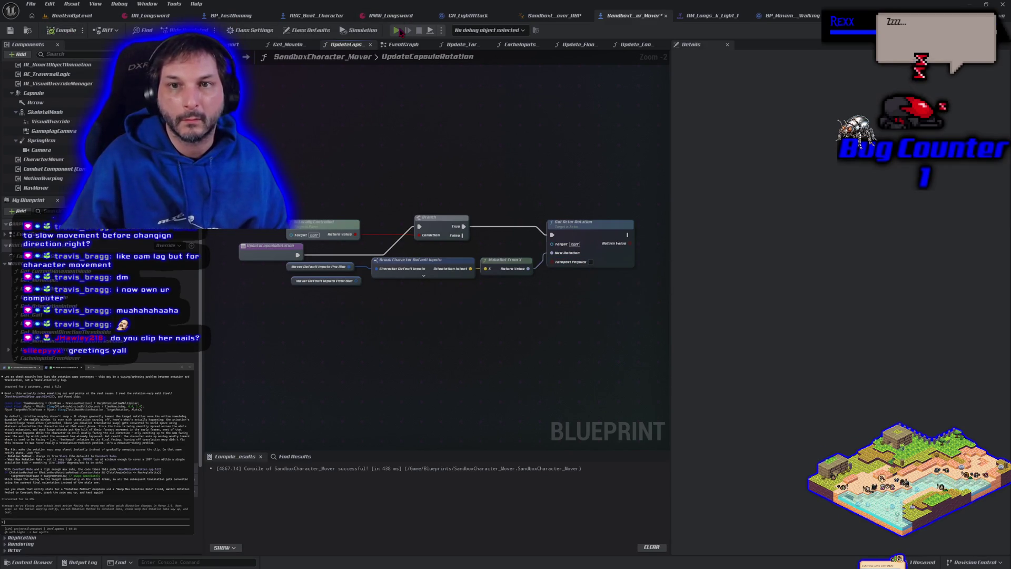
# - Run and climb the 1M and 2M blocks with Teleport Physics off, then re-enable it and recompile
pyautogui.press('a')
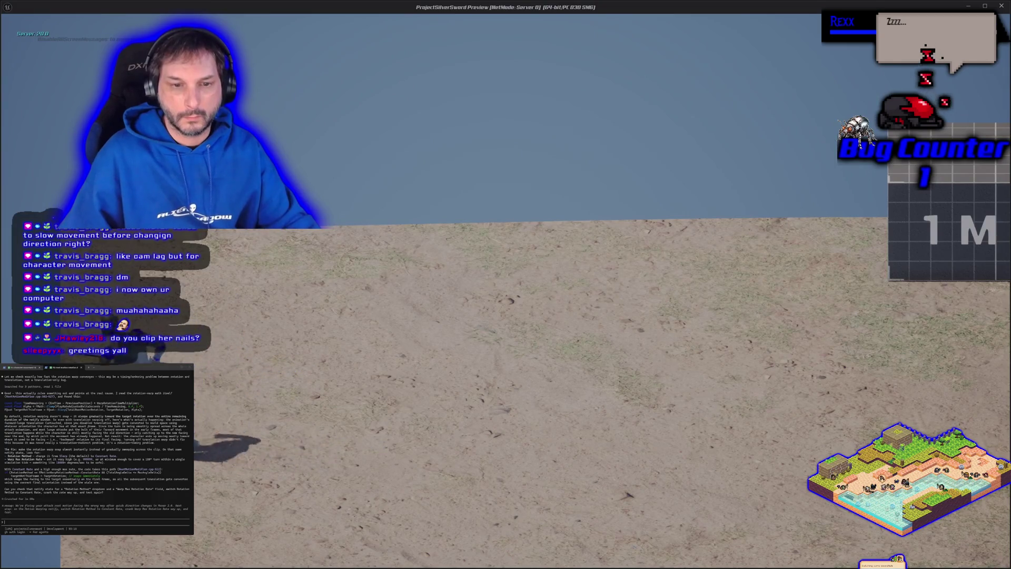
pyautogui.press('d')
pyautogui.press('d')
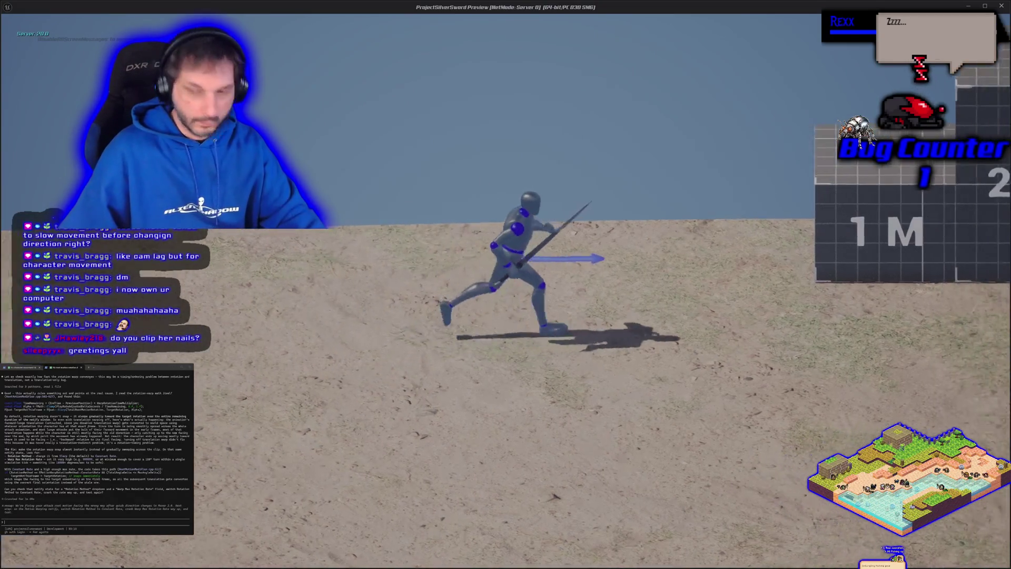
pyautogui.press('space')
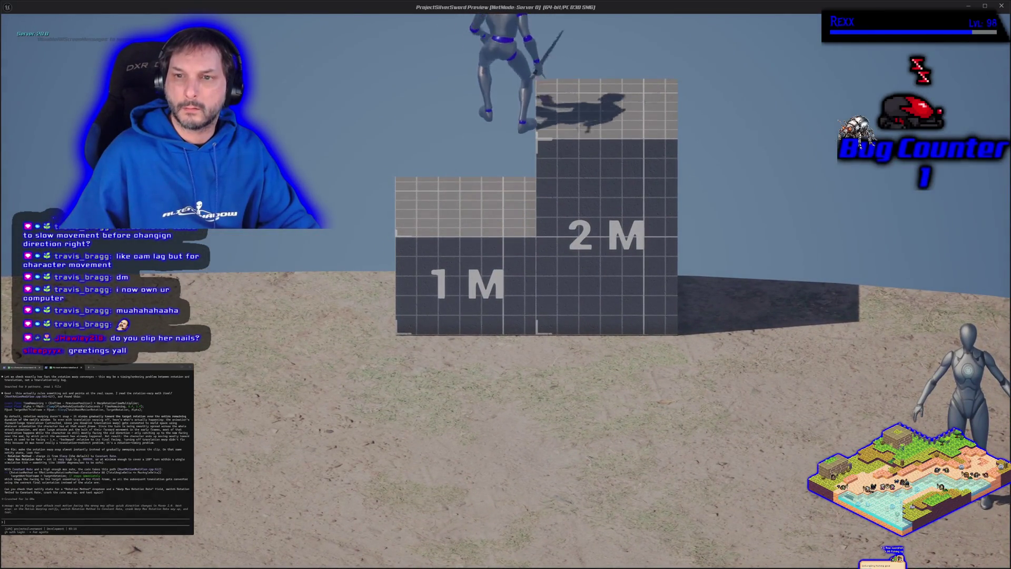
pyautogui.press('a')
pyautogui.press('d')
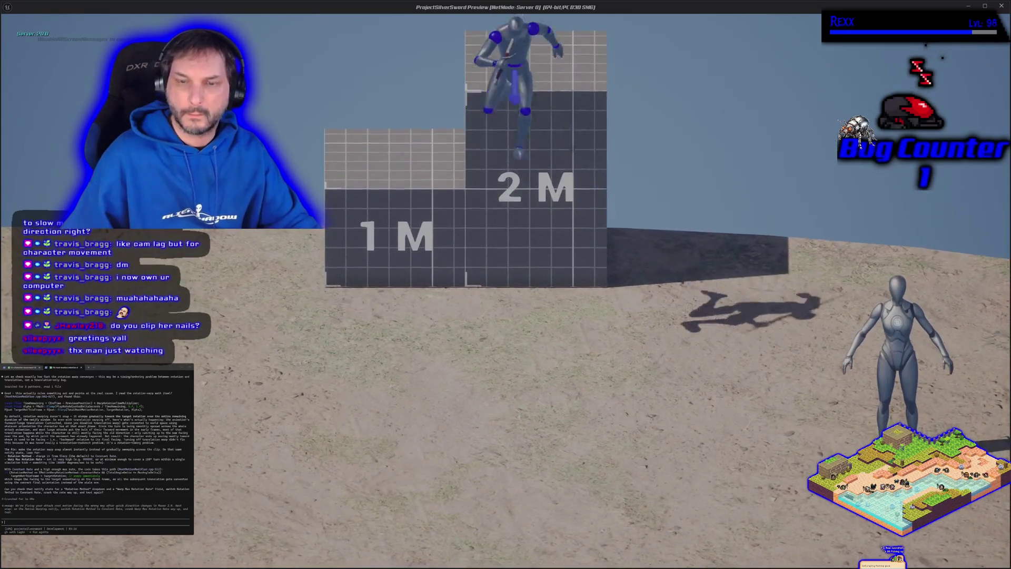
pyautogui.press('Escape')
pyautogui.click(590, 261)
pyautogui.click(60, 30)
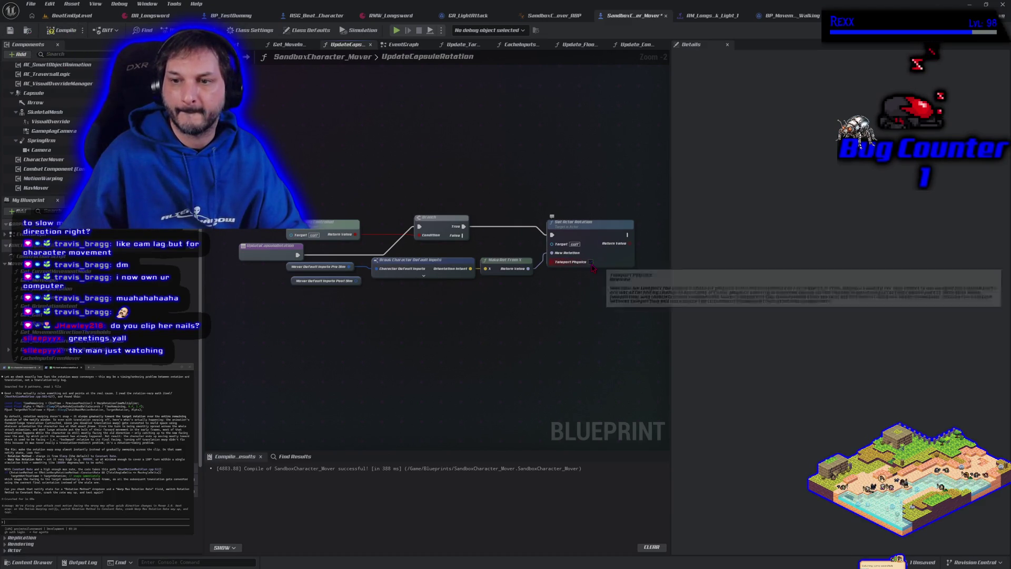
# - Recompile SandboxCharacter_Mover, run a quick play test, compile again with F7 and save
pyautogui.click(60, 30)
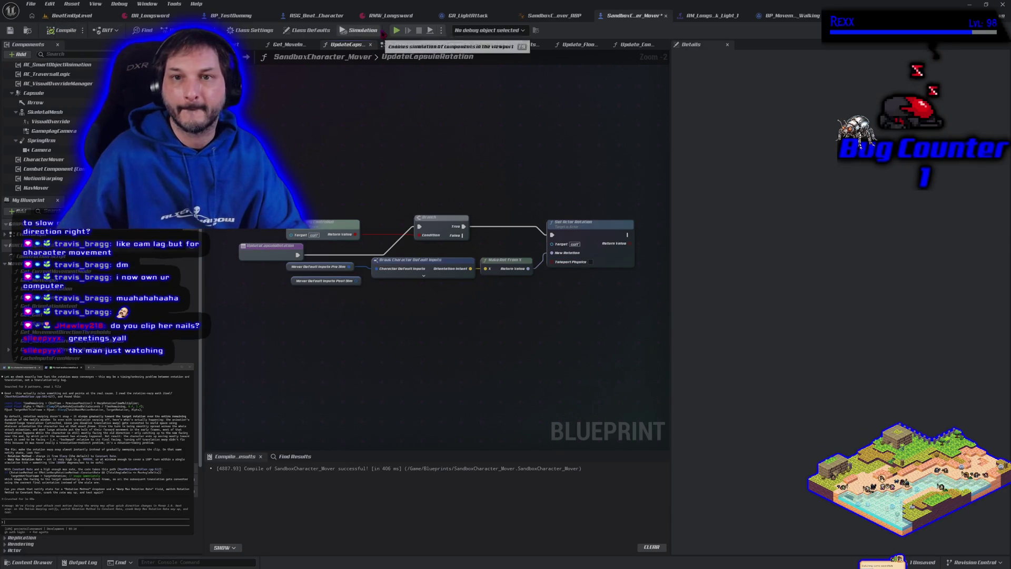
pyautogui.click(400, 29)
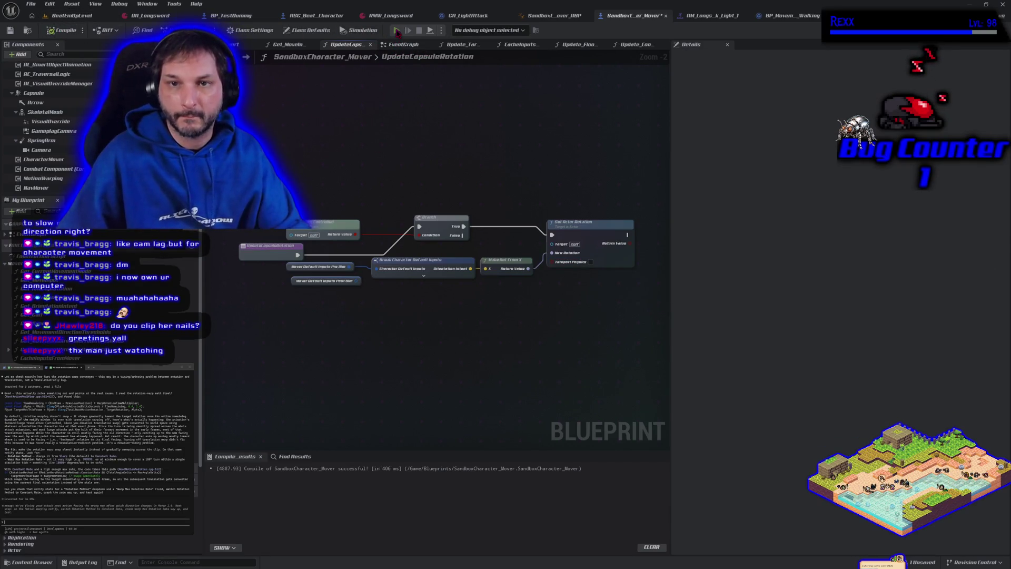
pyautogui.press('Escape')
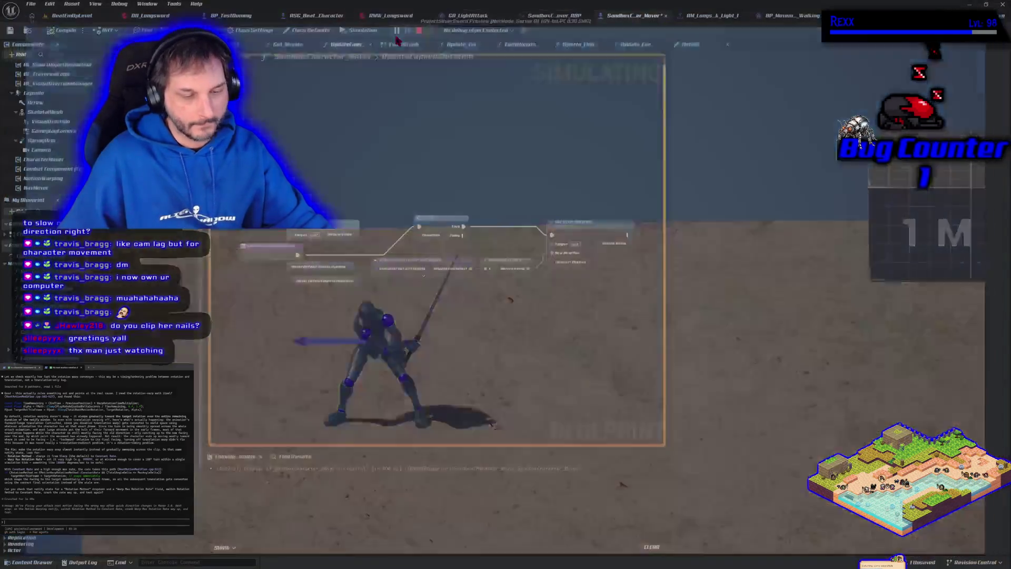
pyautogui.press('F7')
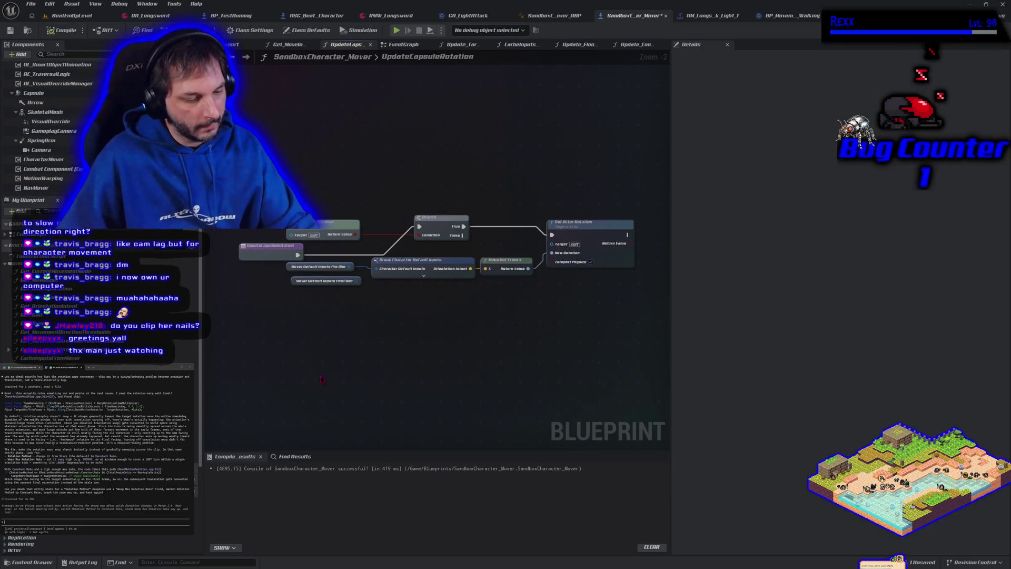
pyautogui.hotkey('ctrl', 's')
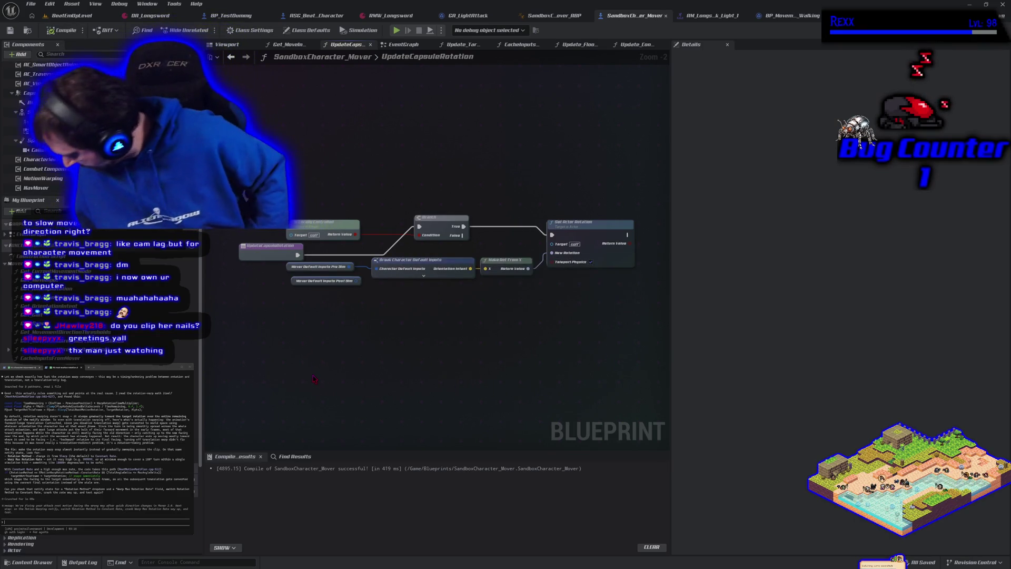
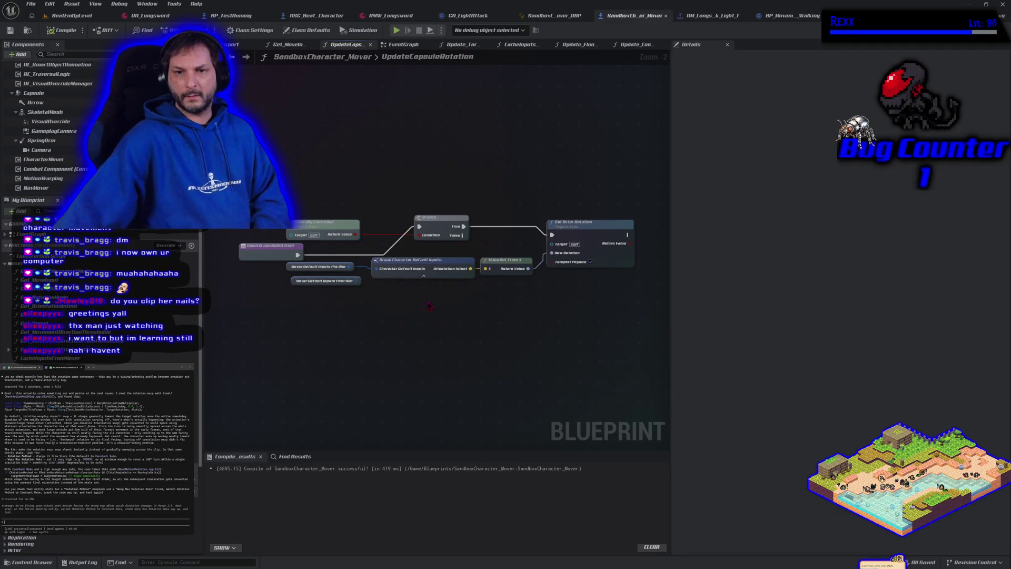
# - Add a Get Last Movement Input Vector node, wire its Return Value into Make Rot From X's X, and compile
pyautogui.scroll(2, 416, 295)
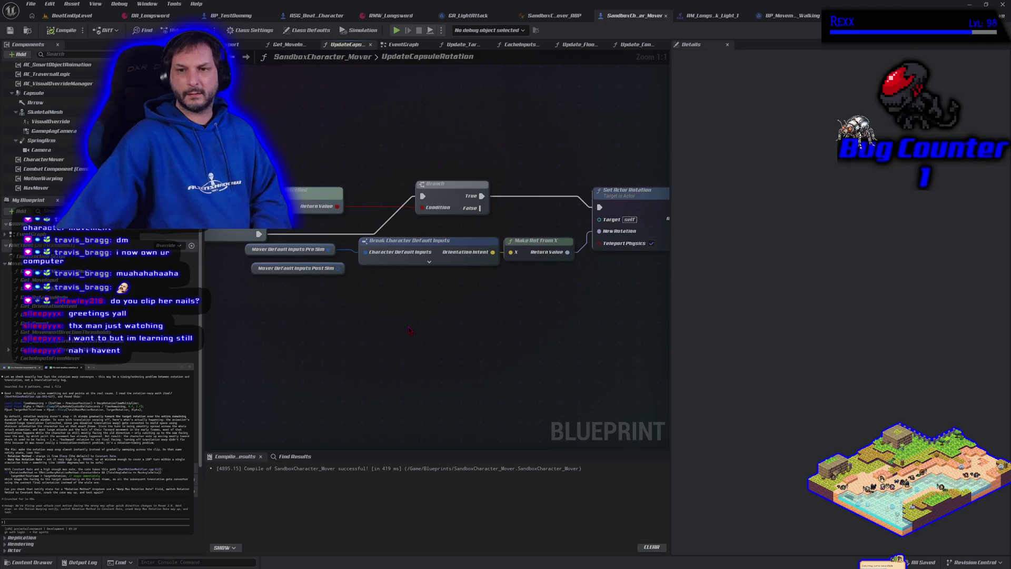
pyautogui.moveTo(409, 331); pyautogui.dragTo(383, 330)
pyautogui.scroll(-1, 405, 331)
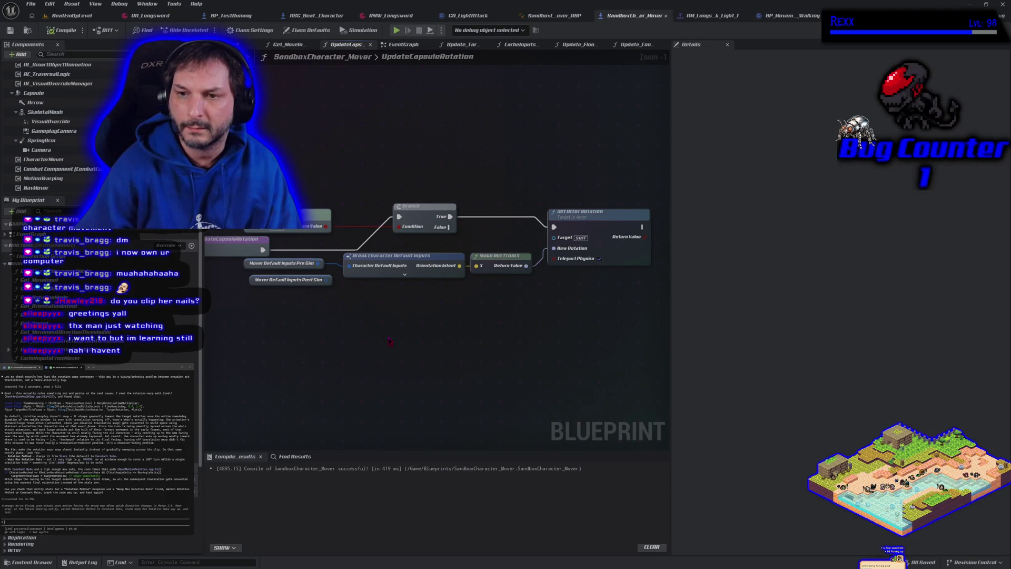
pyautogui.scroll(-1, 418, 333)
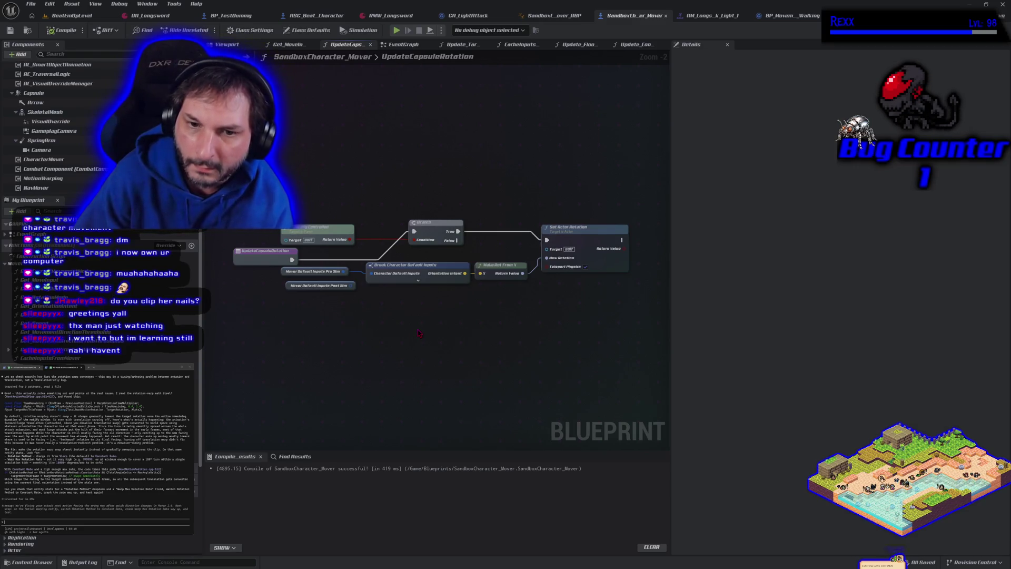
pyautogui.rightClick(364, 323)
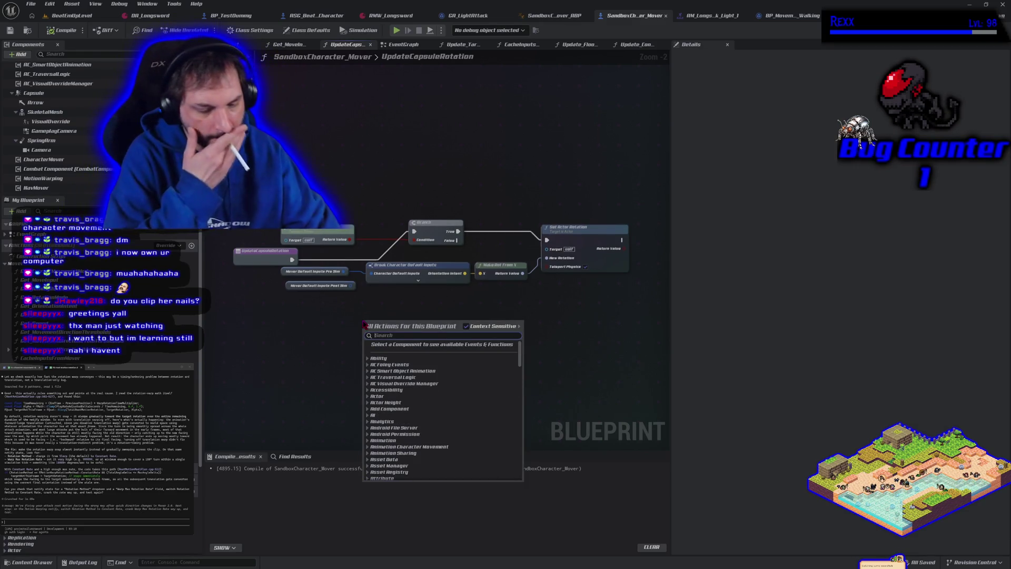
pyautogui.write('get move')
pyautogui.press('BackSpace')
pyautogui.press('BackSpace')
pyautogui.press('BackSpace')
pyautogui.write('last inpu')
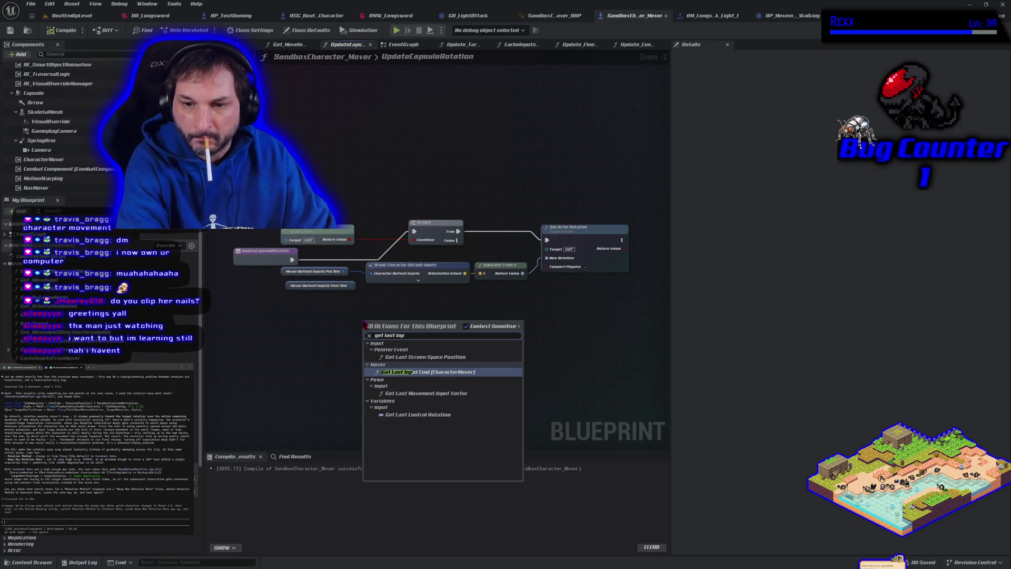
pyautogui.press('BackSpace')
pyautogui.press('BackSpace')
pyautogui.press('BackSpace')
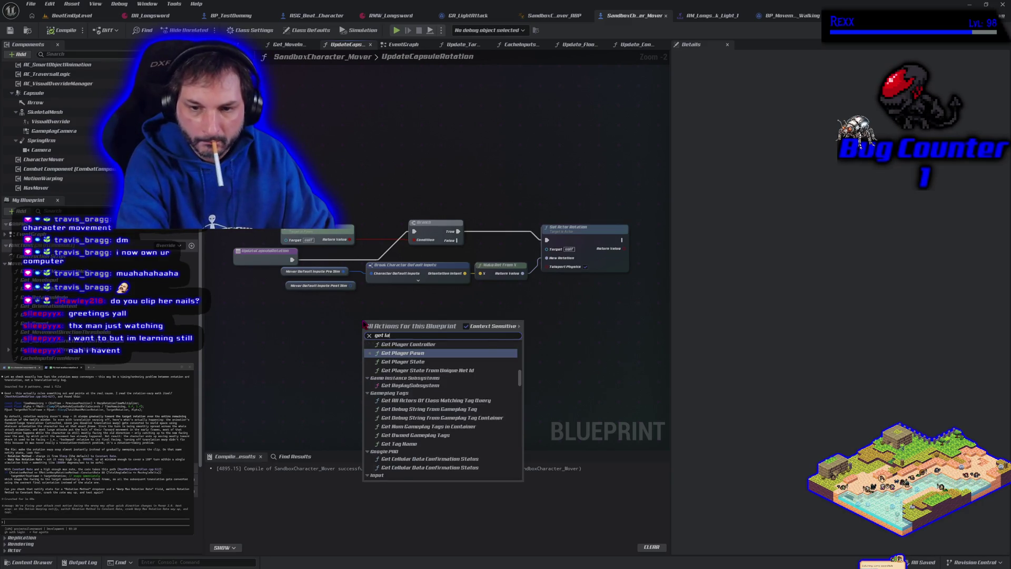
pyautogui.write('last vector')
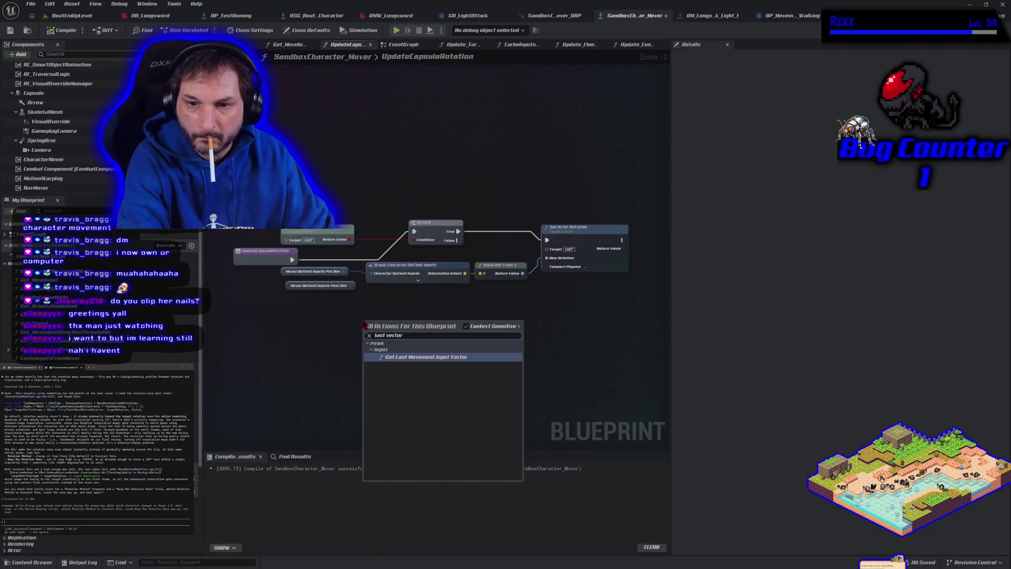
pyautogui.press('Return')
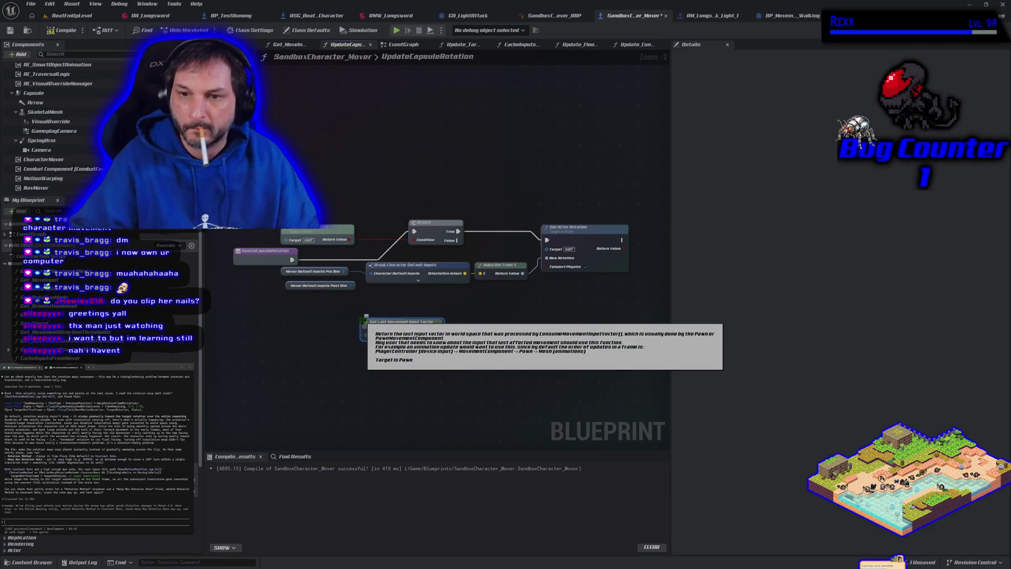
pyautogui.moveTo(438, 340)
pyautogui.mouseDown()
pyautogui.moveTo(463, 336)
pyautogui.moveTo(482, 275)
pyautogui.mouseUp()
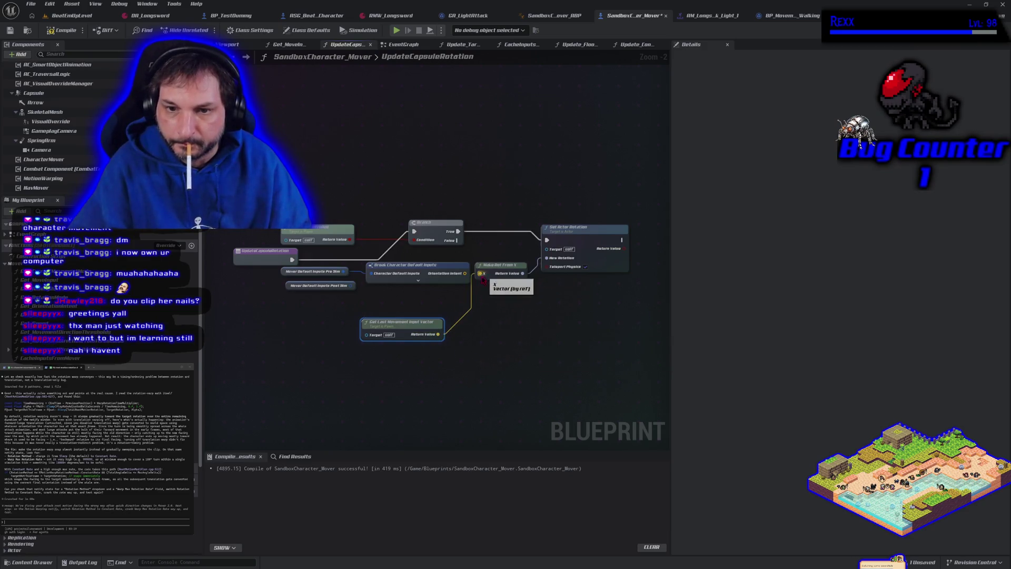
pyautogui.click(65, 33)
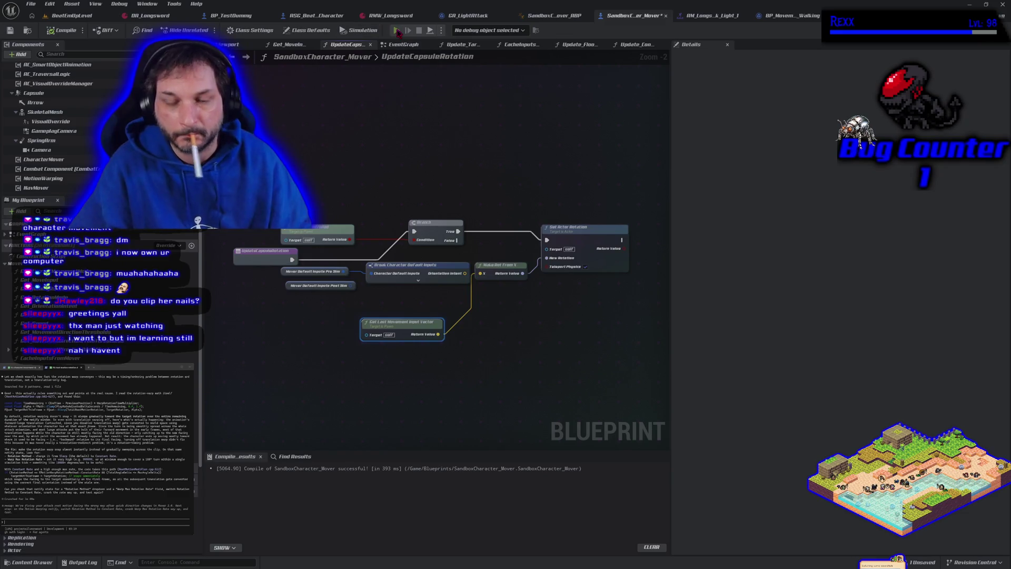
# - Play-test the character's turning by walking right and left, then stop the session
pyautogui.click(397, 31)
pyautogui.press('d')
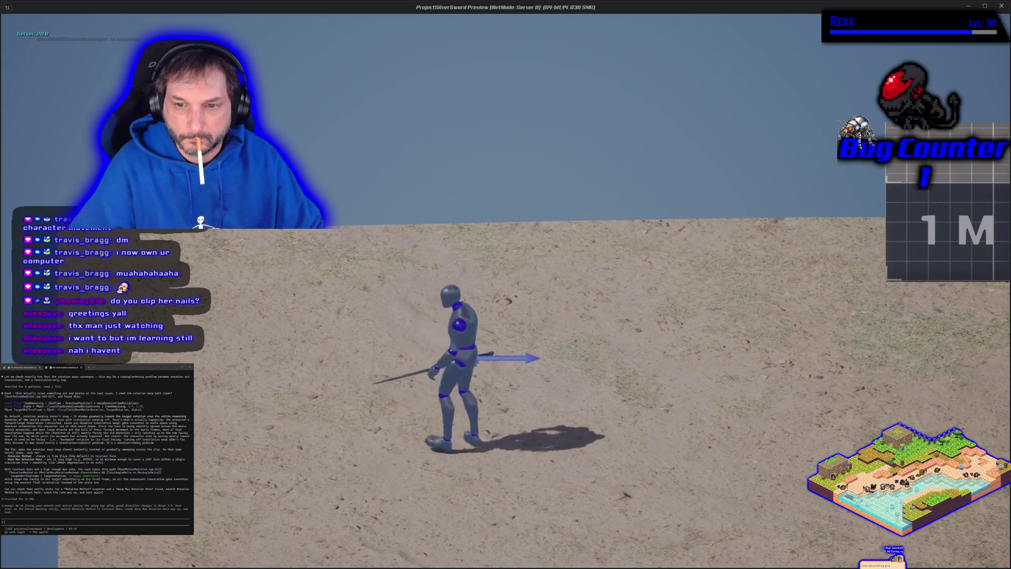
pyautogui.press('a')
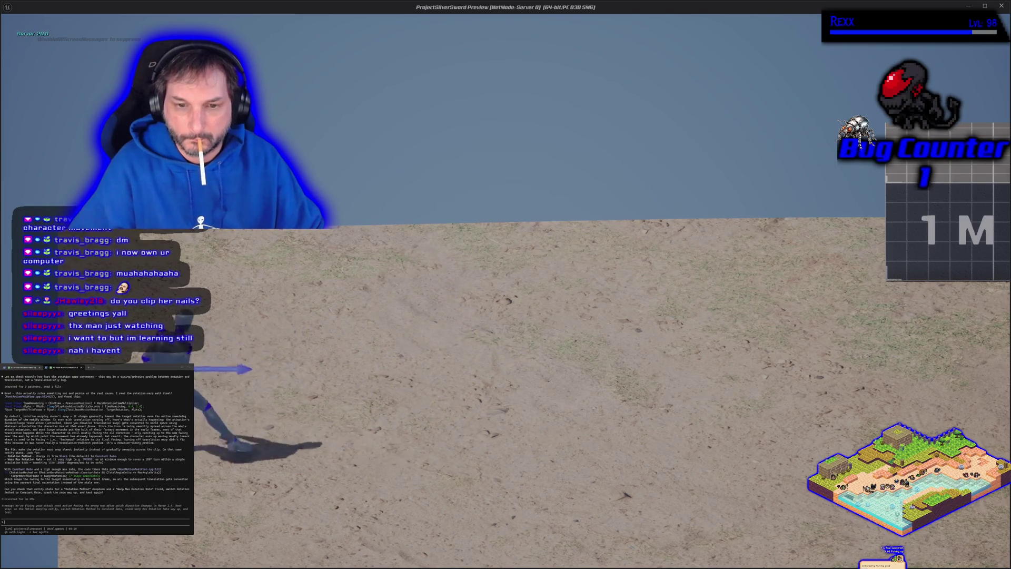
pyautogui.press('Escape')
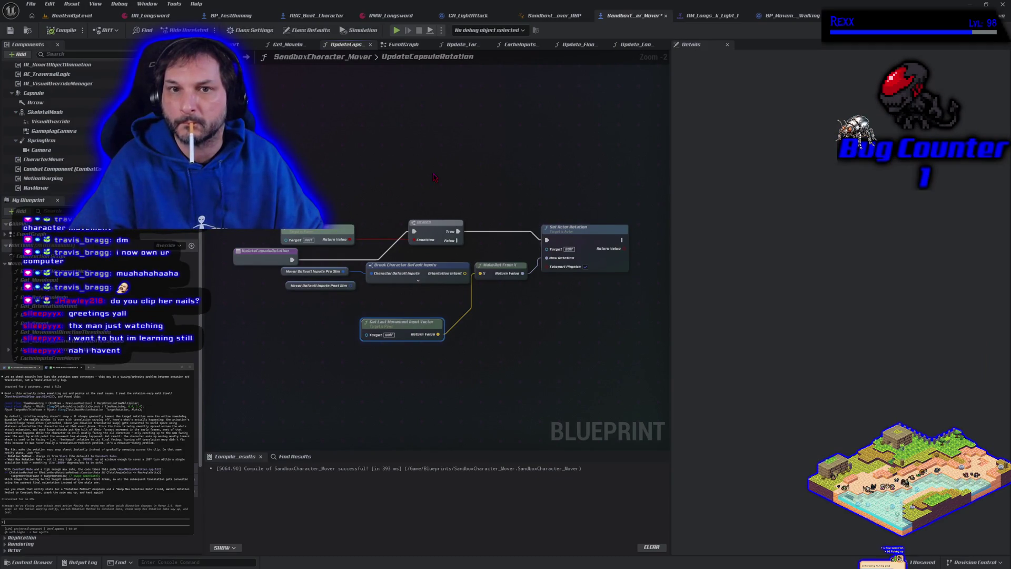
# - Shift the Update Capsule Rotation call left in EventGraph, then return to the function graph
pyautogui.hotkey('alt', 'Left')
pyautogui.moveTo(411, 197)
pyautogui.mouseDown()
pyautogui.moveTo(658, 166)
pyautogui.moveTo(562, 169)
pyautogui.mouseUp()
pyautogui.moveTo(586, 245); pyautogui.dragTo(489, 250)
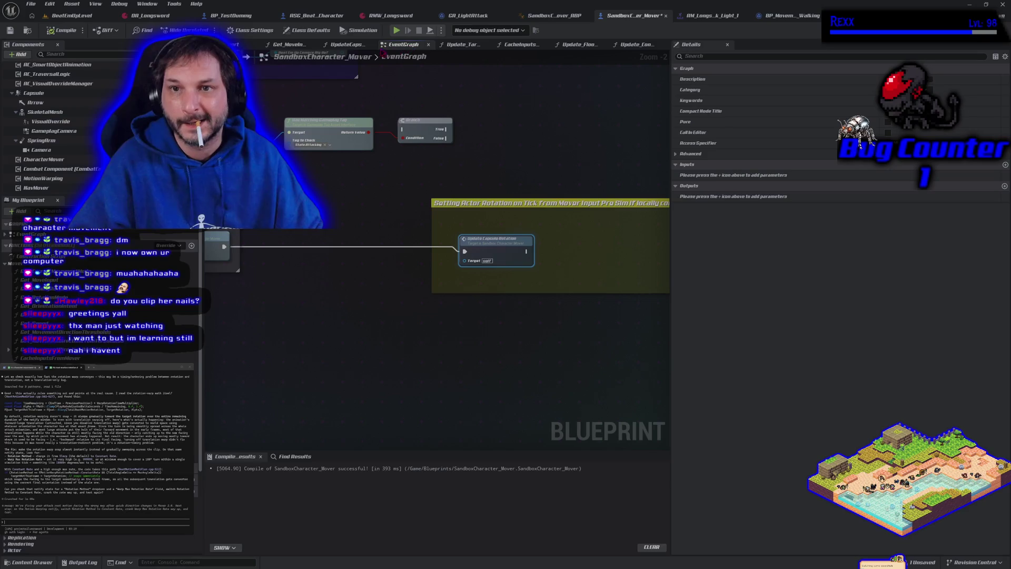
pyautogui.click(346, 44)
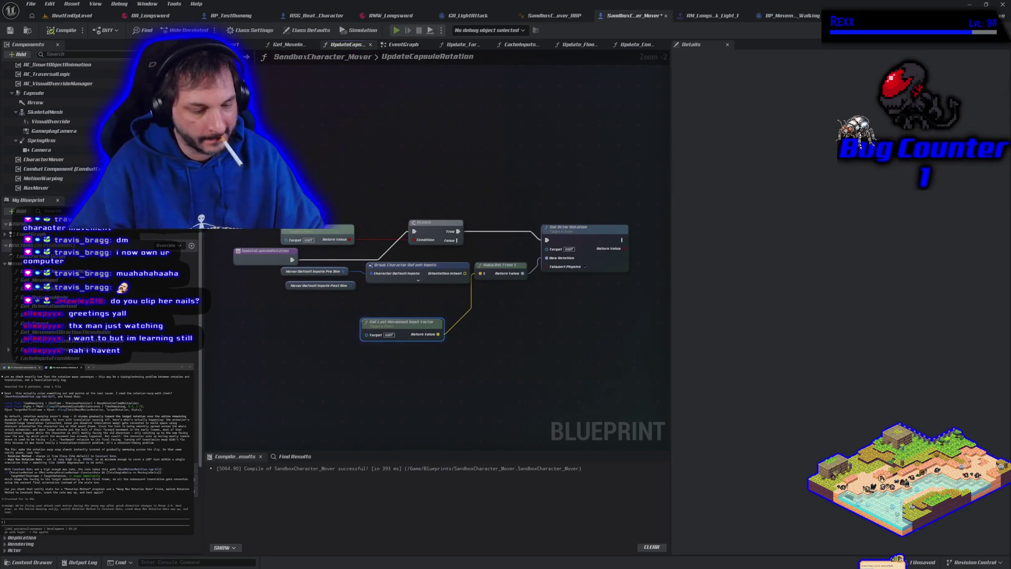
pyautogui.hotkey('alt', 'p')
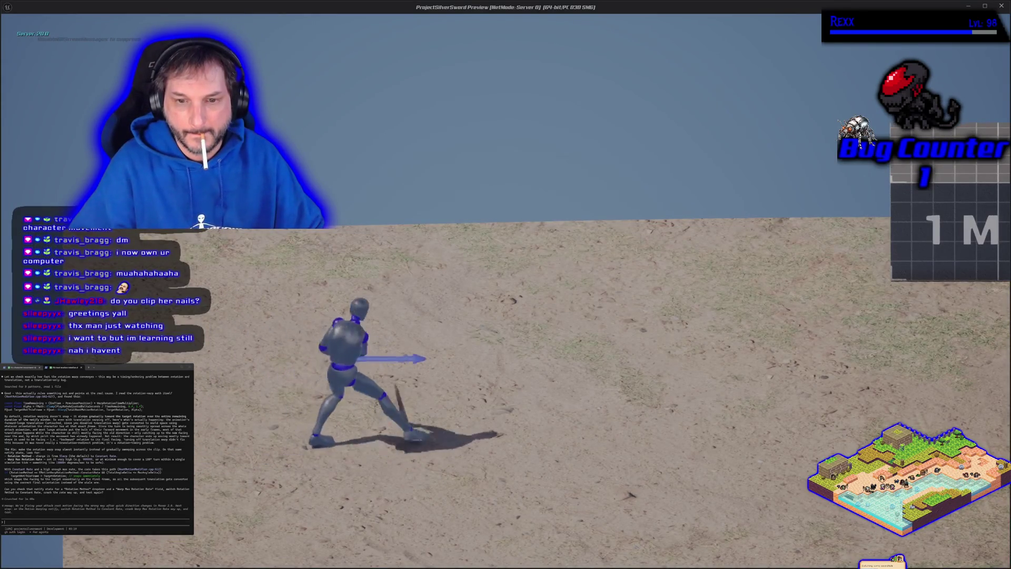
pyautogui.press('d')
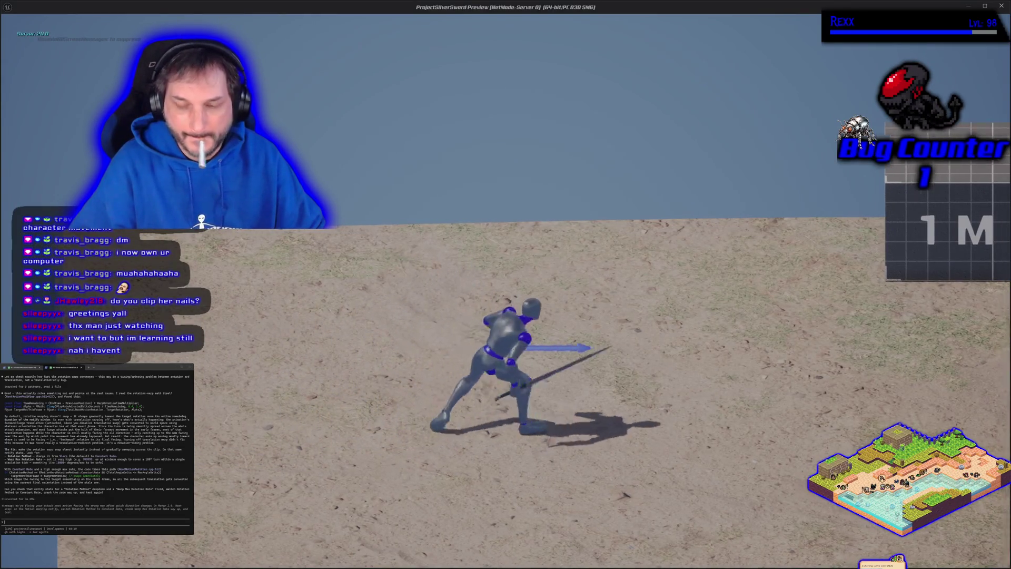
pyautogui.press('Escape')
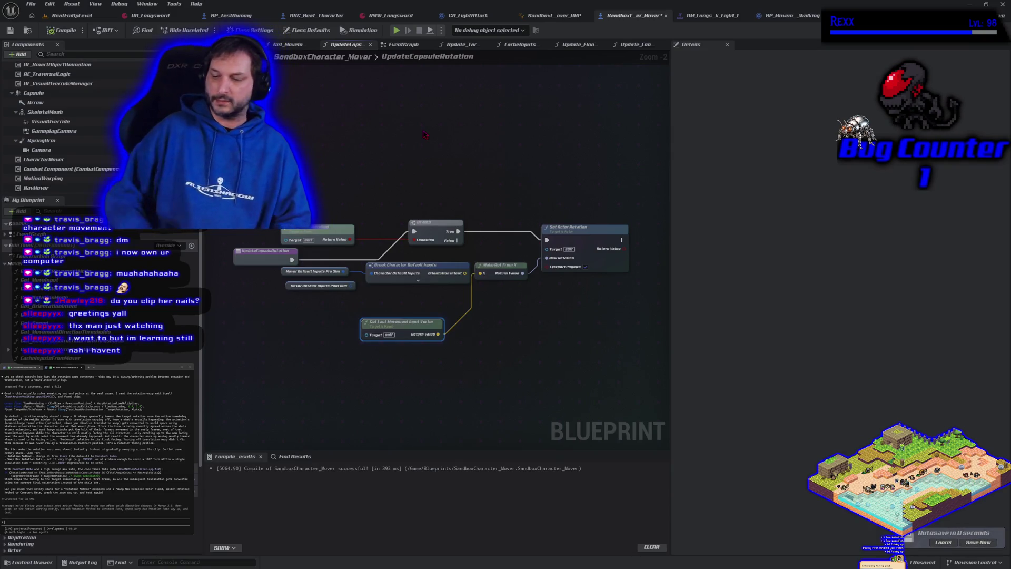
# - Save the project immediately with Save Now on the autosave notification
pyautogui.click(978, 542)
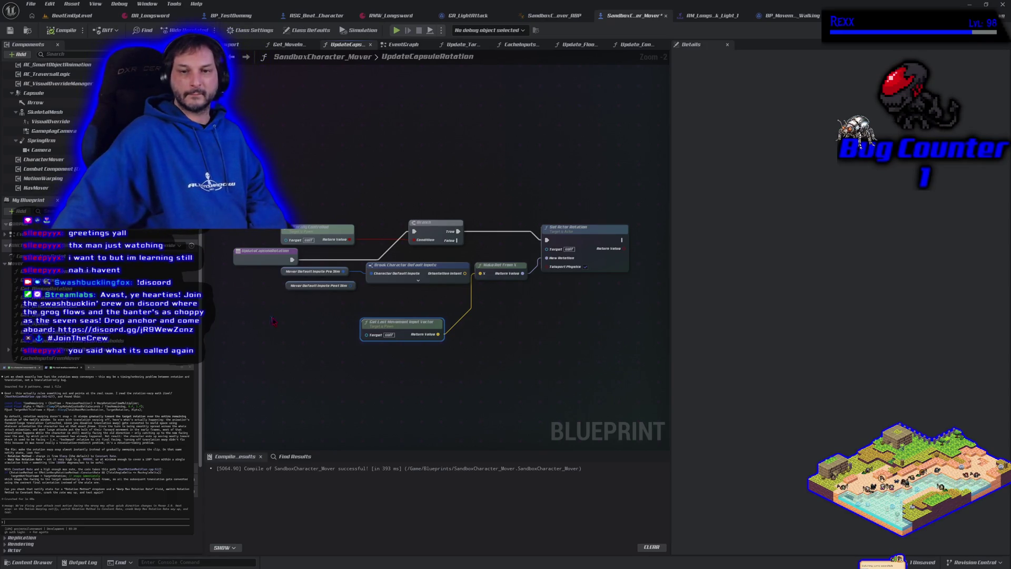
# - Move the entry node up, delete Get Last Movement Input Vector, and select Break Character Default Inputs
pyautogui.moveTo(276, 251)
pyautogui.mouseDown()
pyautogui.moveTo(276, 212)
pyautogui.moveTo(317, 244)
pyautogui.moveTo(345, 247)
pyautogui.mouseUp()
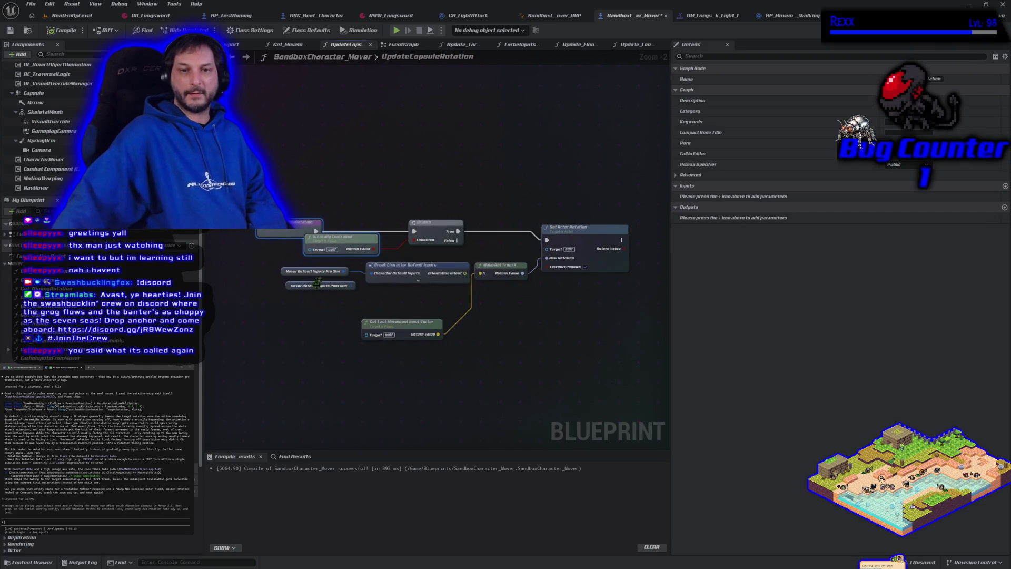
pyautogui.click(365, 322)
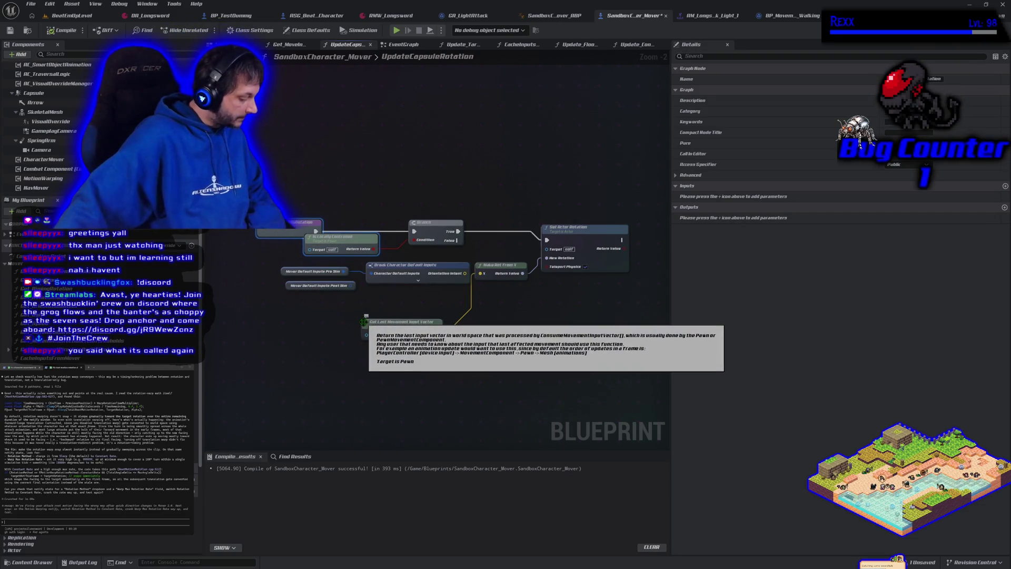
pyautogui.click(359, 322)
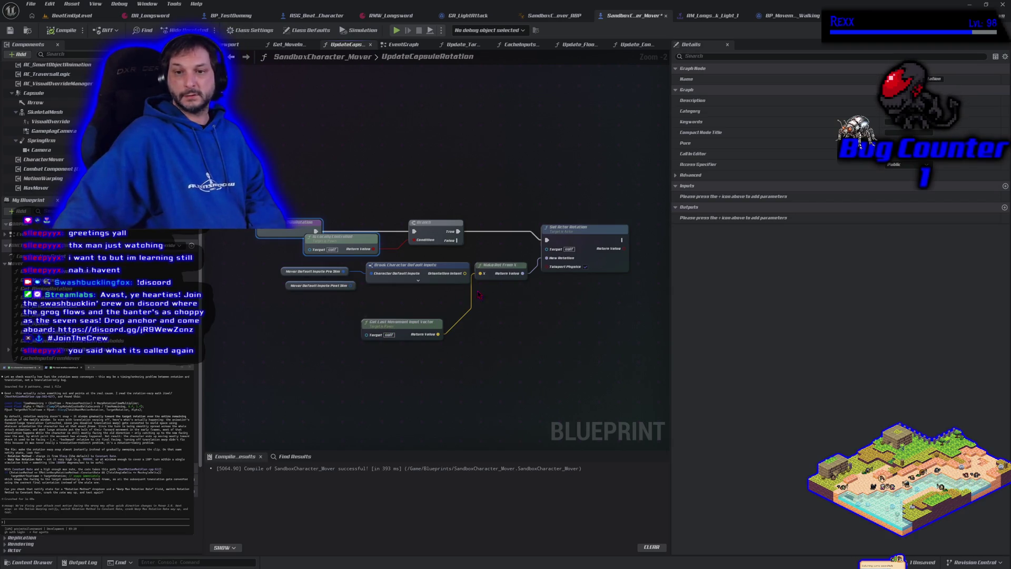
pyautogui.click(382, 324)
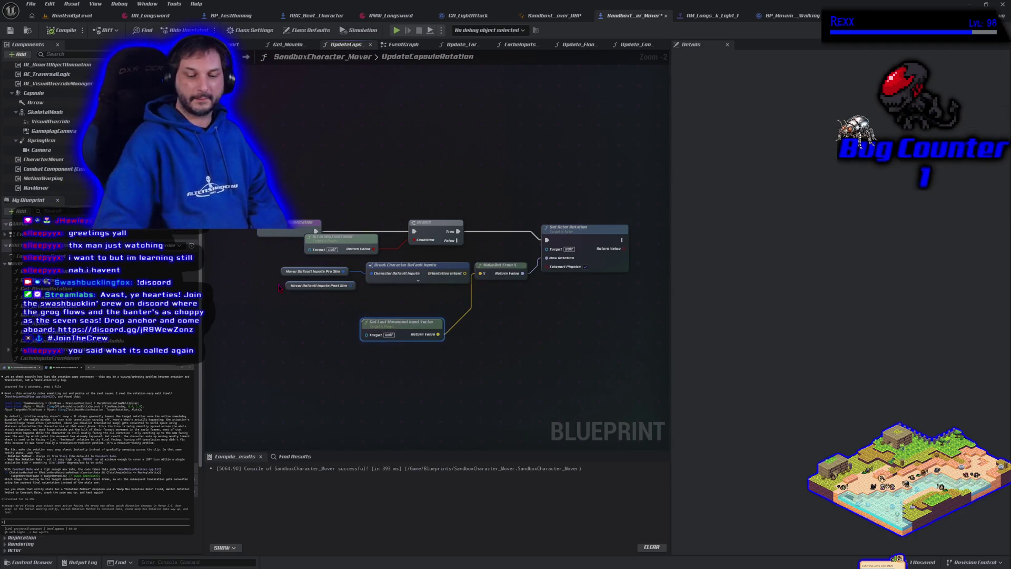
pyautogui.press('Delete')
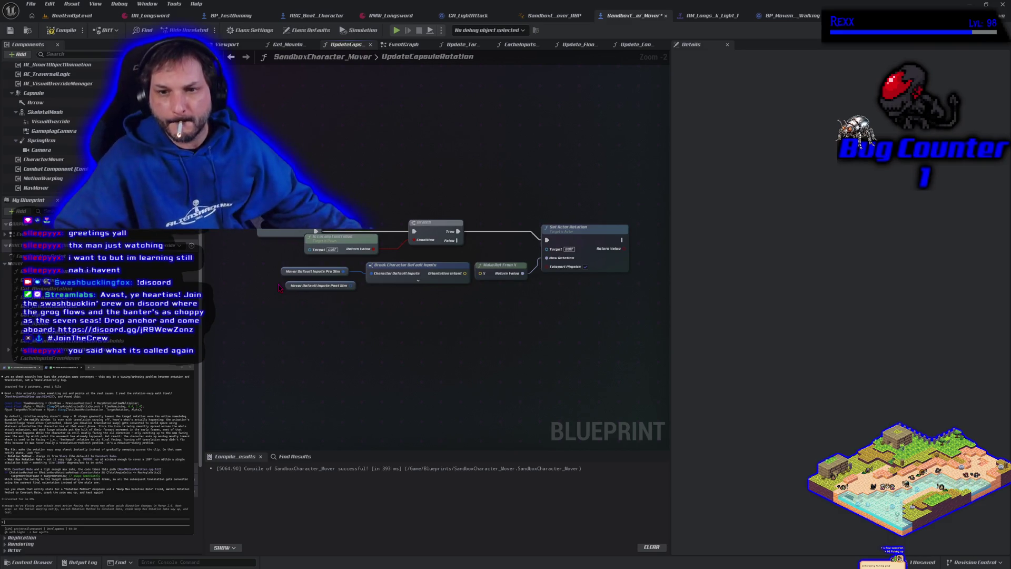
pyautogui.click(428, 264)
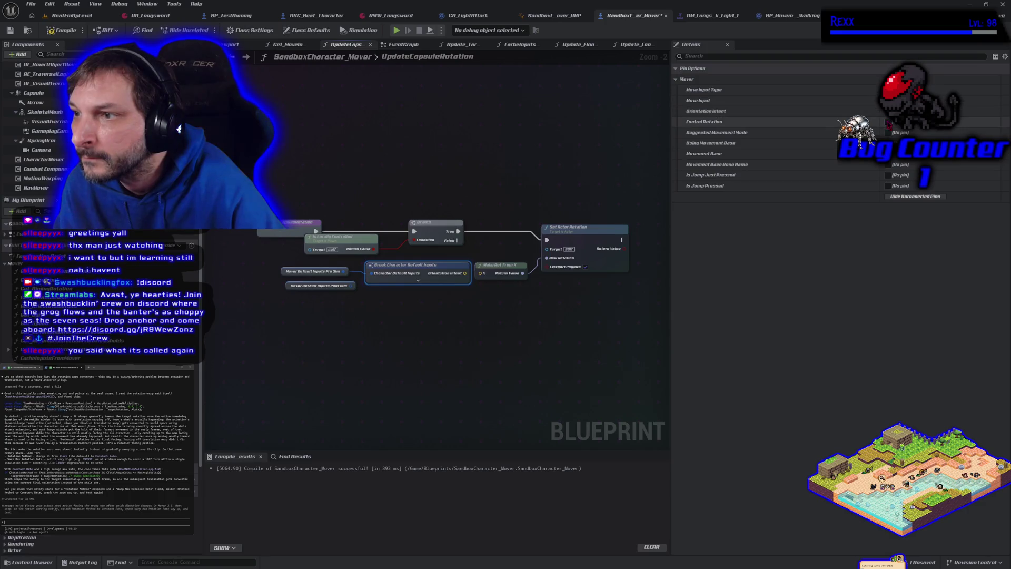
# - Wire an exposed Control Rotation pin into New Rotation, then play-test walking with A, D and W
pyautogui.click(888, 122)
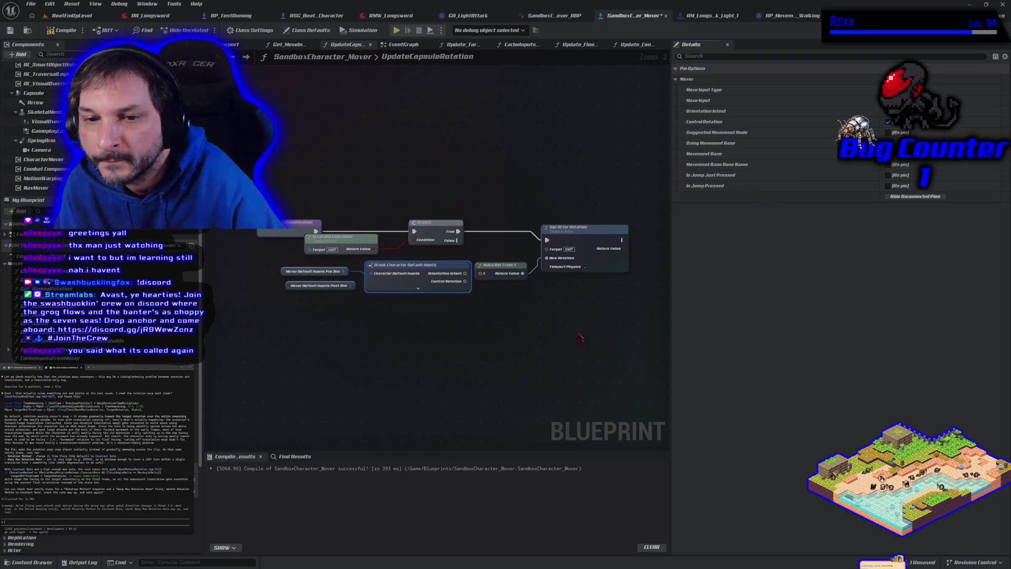
pyautogui.moveTo(465, 282)
pyautogui.mouseDown()
pyautogui.moveTo(509, 291)
pyautogui.moveTo(546, 258)
pyautogui.mouseUp()
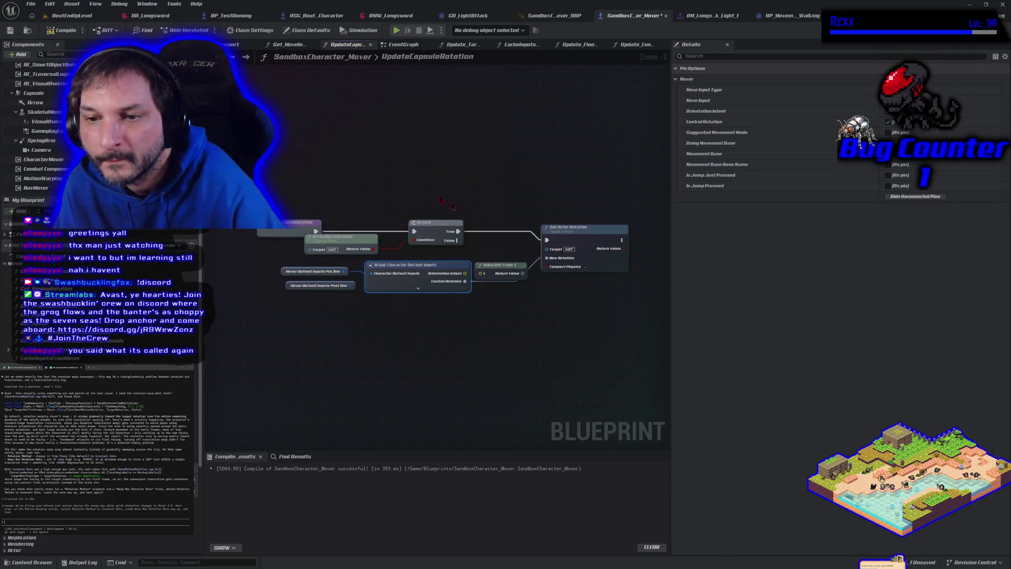
pyautogui.click(397, 30)
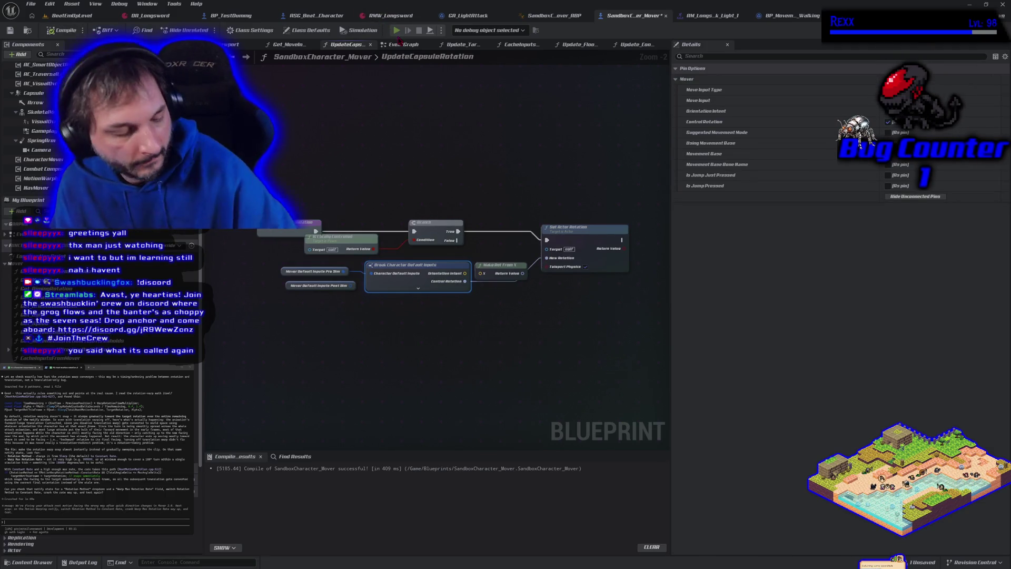
pyautogui.press('a')
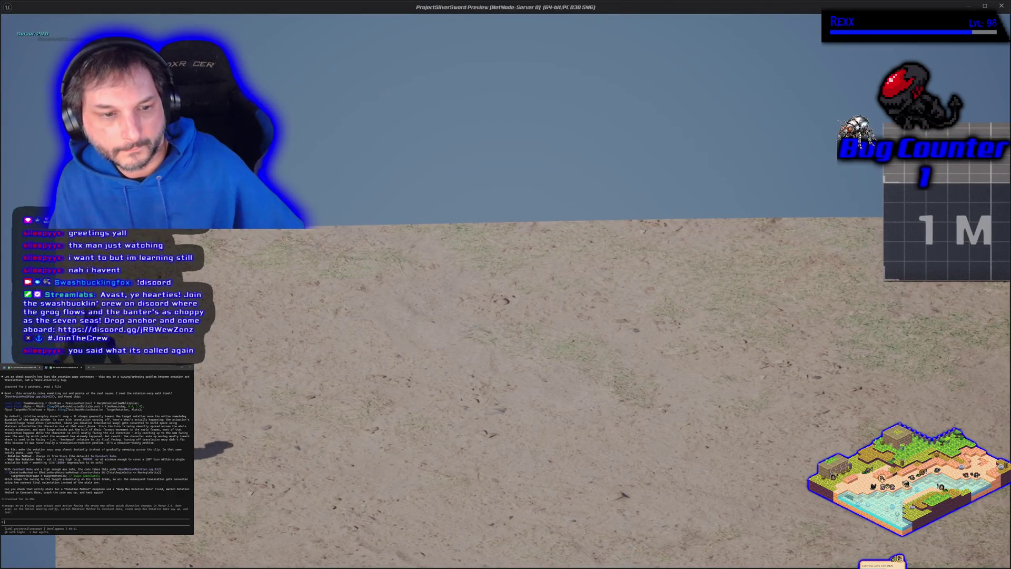
pyautogui.press('d')
pyautogui.press('w')
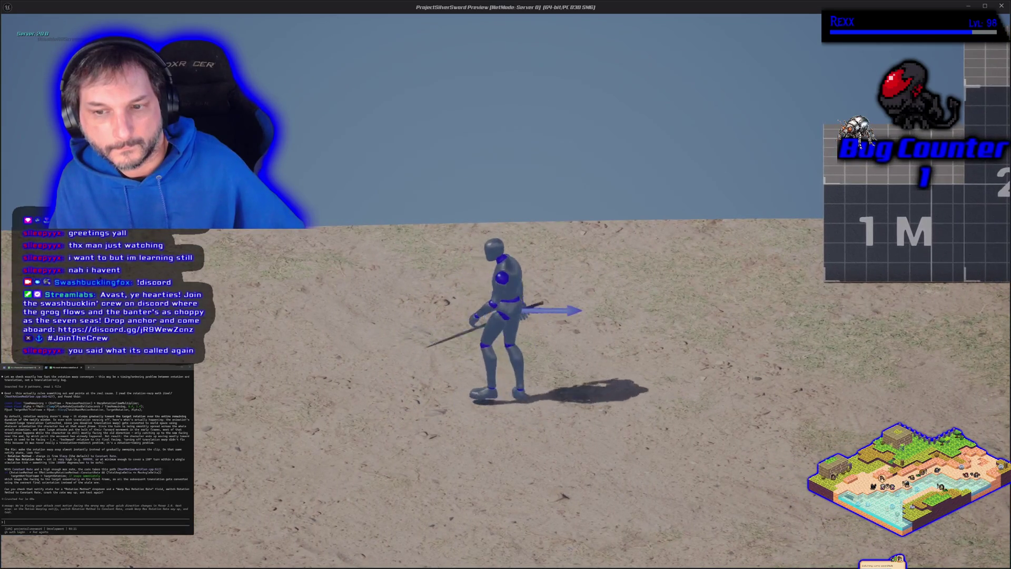
pyautogui.press('Escape')
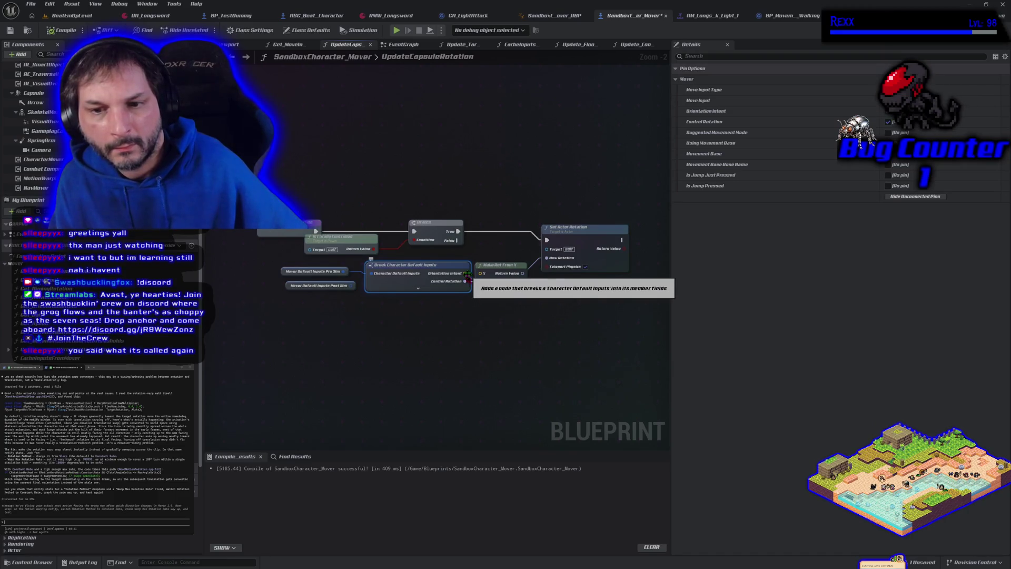
# - Connect Orientation Intent to Make Rot From X's X input and save the blueprint
pyautogui.moveTo(465, 274); pyautogui.dragTo(481, 273)
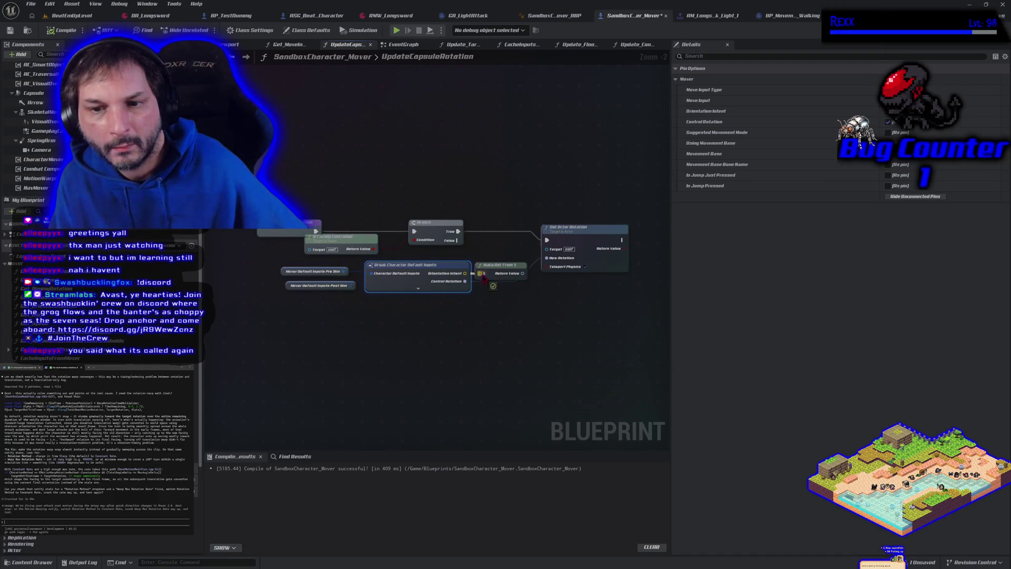
pyautogui.moveTo(521, 310)
pyautogui.mouseDown()
pyautogui.moveTo(491, 297)
pyautogui.moveTo(518, 245)
pyautogui.mouseUp()
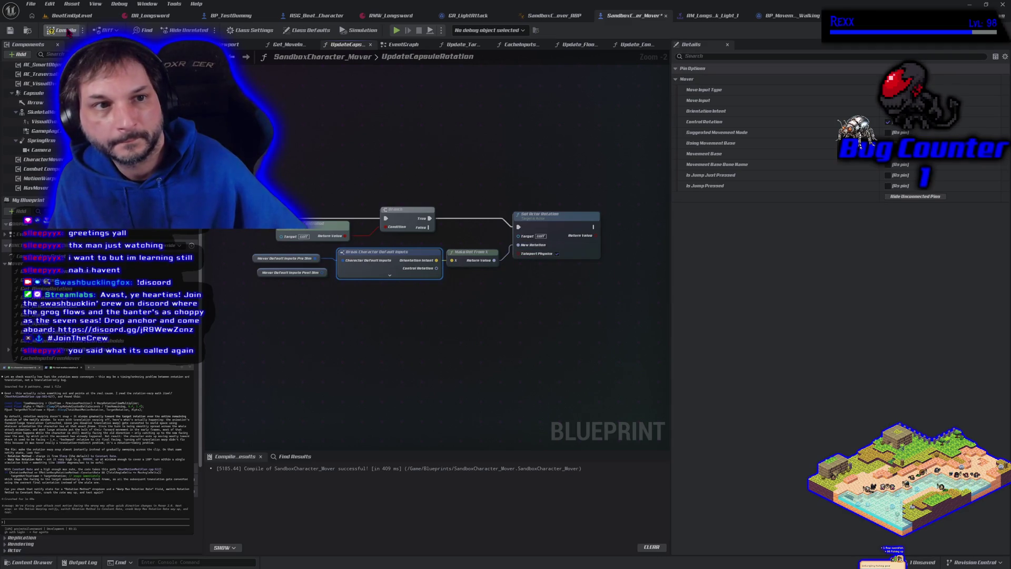
pyautogui.click(16, 30)
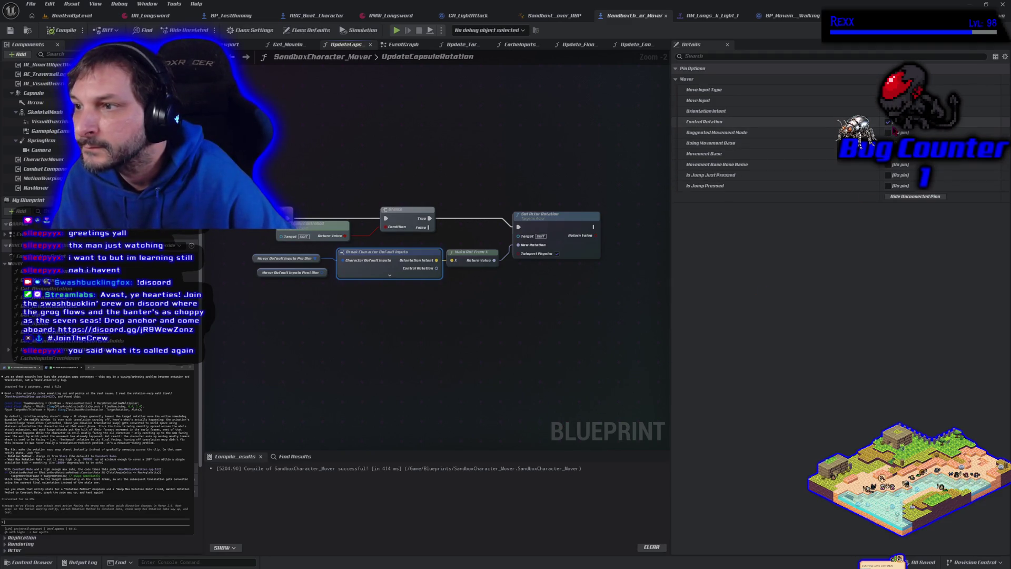
# - Swap the Control Rotation pin for Move Input feeding X, then compile and start Play
pyautogui.click(888, 121)
pyautogui.click(887, 101)
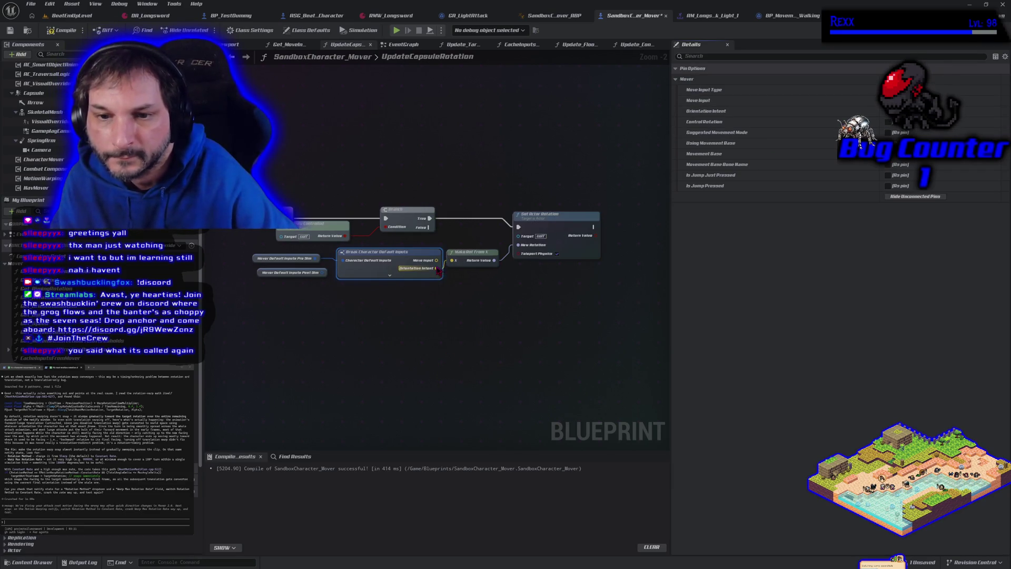
pyautogui.moveTo(437, 268); pyautogui.dragTo(452, 260)
pyautogui.hotkey('ctrl', 'z')
pyautogui.click(54, 31)
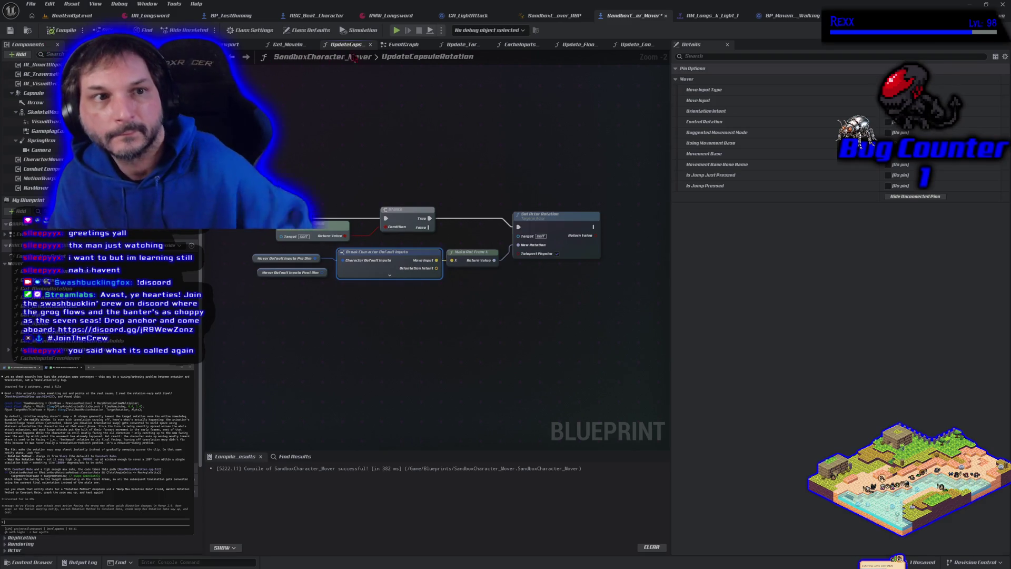
pyautogui.click(396, 31)
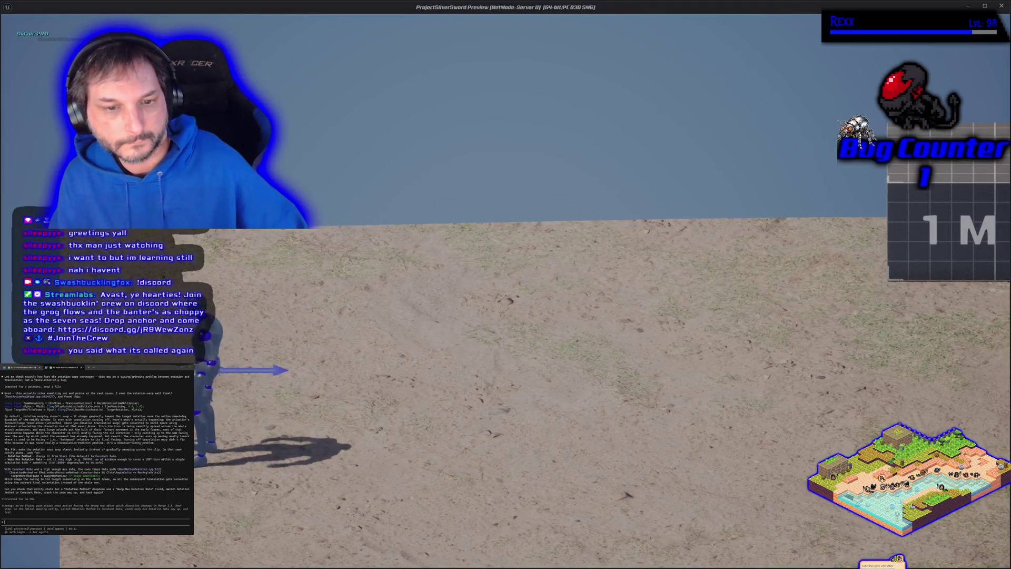
# - Run the character right and attack-lunge left in play, then end the session
pyautogui.press('d')
pyautogui.press('d')
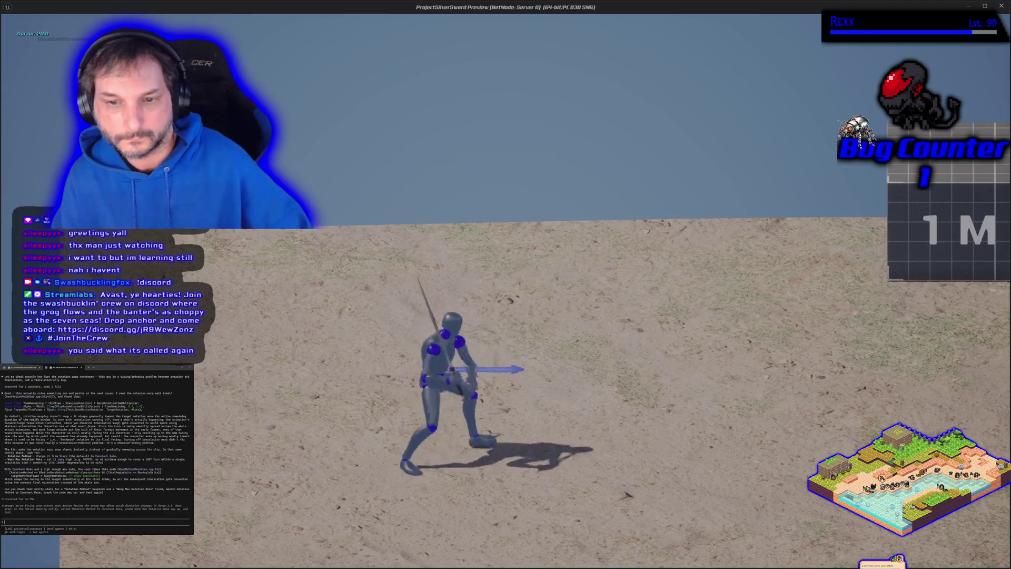
pyautogui.press('a')
pyautogui.press('a')
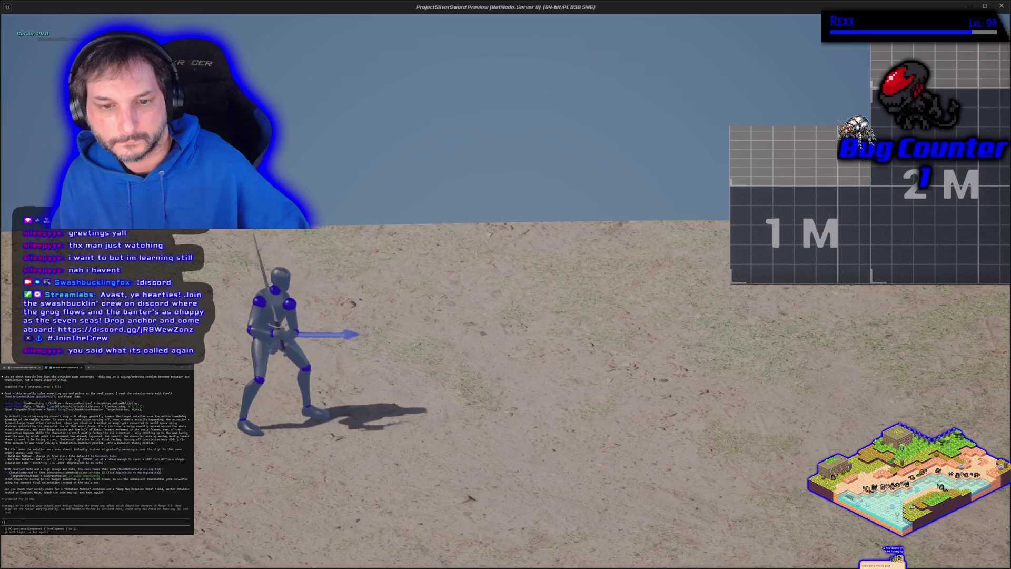
pyautogui.press('Escape')
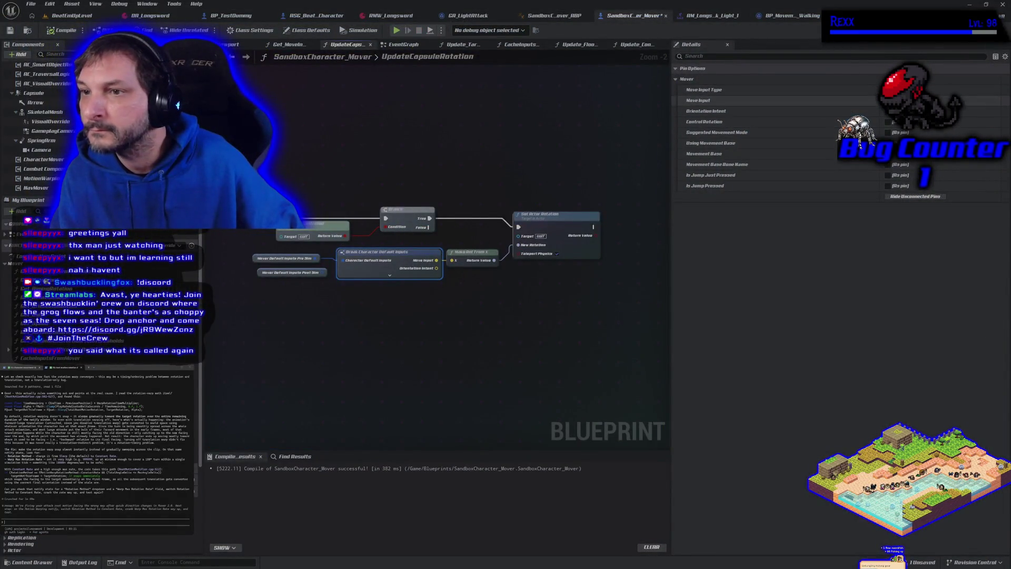
# - Hide the Move Input pin, wire Orientation Intent into Make Rot From X's X, and compile
pyautogui.click(887, 101)
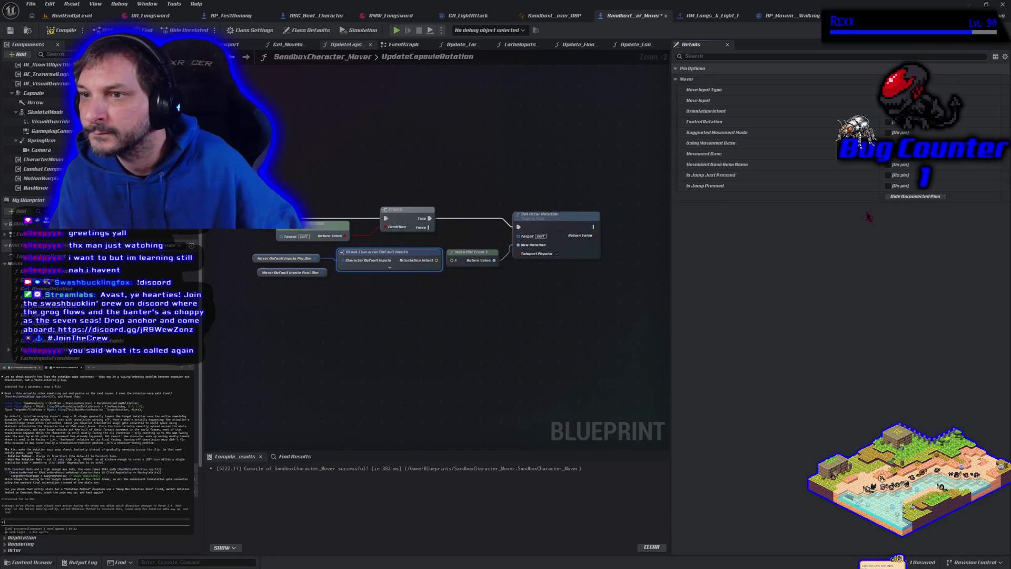
pyautogui.click(888, 91)
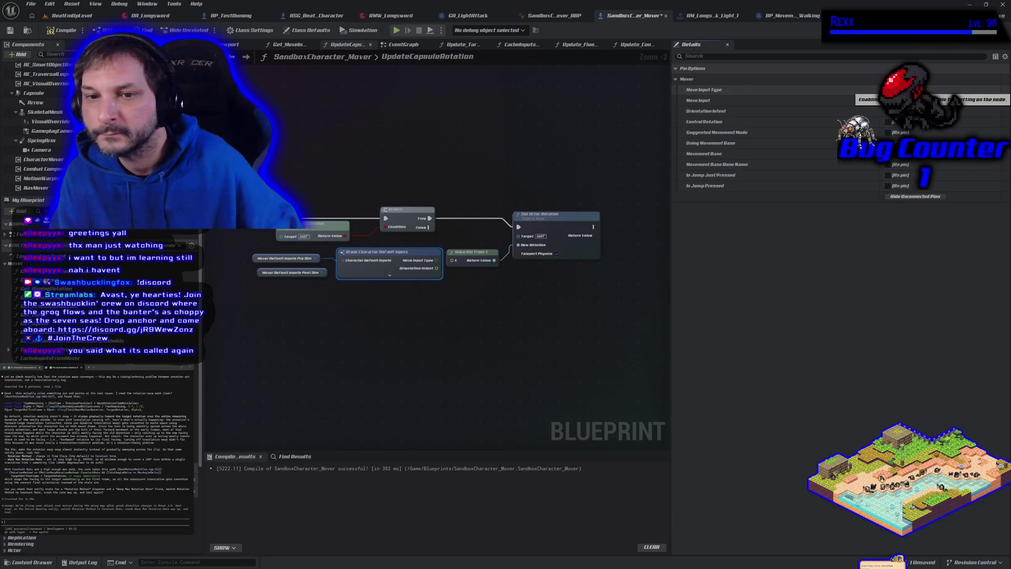
pyautogui.click(887, 90)
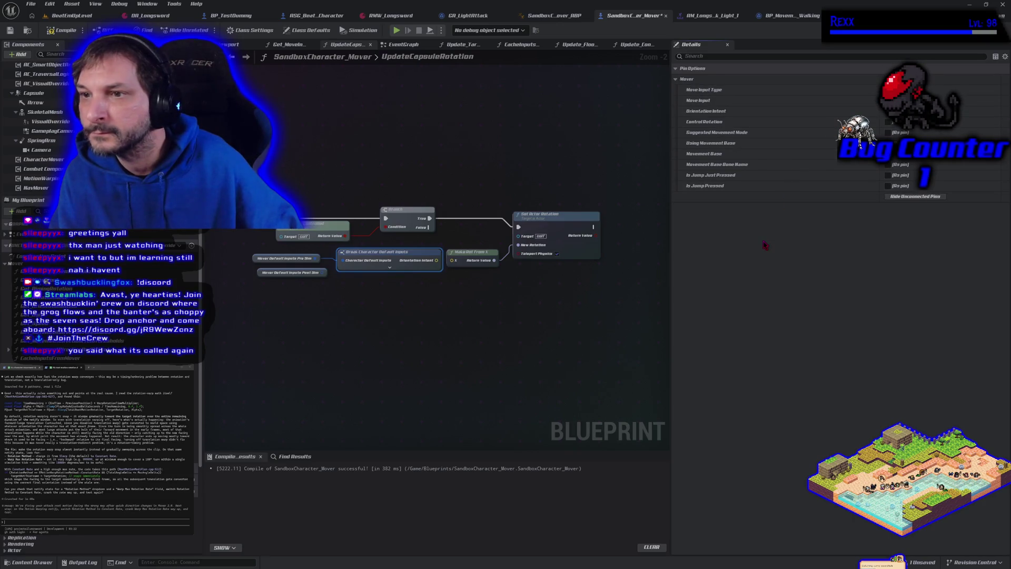
pyautogui.moveTo(436, 260); pyautogui.dragTo(452, 260)
pyautogui.click(54, 31)
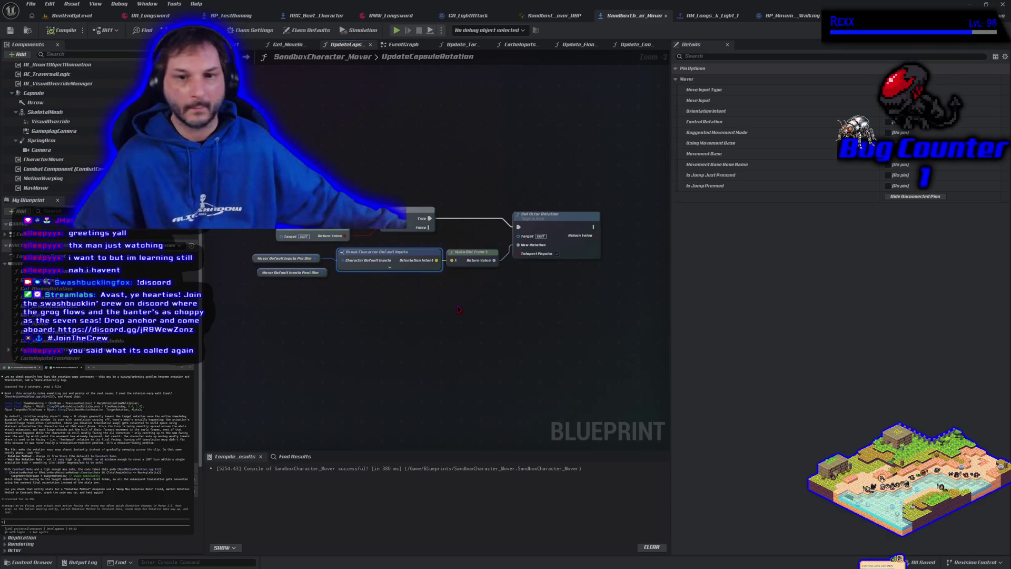
# - Select the default-inputs and break nodes together and bring up their node actions
pyautogui.moveTo(306, 251); pyautogui.dragTo(347, 265)
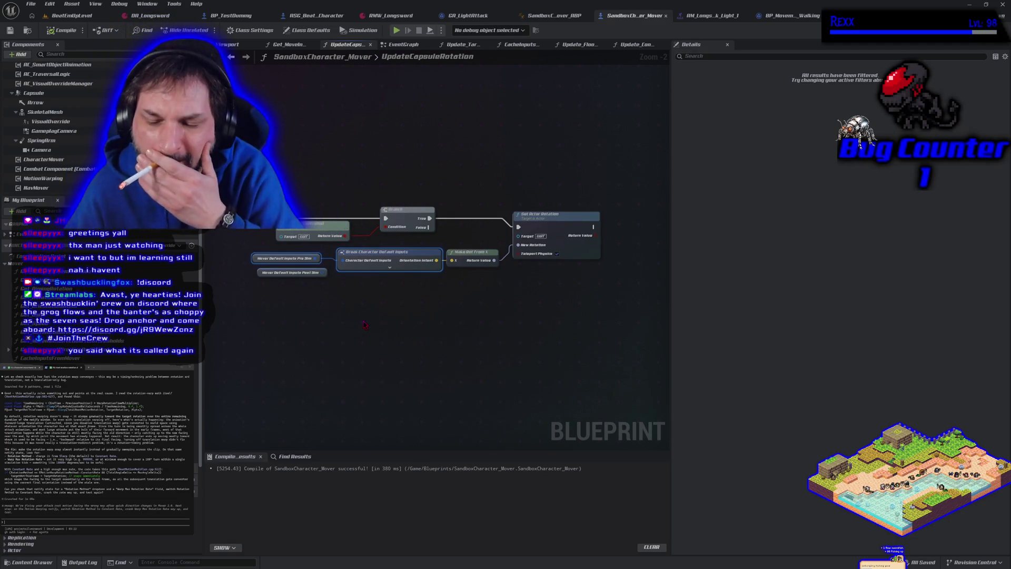
pyautogui.moveTo(363, 323)
pyautogui.mouseDown()
pyautogui.moveTo(411, 308)
pyautogui.moveTo(368, 323)
pyautogui.mouseUp()
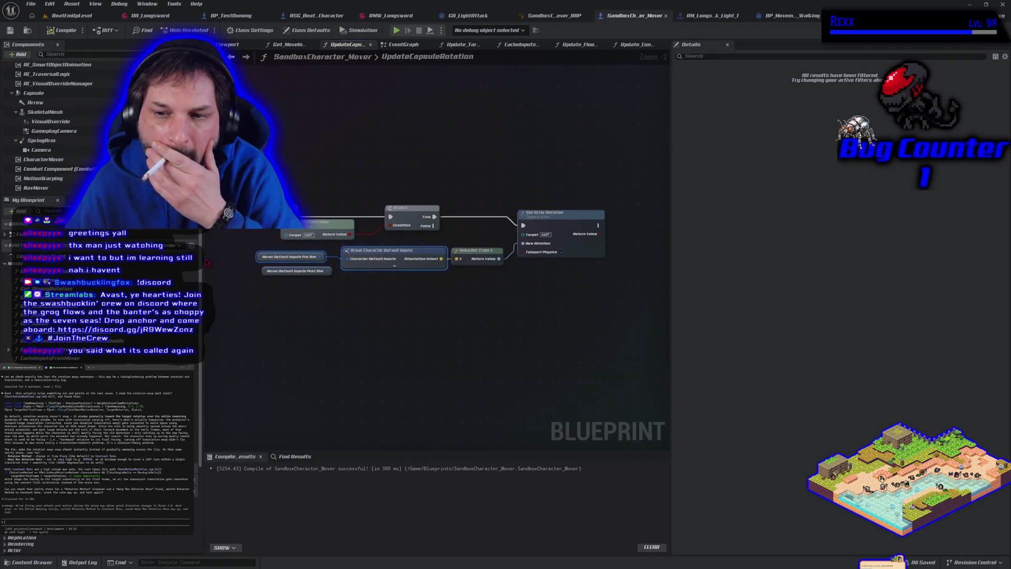
pyautogui.rightClick(368, 252)
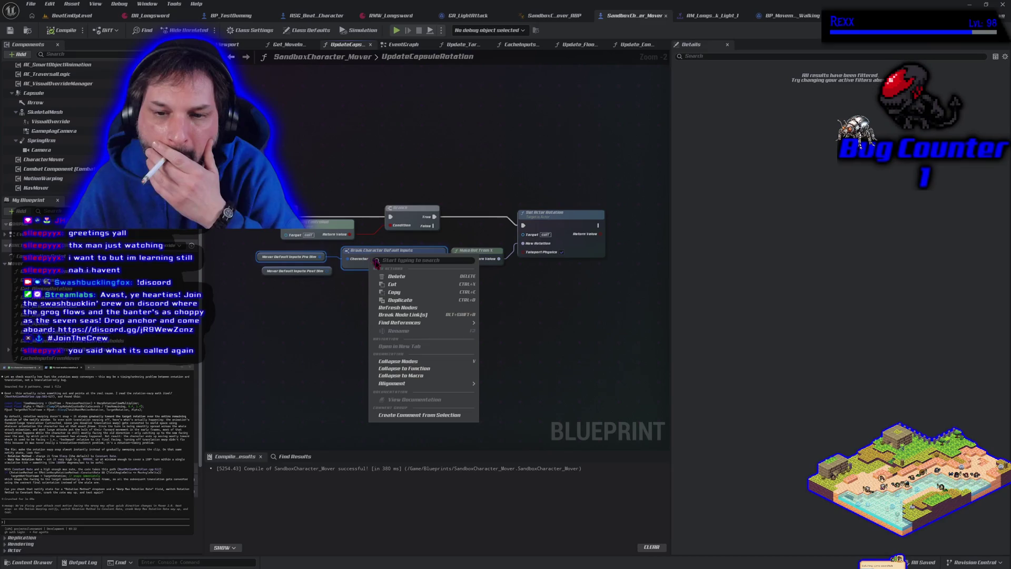
# - Paste both nodes into EventGraph, collapse them into a GetOrientationIntent function, and open it
pyautogui.click(350, 357)
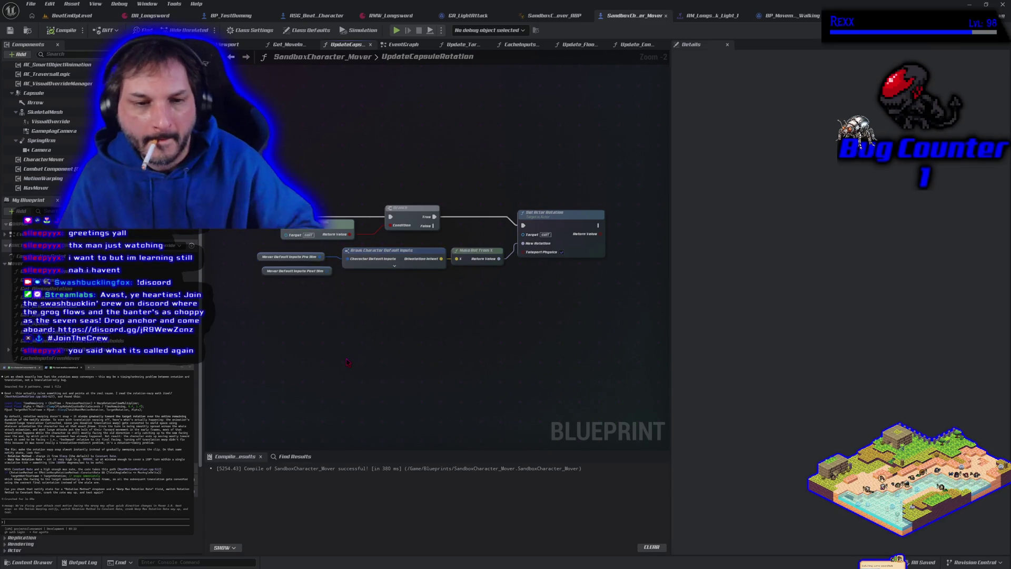
pyautogui.hotkey('alt', 'Left')
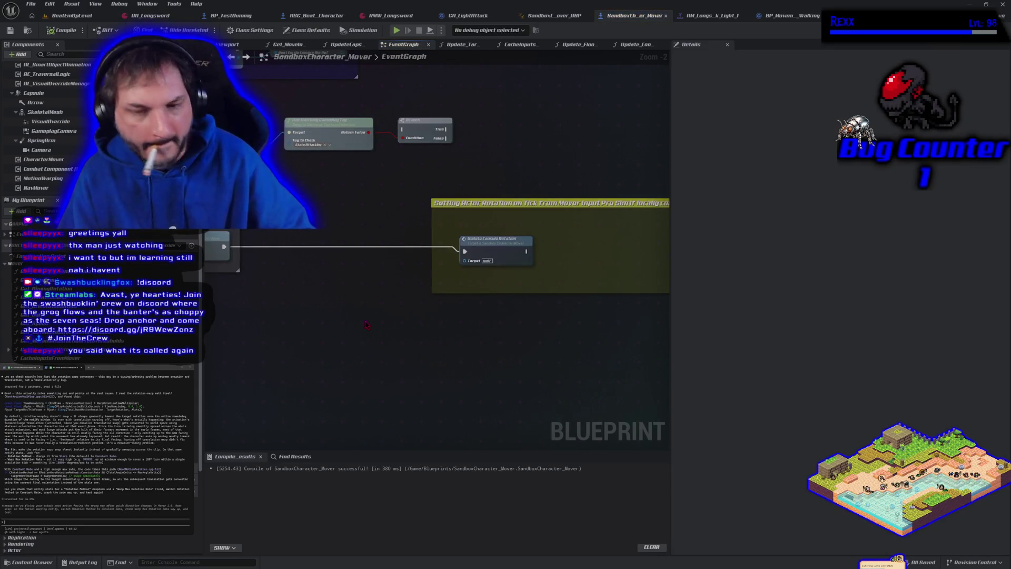
pyautogui.hotkey('ctrl', 'v')
pyautogui.rightClick(434, 319)
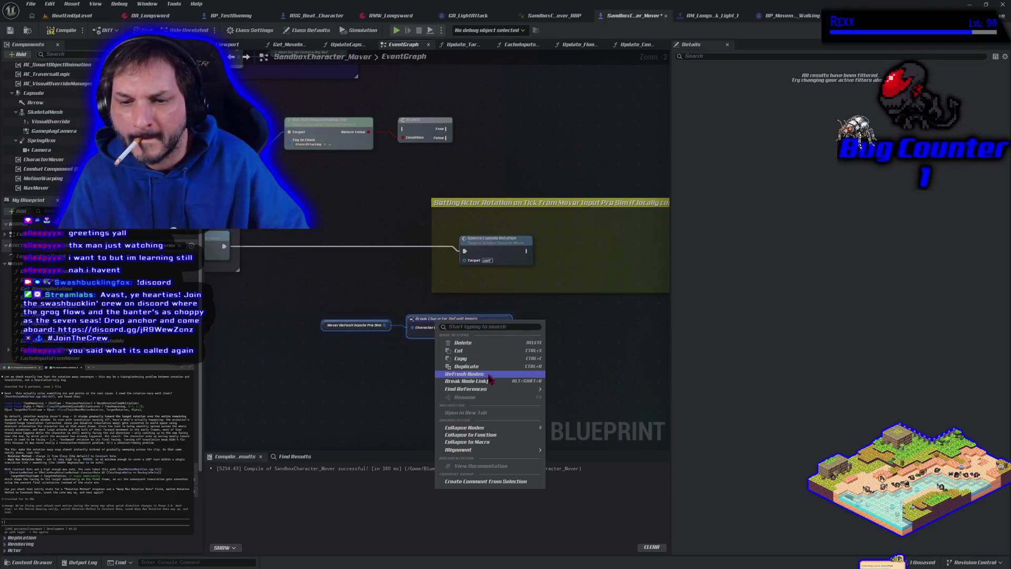
pyautogui.click(491, 435)
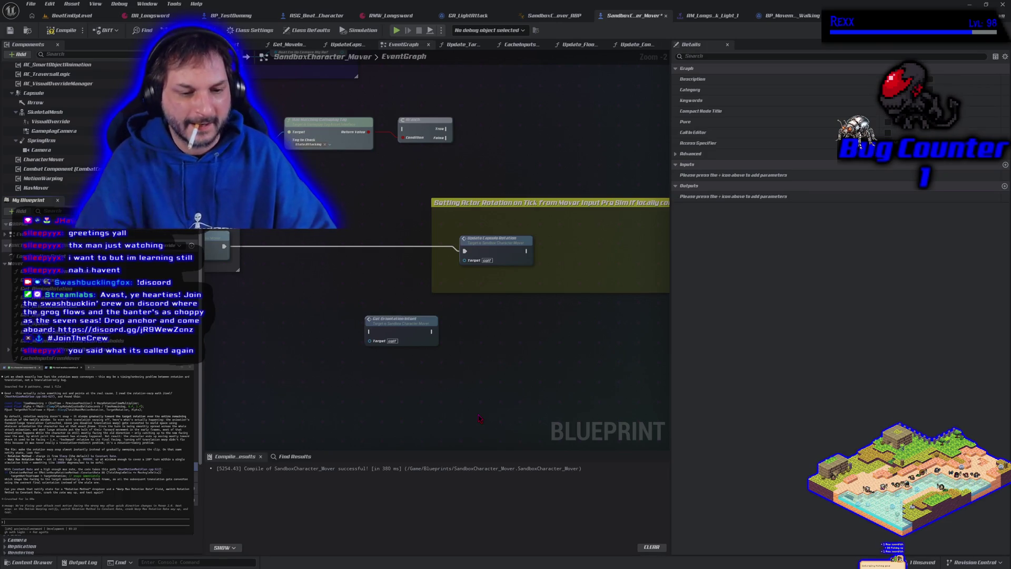
pyautogui.doubleClick(427, 342)
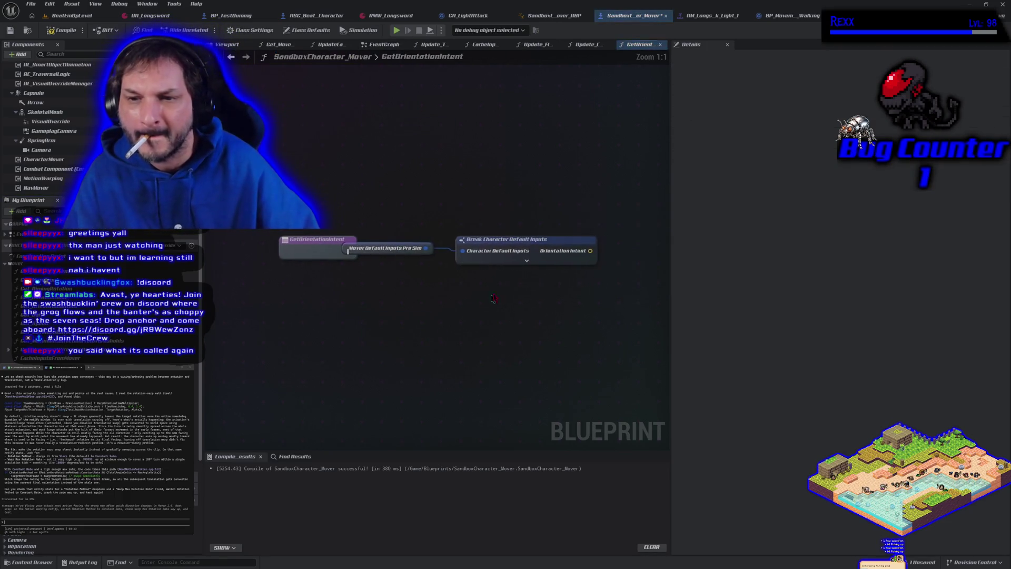
# - Add a return node outputting Orientation Intent, reposition the entry node, and compile the blueprint
pyautogui.rightClick(577, 243)
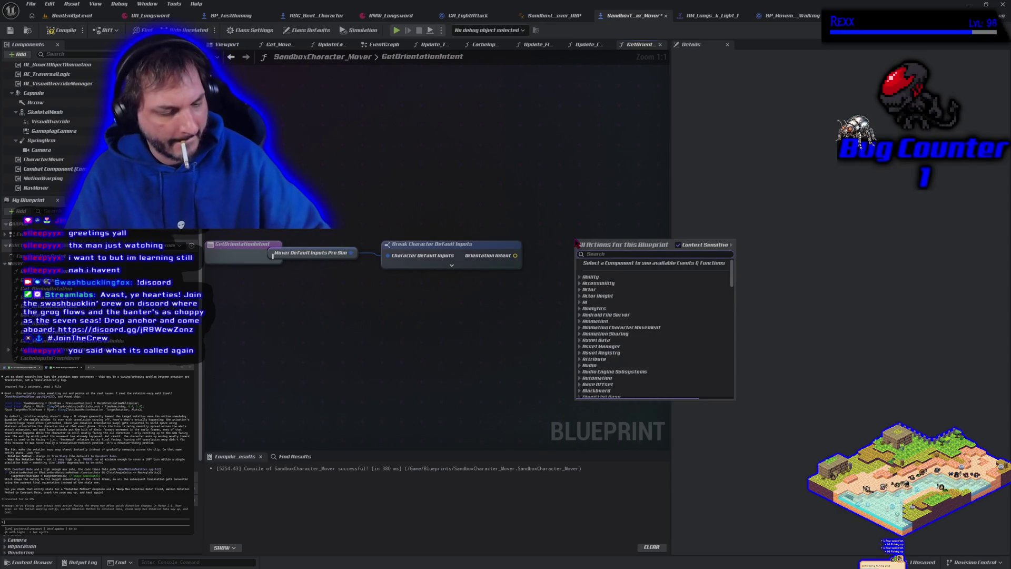
pyautogui.write('return')
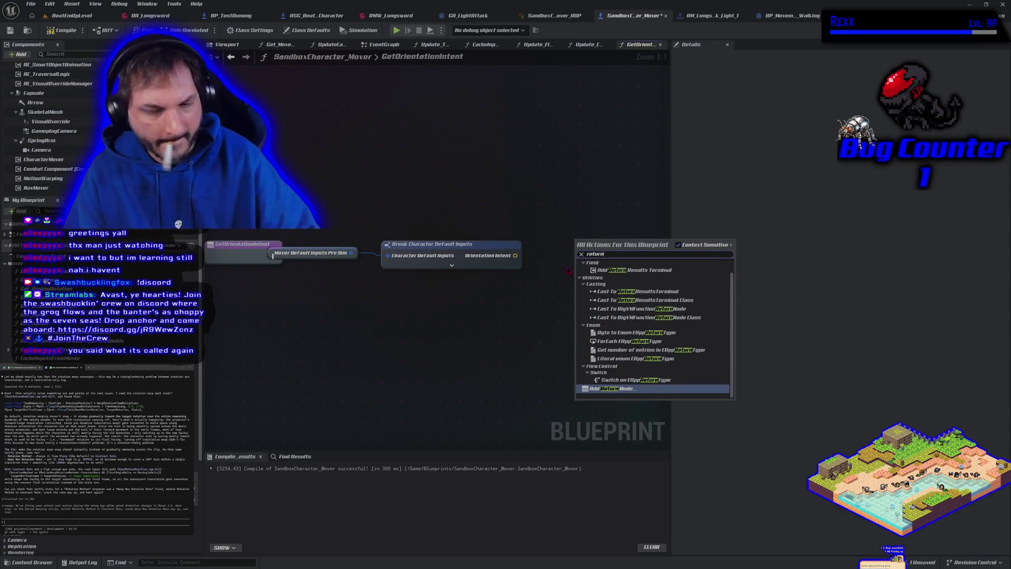
pyautogui.click(622, 392)
pyautogui.moveTo(516, 256)
pyautogui.mouseDown()
pyautogui.moveTo(601, 266)
pyautogui.moveTo(601, 251)
pyautogui.mouseUp()
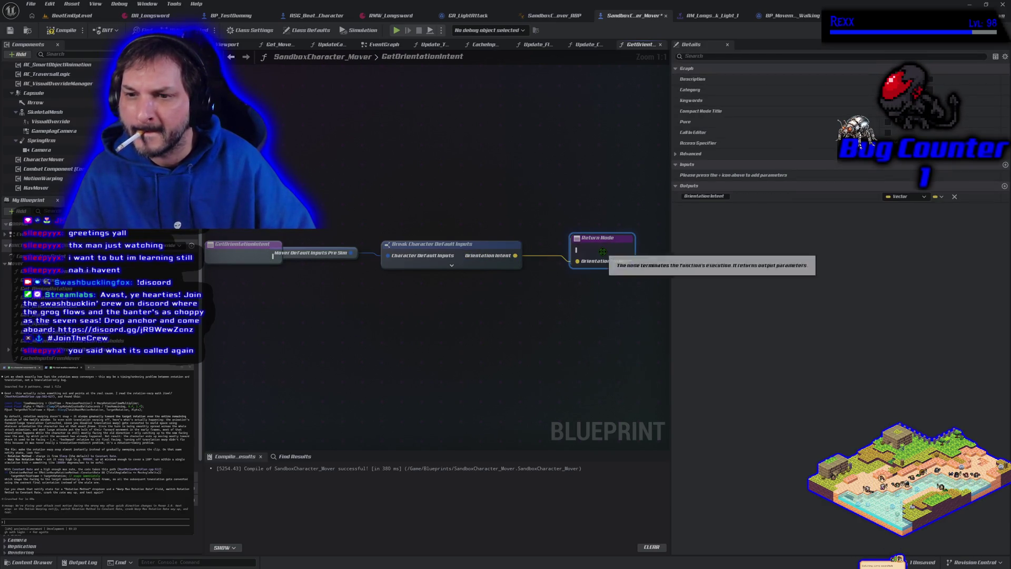
pyautogui.moveTo(239, 247)
pyautogui.mouseDown()
pyautogui.moveTo(252, 223)
pyautogui.moveTo(474, 233)
pyautogui.moveTo(577, 251)
pyautogui.mouseUp()
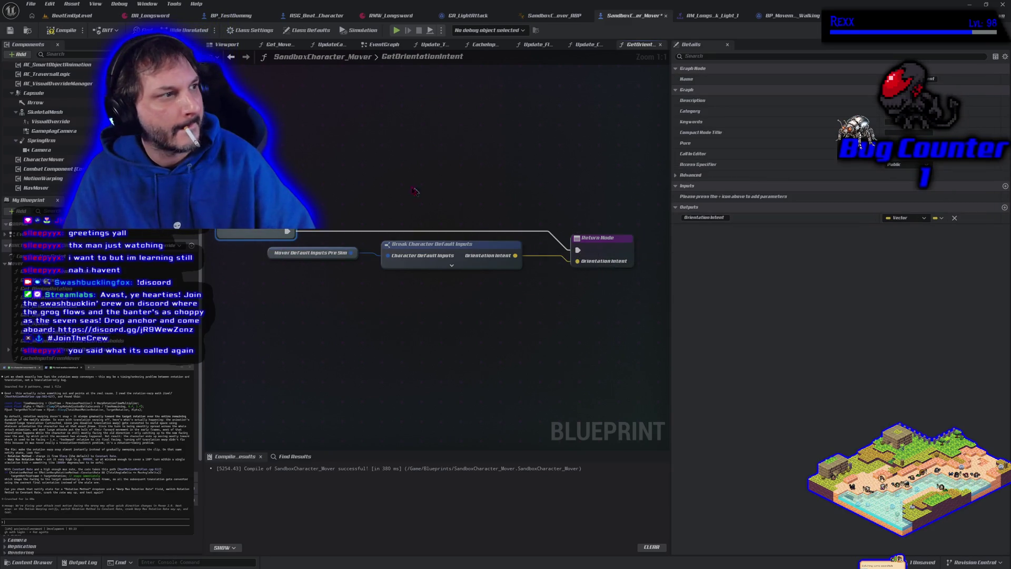
pyautogui.click(62, 30)
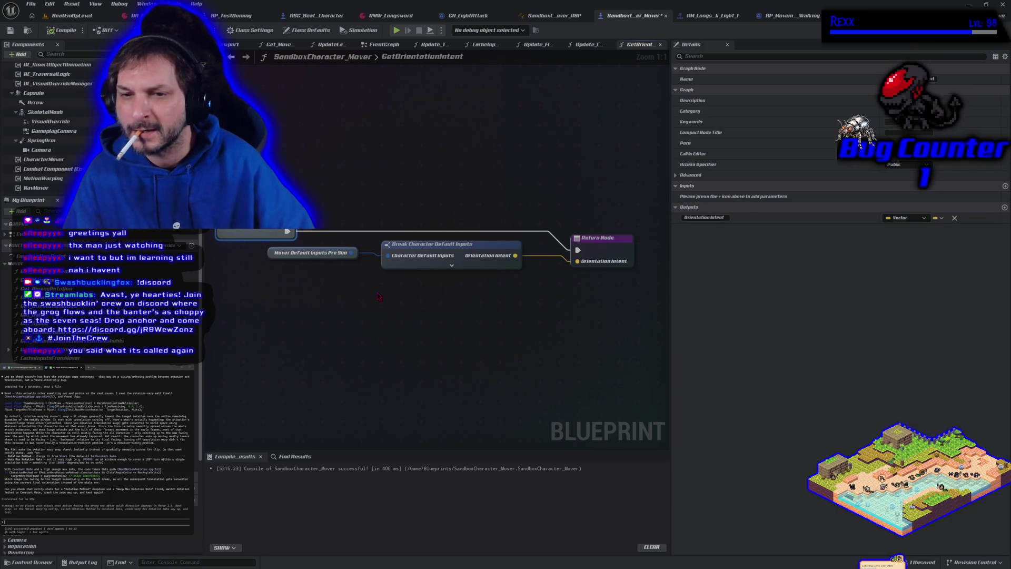
pyautogui.click(459, 21)
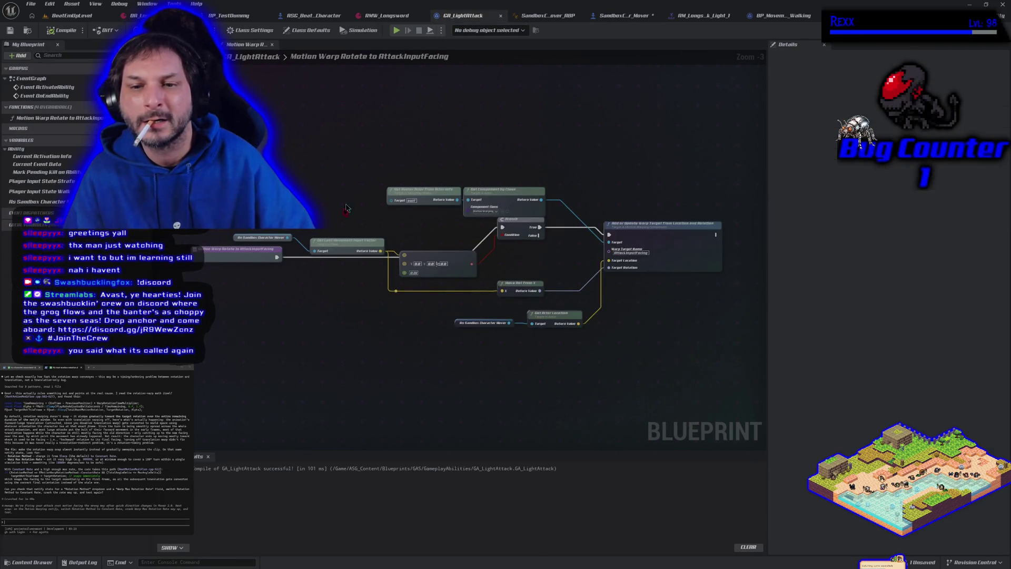
# - Add a Get Orientation Intent node from the Sandbox Character Mover reference and open its function graph
pyautogui.moveTo(287, 237); pyautogui.dragTo(301, 320)
pyautogui.write('get ar')
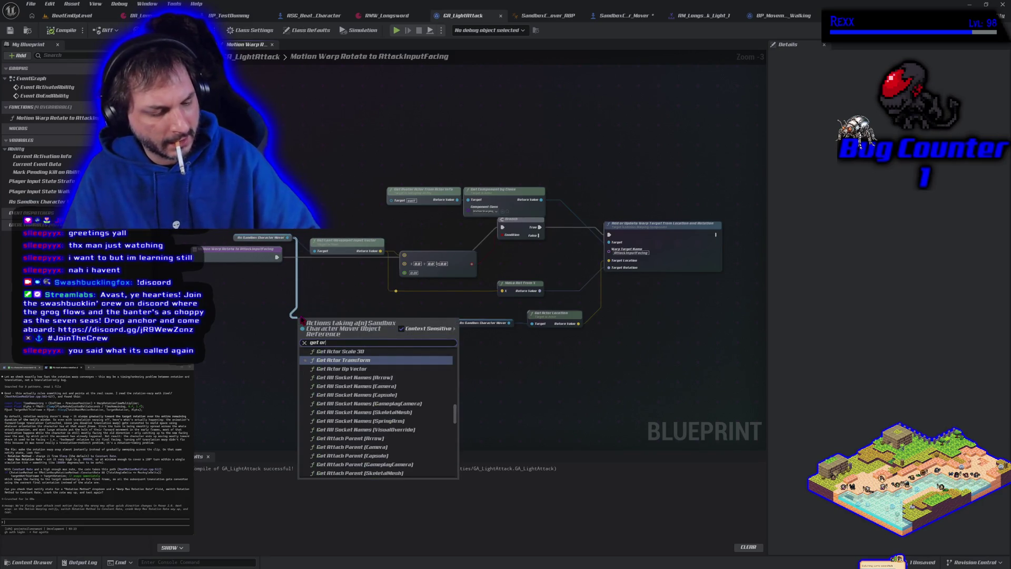
pyautogui.press('BackSpace')
pyautogui.write('orien')
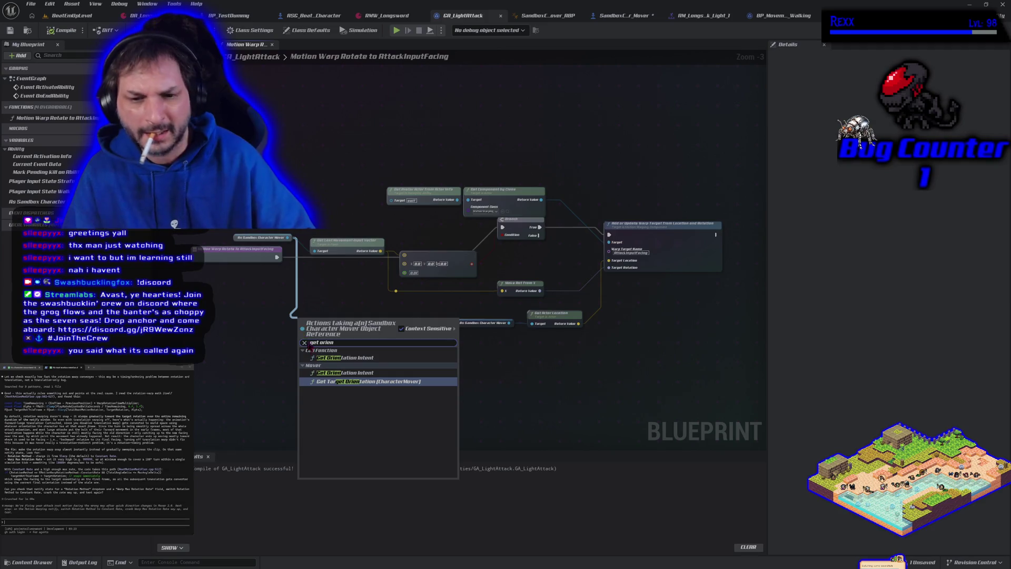
pyautogui.click(362, 374)
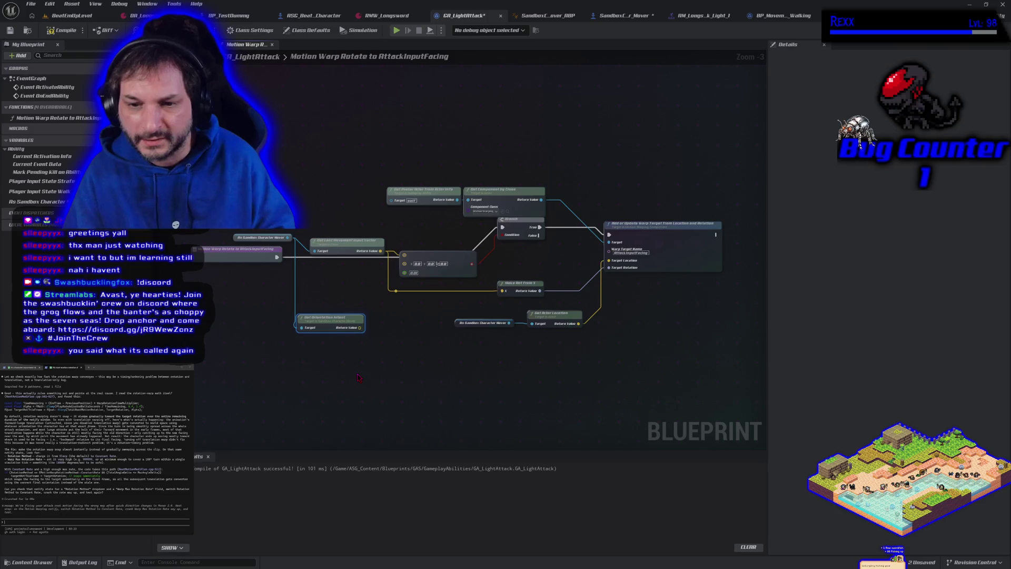
pyautogui.doubleClick(322, 318)
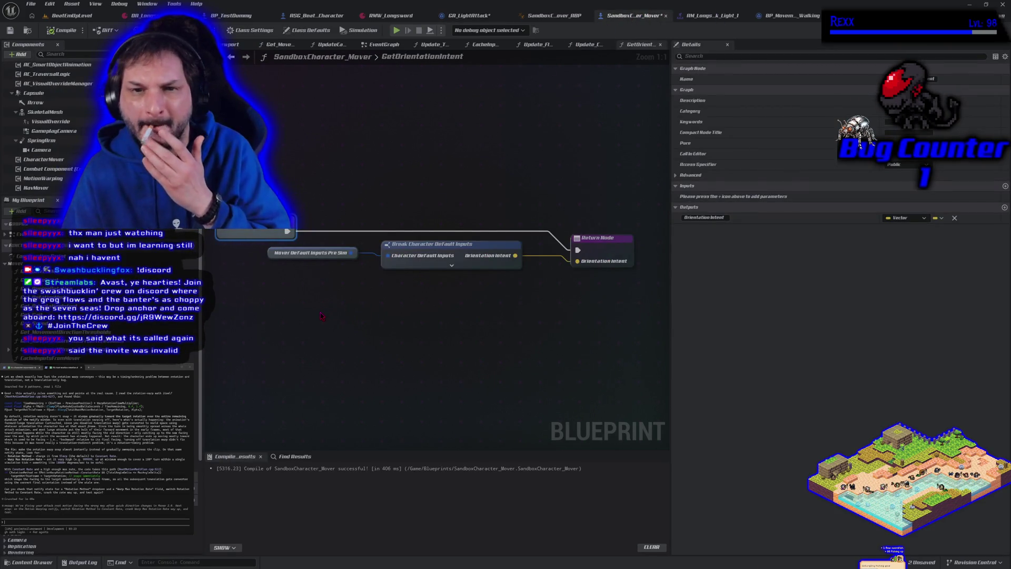
# - Try deleting the Get_OrientationIntent function, cancel the prompt, and recompile the Blueprint
pyautogui.click(659, 44)
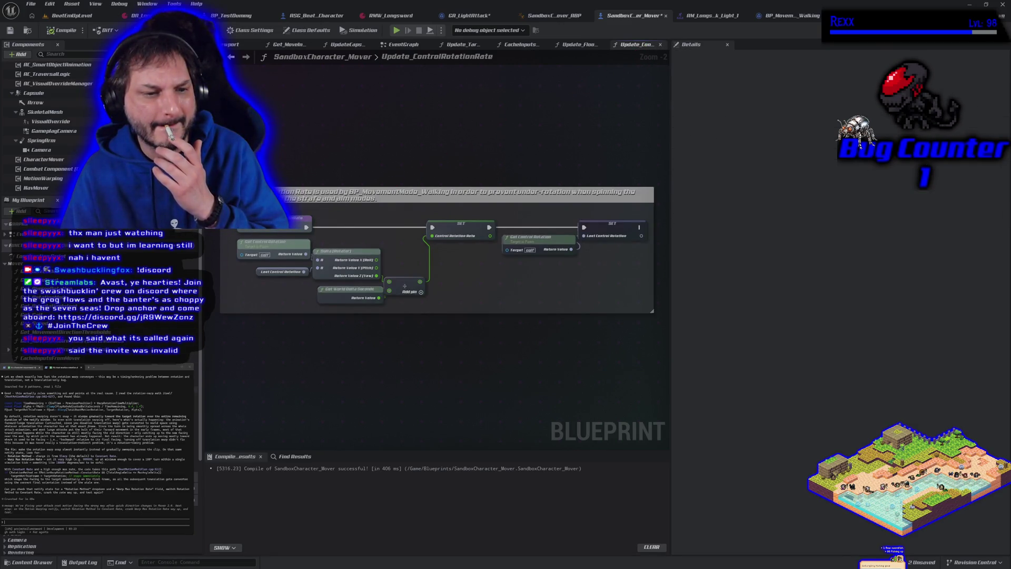
pyautogui.scroll(-3, 53, 295)
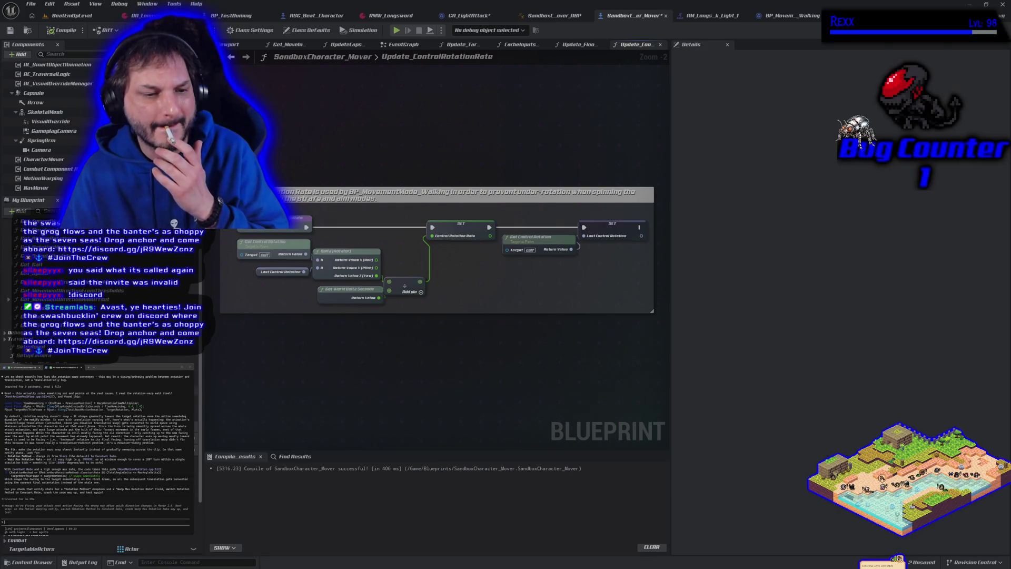
pyautogui.scroll(-3, 174, 223)
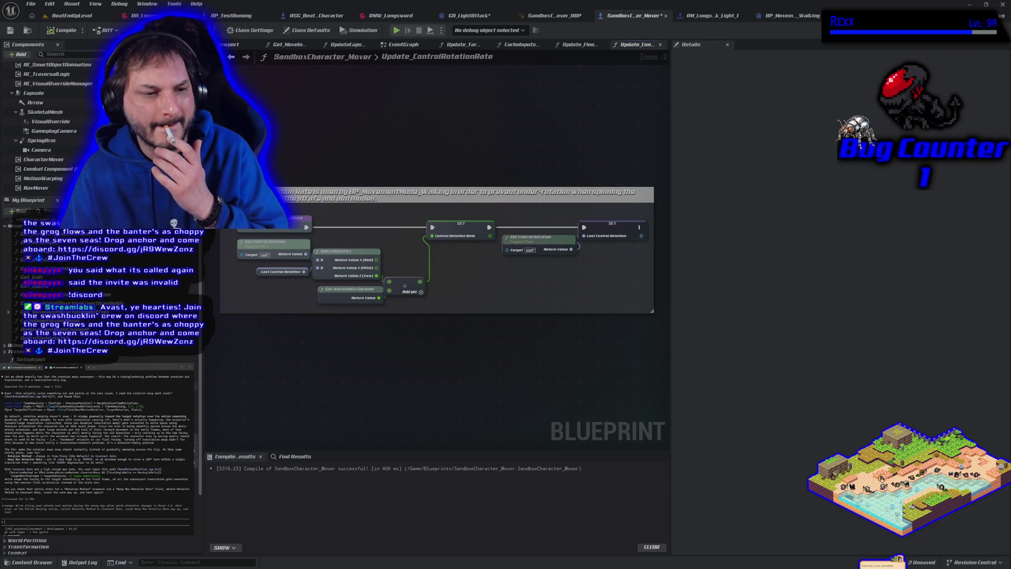
pyautogui.press('Up')
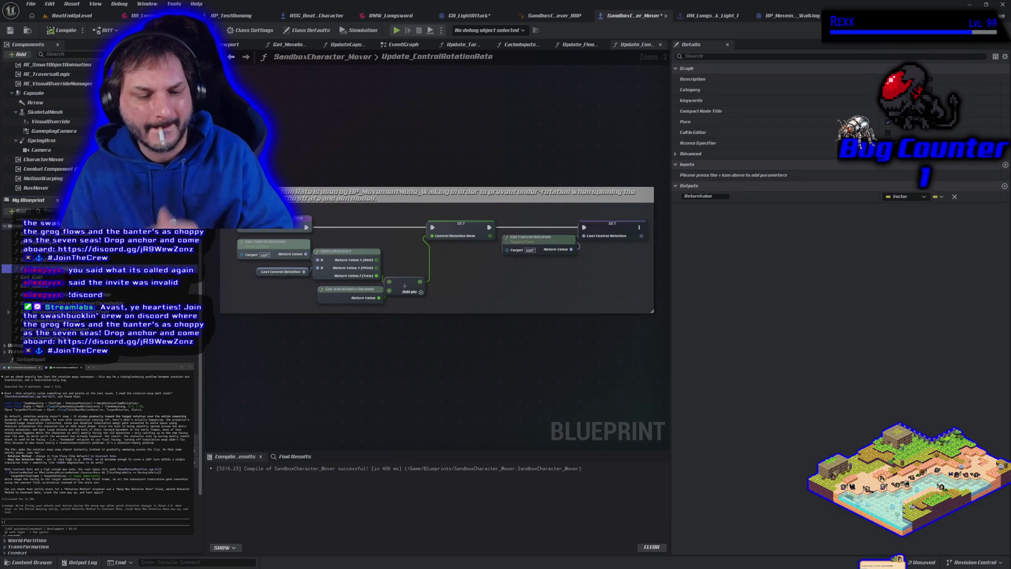
pyautogui.press('Delete')
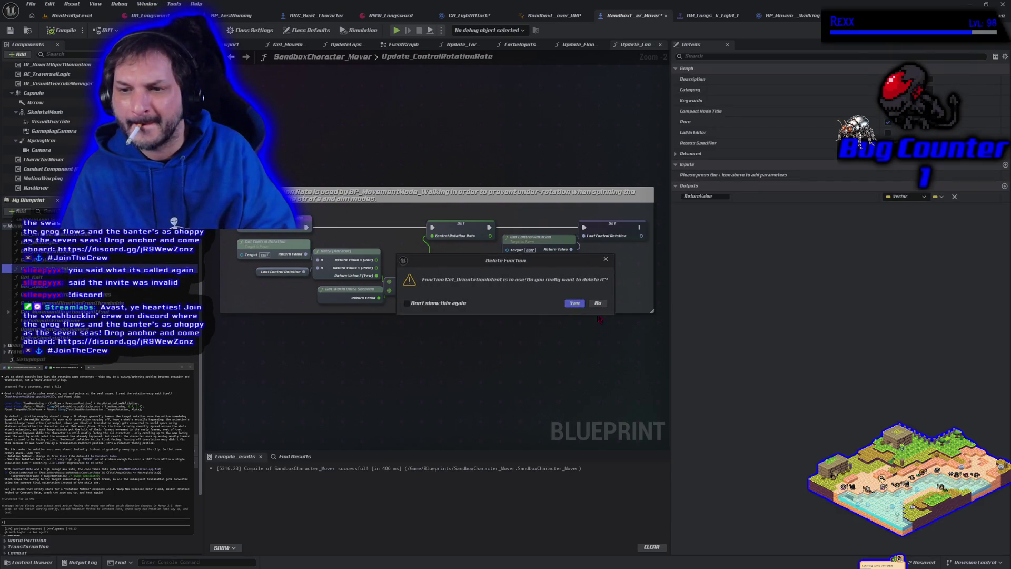
pyautogui.click(603, 307)
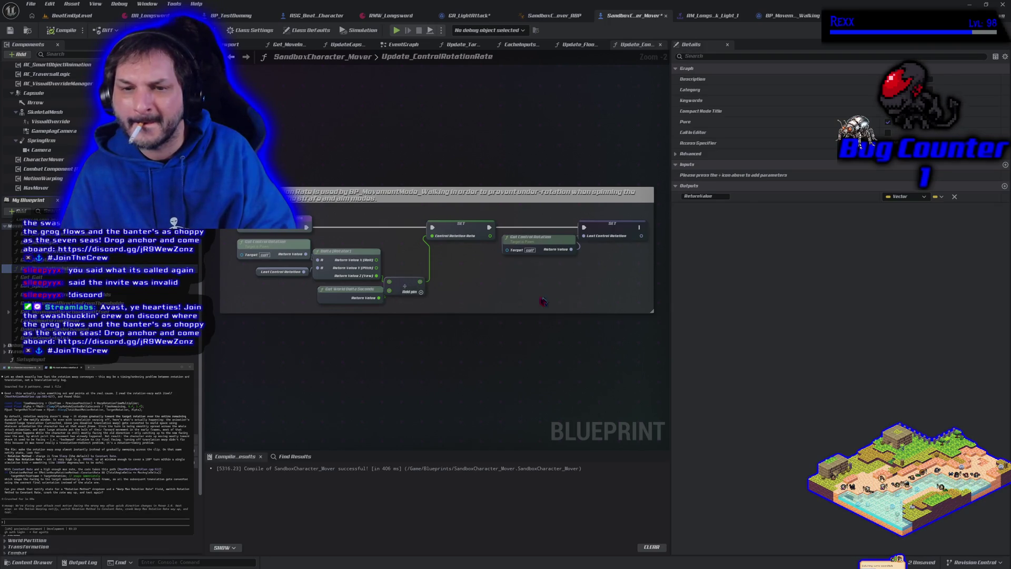
pyautogui.click(63, 30)
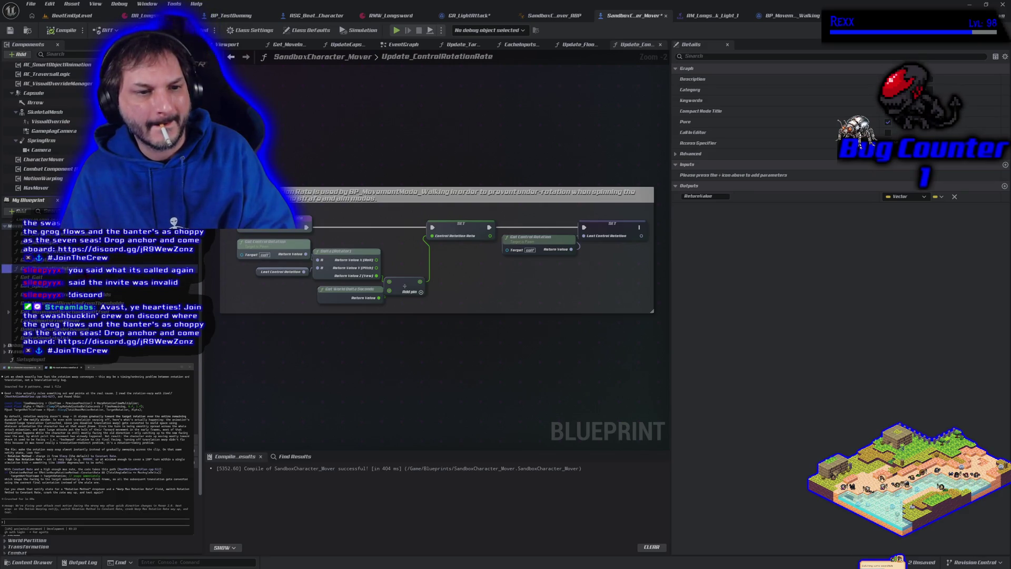
# - Cancel a second Get Orientation Intent function deletion and open the GetOrientationIntent function graph
pyautogui.doubleClick(53, 270)
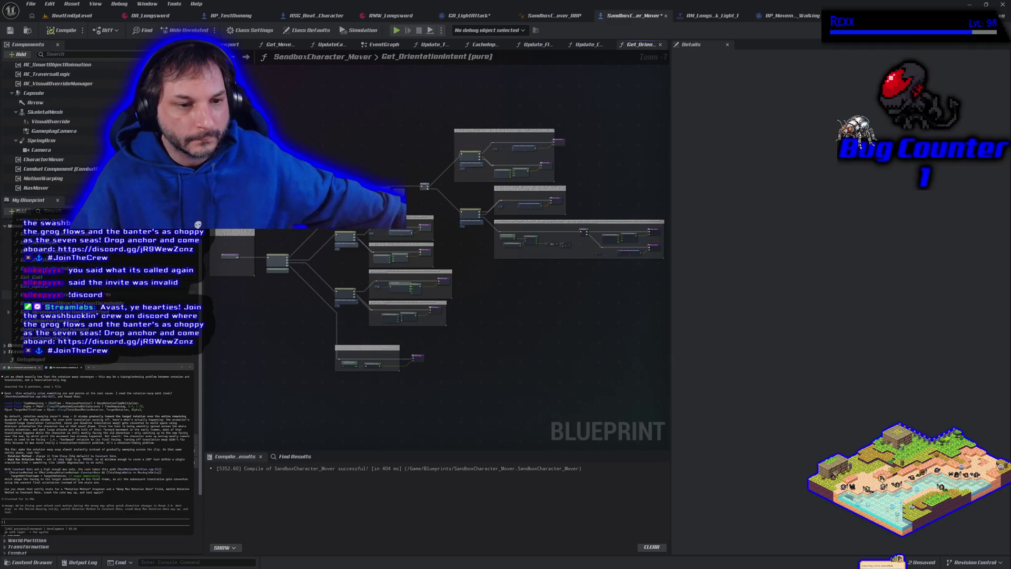
pyautogui.click(192, 226)
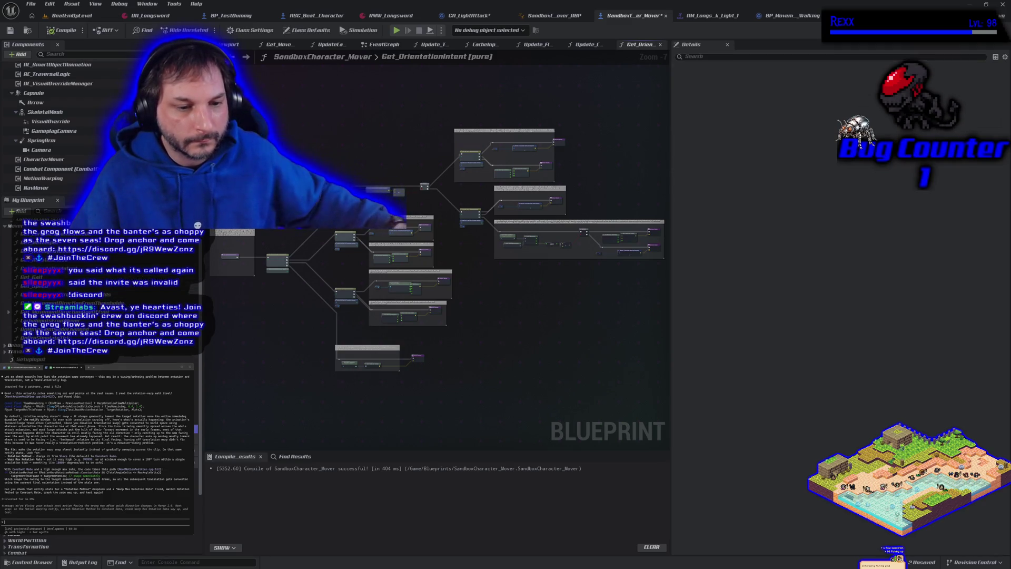
pyautogui.press('Delete')
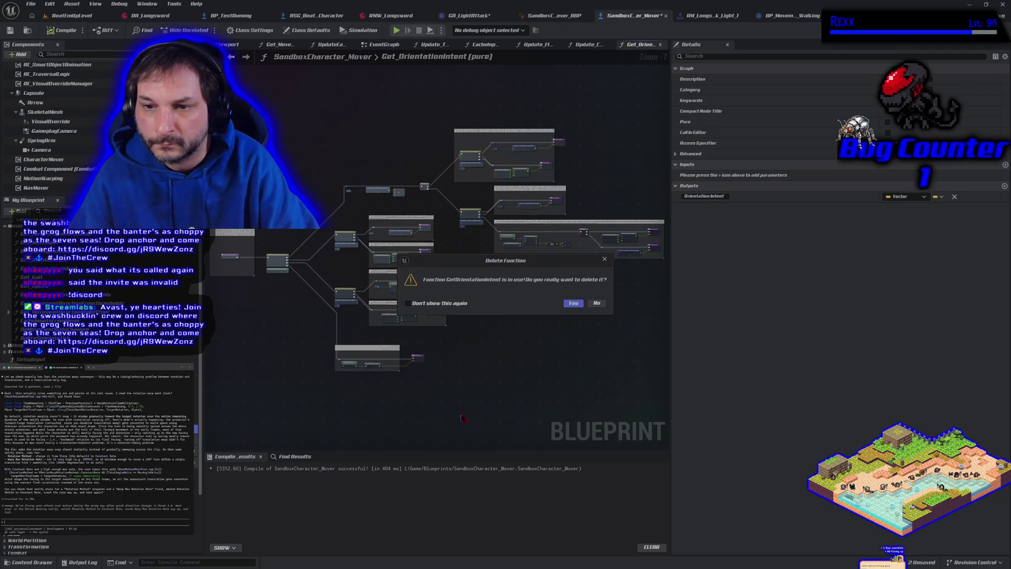
pyautogui.click(597, 303)
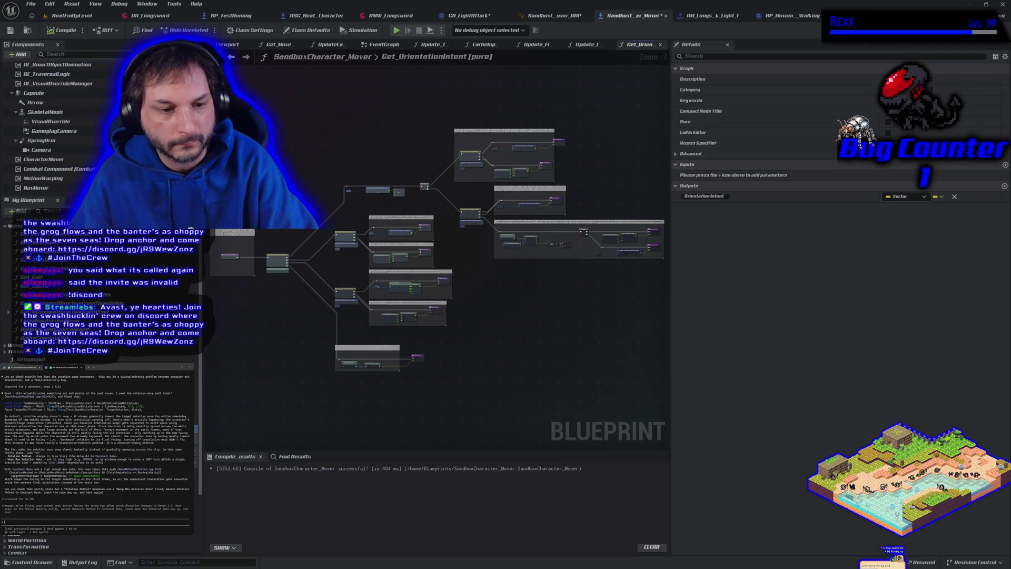
pyautogui.doubleClick(390, 368)
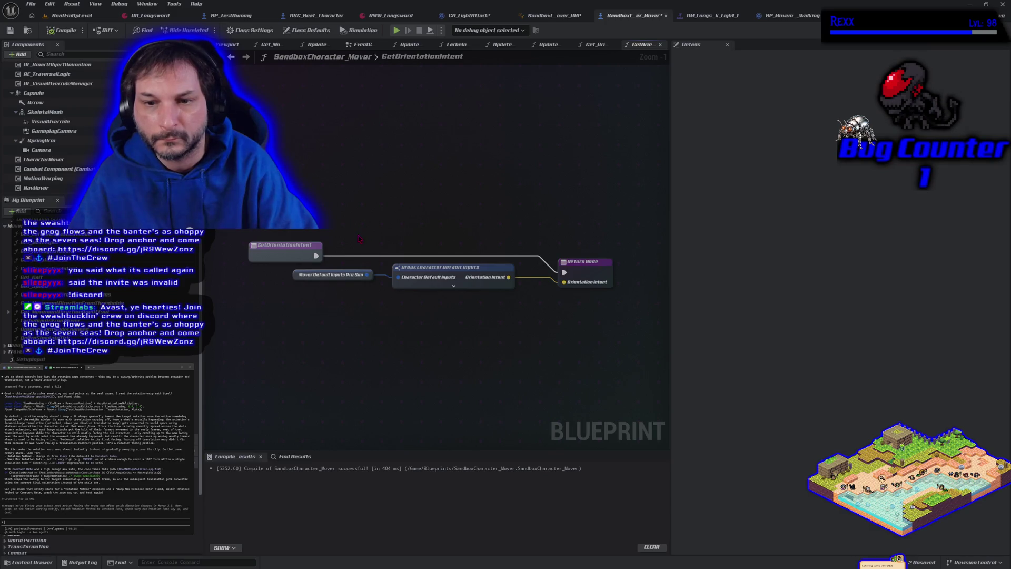
# - Delete the Mover Default Inputs and Break nodes from GetOrientationIntent and recompile
pyautogui.moveTo(359, 239); pyautogui.dragTo(442, 314)
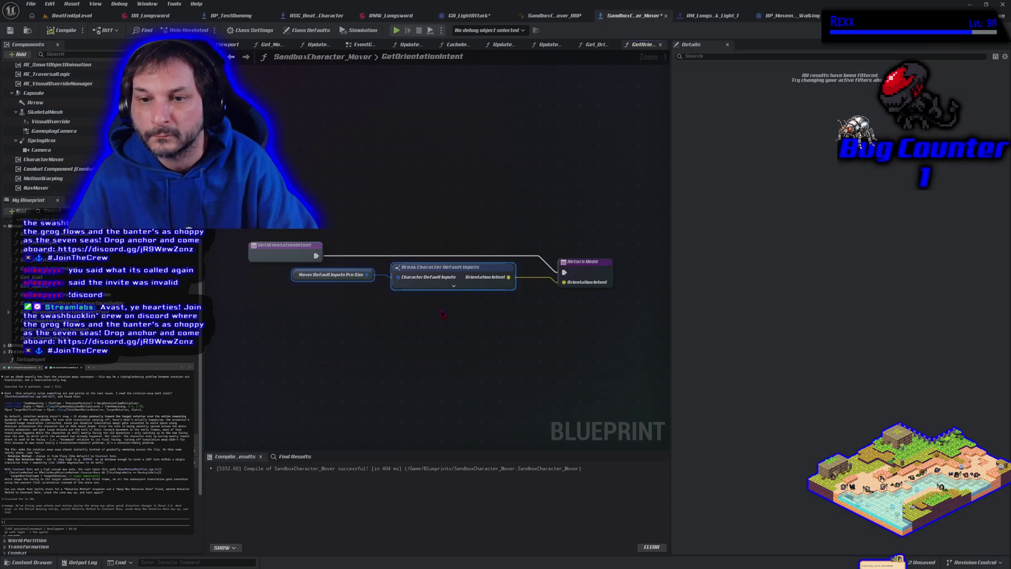
pyautogui.press('Delete')
pyautogui.click(51, 33)
# - Delete the stray Get Orientation Intent node from EventGraph, recompile and save SandboxCharacter_Mover
pyautogui.moveTo(37, 287)
pyautogui.mouseDown()
pyautogui.moveTo(211, 105)
pyautogui.moveTo(363, 44)
pyautogui.moveTo(390, 58)
pyautogui.moveTo(405, 321)
pyautogui.mouseUp()
pyautogui.press('Delete')
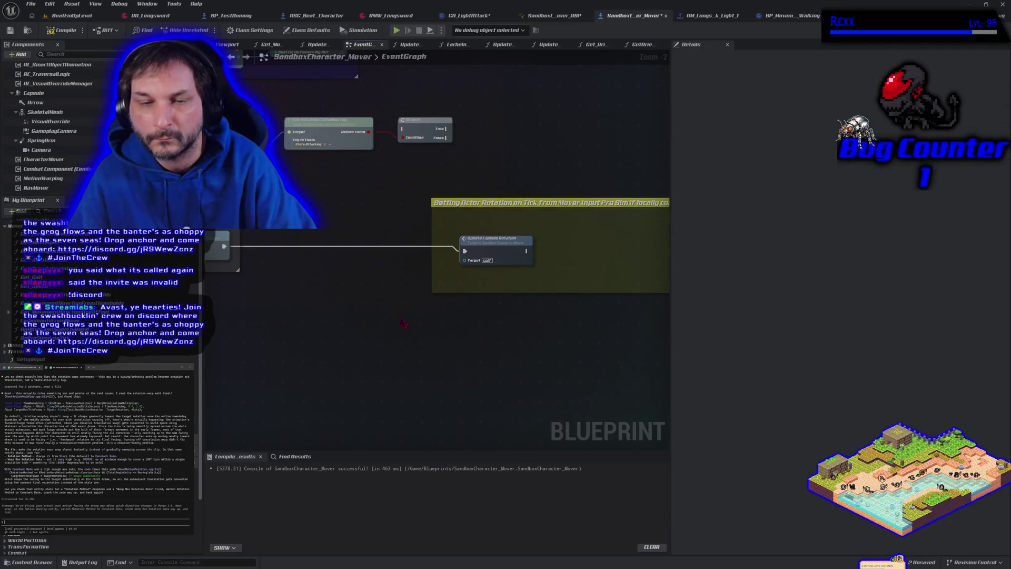
pyautogui.click(62, 30)
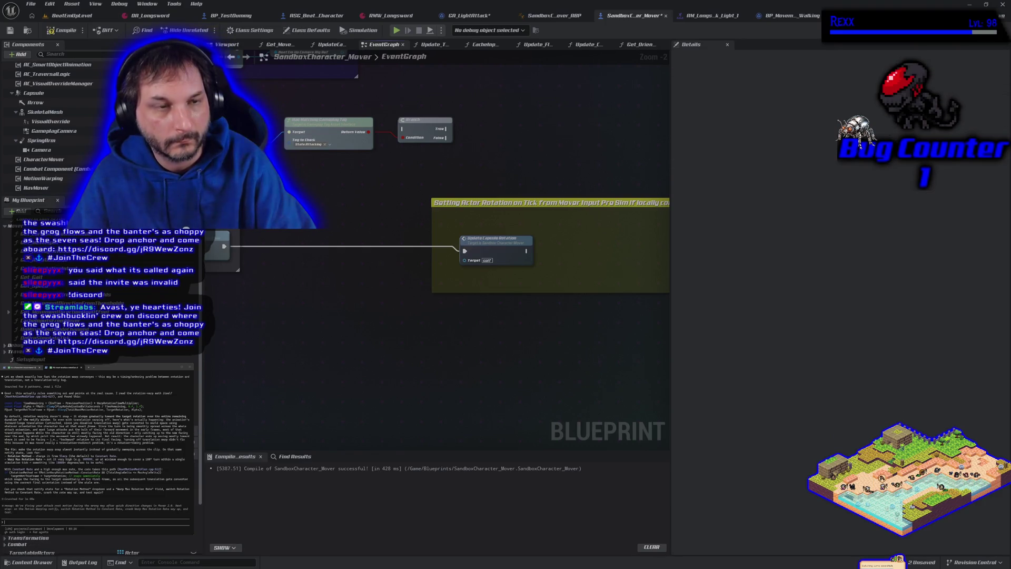
pyautogui.click(10, 31)
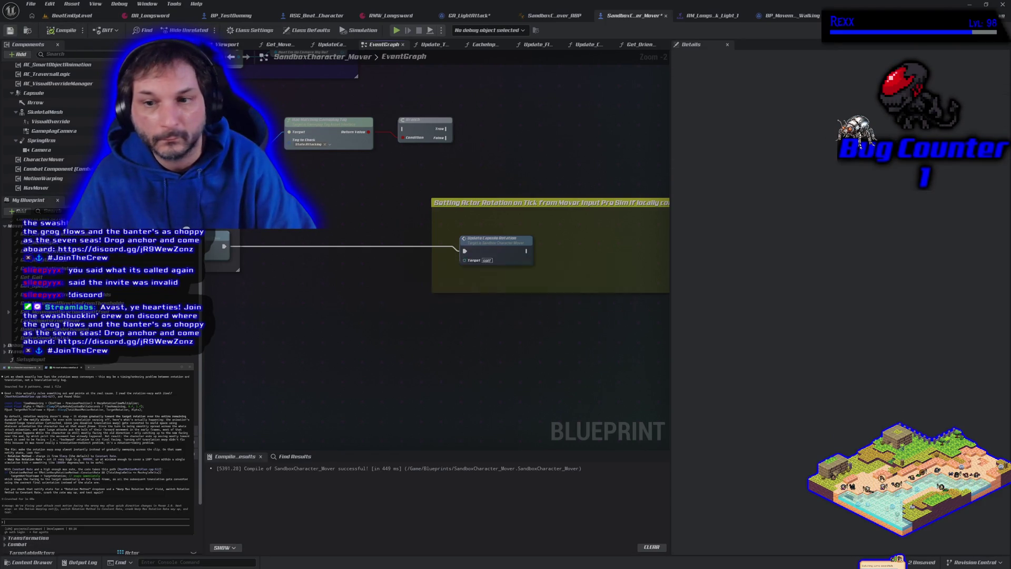
# - Delete the Get Orientation Intent node from GA_LightAttack and compile it
pyautogui.click(466, 15)
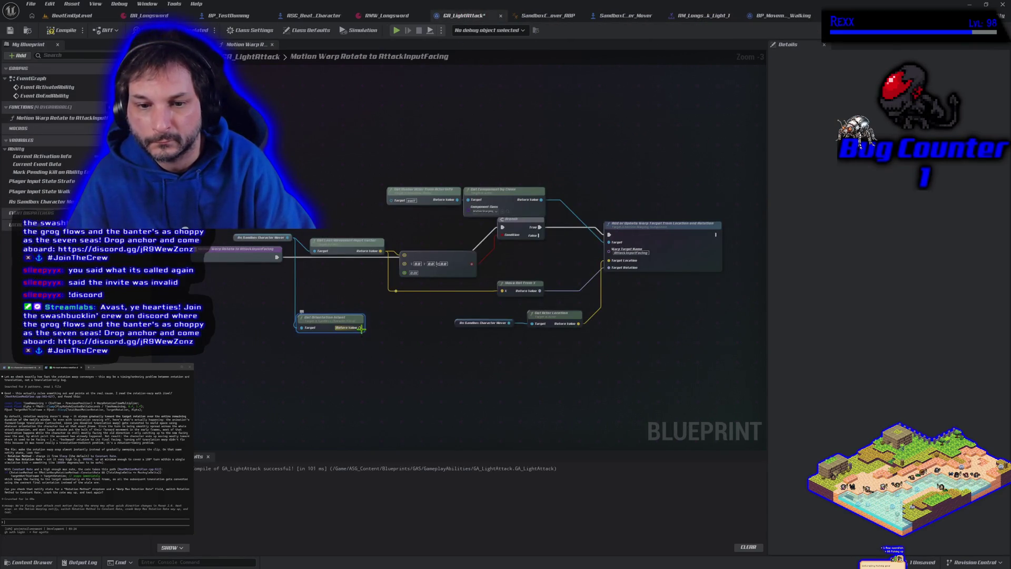
pyautogui.moveTo(360, 328)
pyautogui.mouseDown()
pyautogui.moveTo(408, 370)
pyautogui.moveTo(575, 265)
pyautogui.moveTo(613, 266)
pyautogui.moveTo(401, 322)
pyautogui.mouseUp()
pyautogui.click(361, 418)
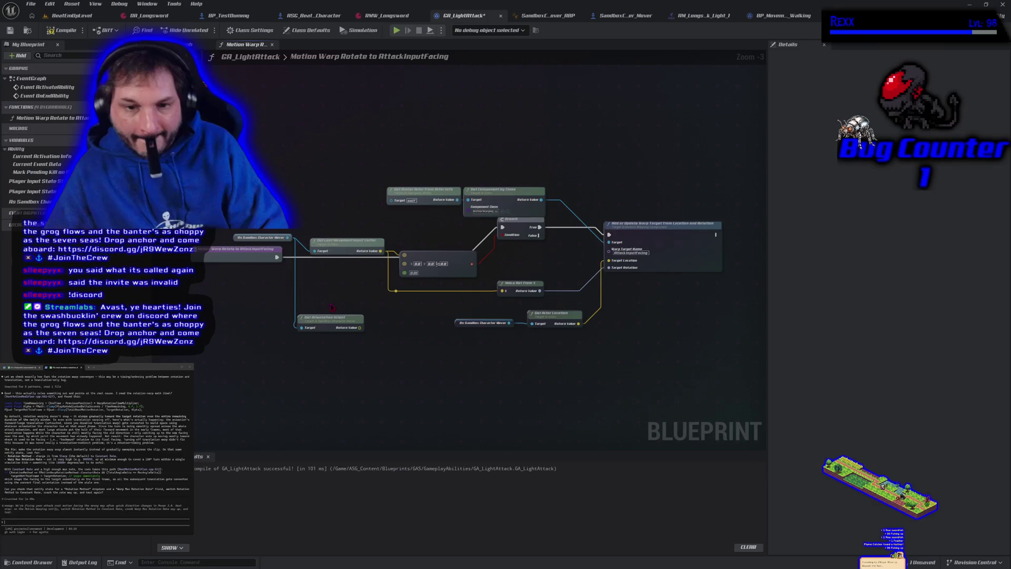
pyautogui.click(321, 320)
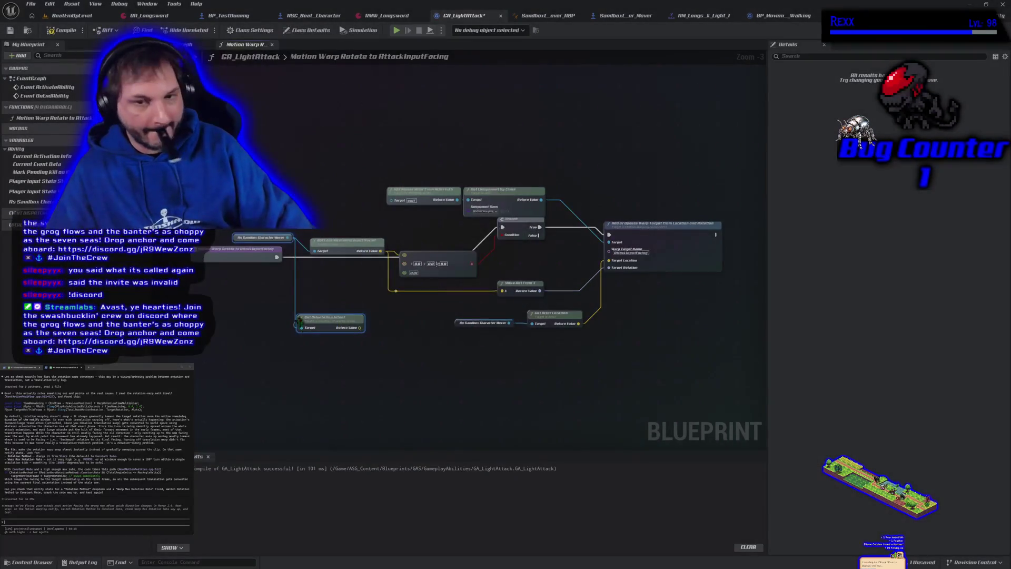
pyautogui.click(325, 350)
pyautogui.click(318, 319)
pyautogui.press('Delete')
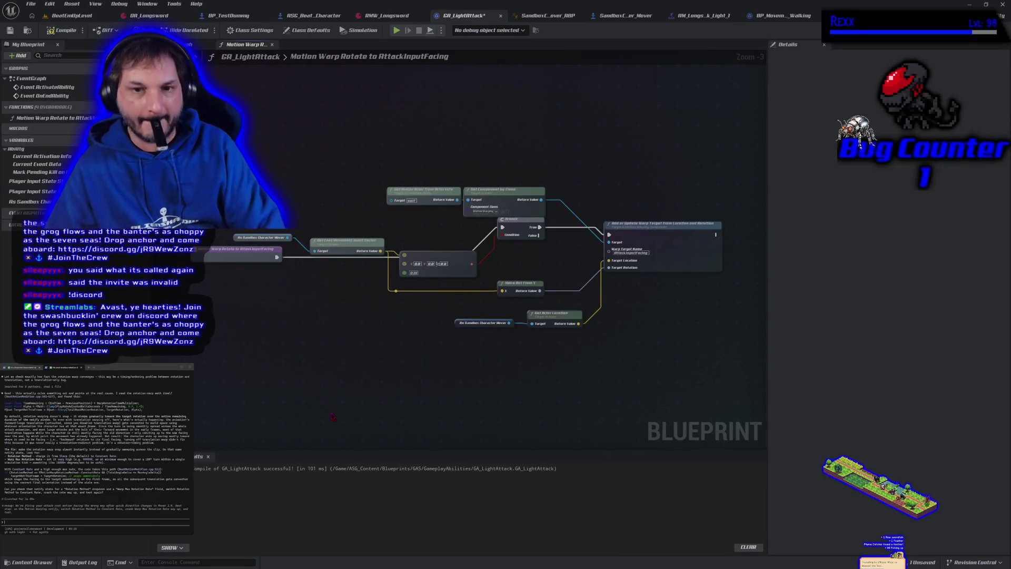
pyautogui.click(66, 30)
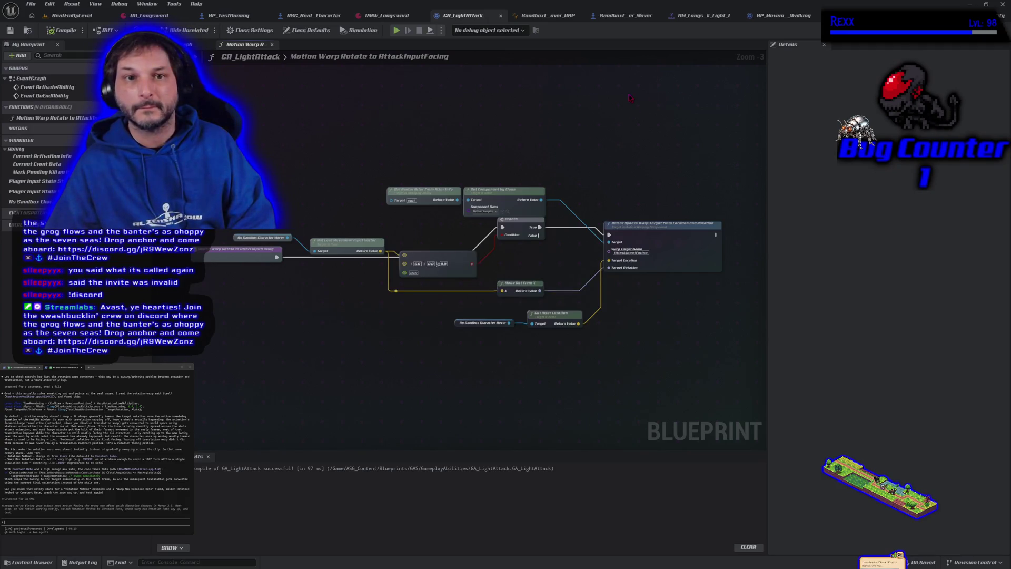
pyautogui.click(195, 45)
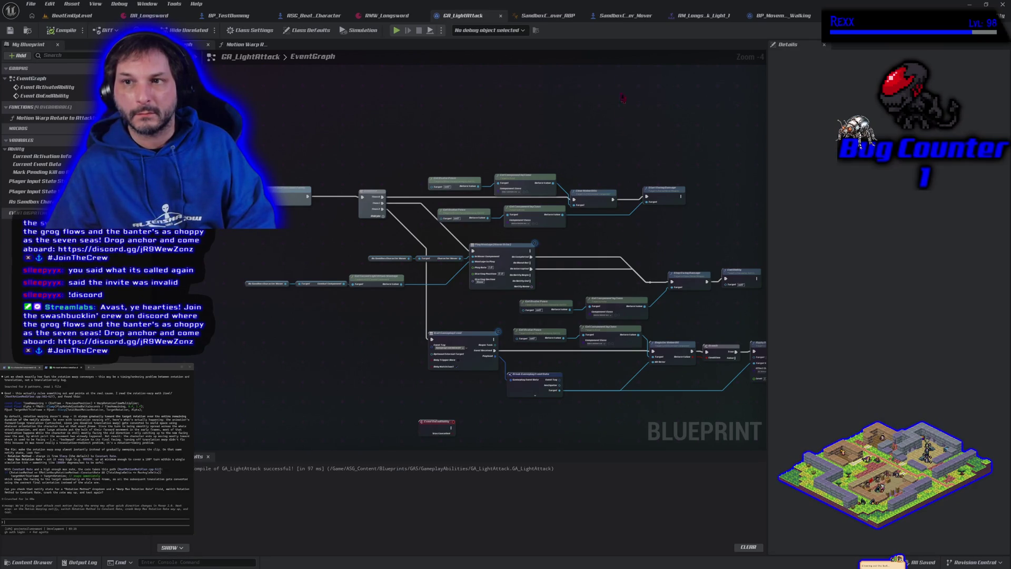
# - Paste the Get Orientation Intent node near the Branch in SandboxCharacter_Mover's EventGraph
pyautogui.click(616, 17)
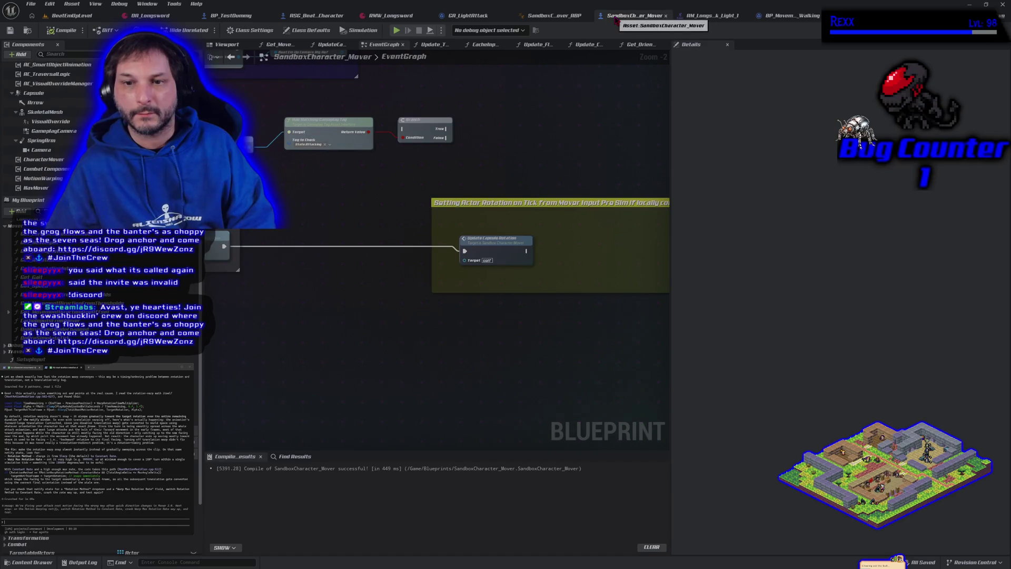
pyautogui.doubleClick(480, 245)
pyautogui.hotkey('alt', 'Left')
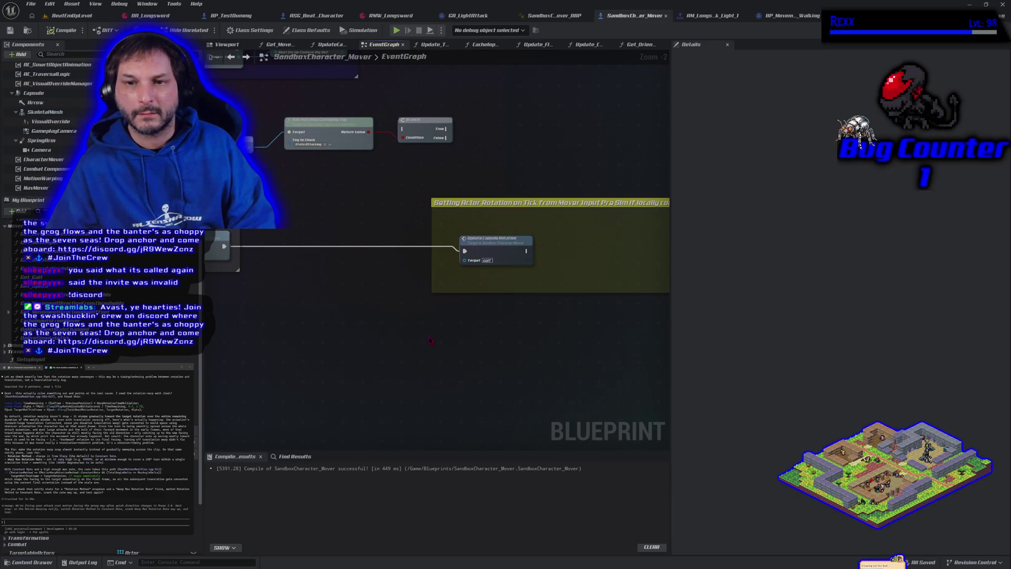
pyautogui.moveTo(430, 340); pyautogui.dragTo(491, 388)
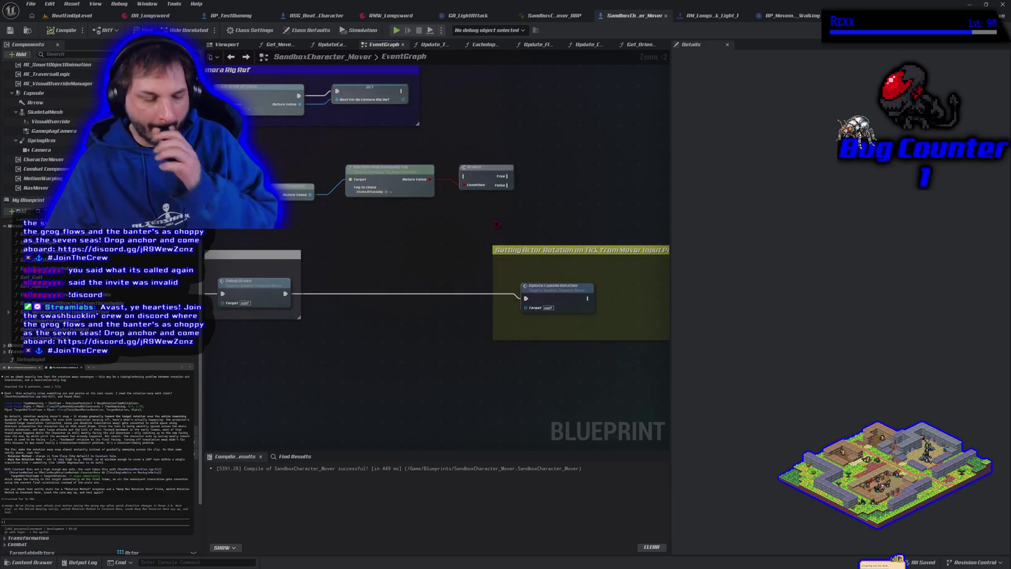
pyautogui.hotkey('ctrl', 'v')
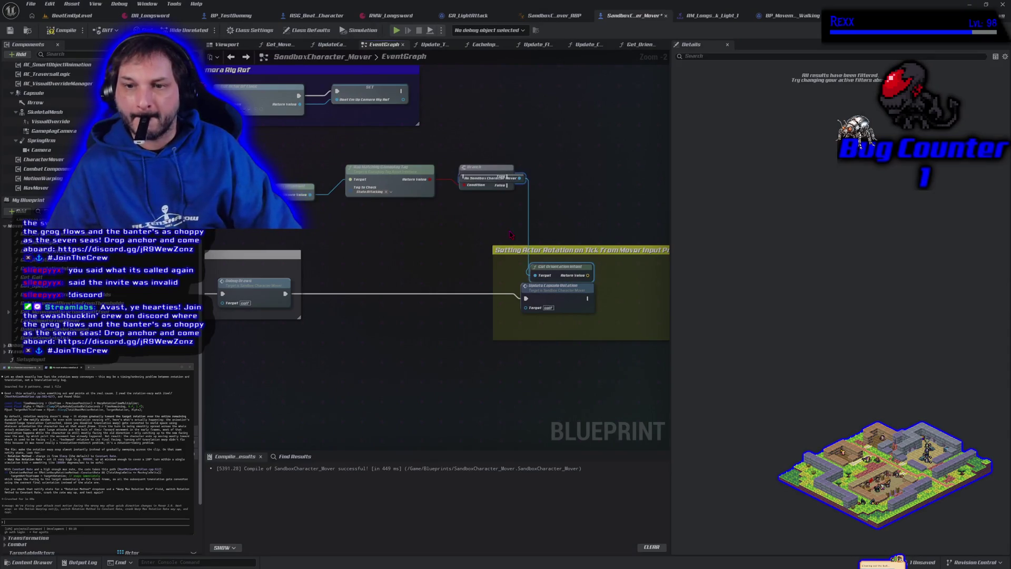
# - Move Get Orientation Intent beside the Branch, then abandon a 'set orientatio' search from the cast
pyautogui.moveTo(547, 281); pyautogui.dragTo(580, 197)
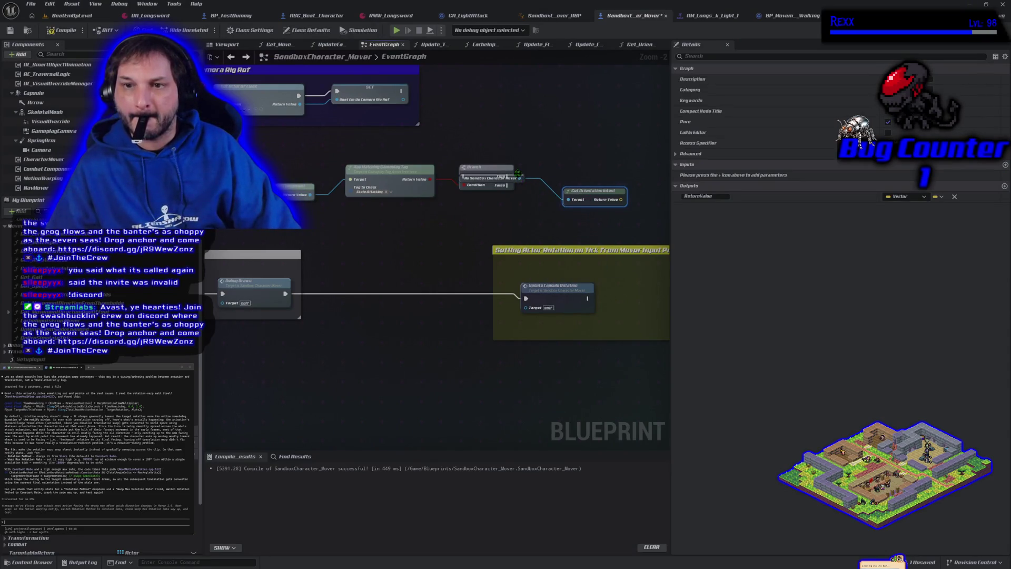
pyautogui.moveTo(518, 178)
pyautogui.mouseDown()
pyautogui.moveTo(537, 211)
pyautogui.moveTo(574, 229)
pyautogui.mouseUp()
pyautogui.write('set orientatio')
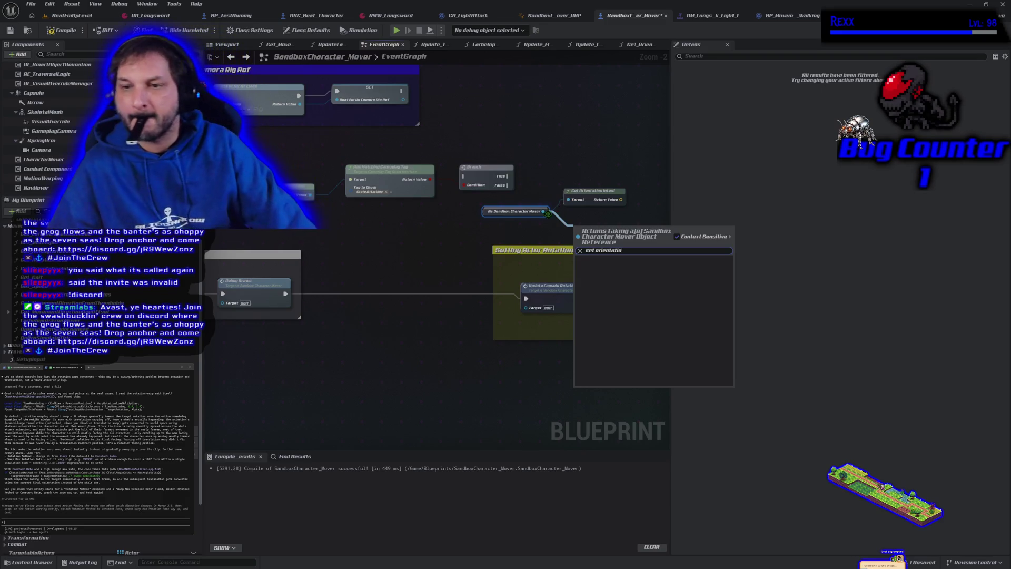
pyautogui.press('Escape')
# - Delete the Get Orientation Intent and As Sandbox Character Mover nodes, then open UpdateCapsuleRotation
pyautogui.click(590, 192)
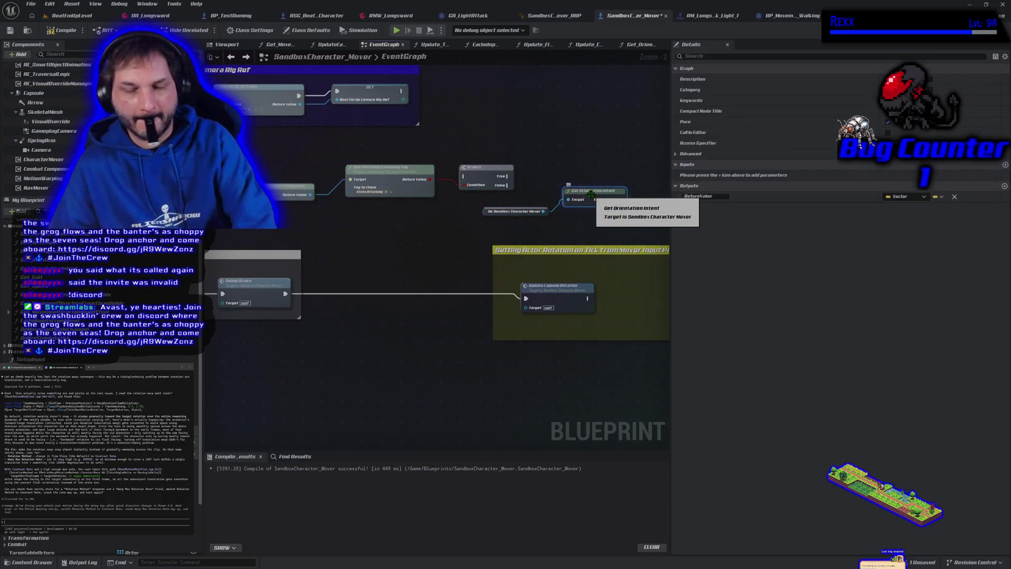
pyautogui.press('Delete')
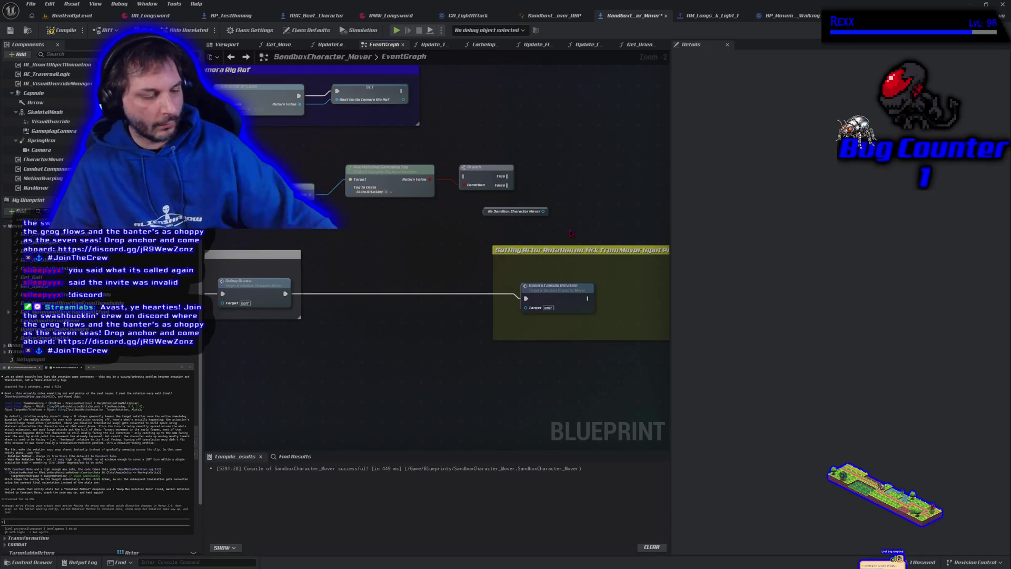
pyautogui.click(489, 213)
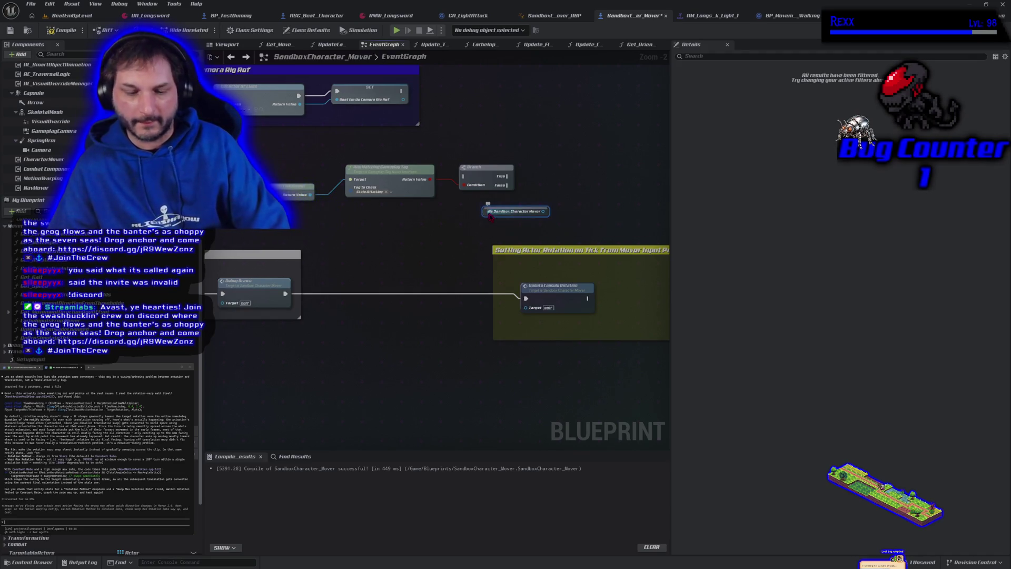
pyautogui.press('Delete')
pyautogui.doubleClick(529, 305)
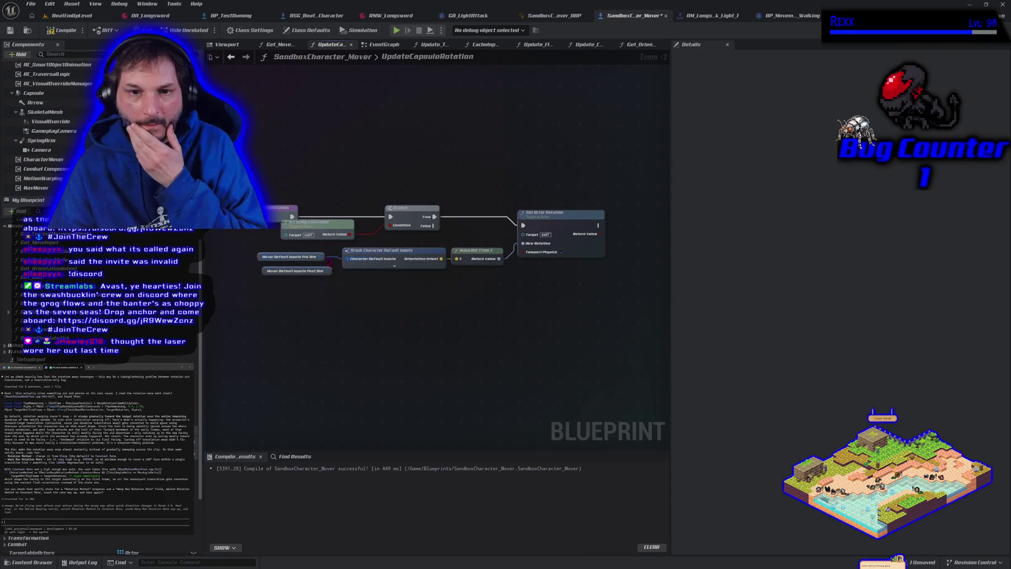
# - Drag from the Mover Default Inputs Pre Sim pin, search 'make', and cancel without adding a node
pyautogui.moveTo(324, 256); pyautogui.dragTo(348, 301)
pyautogui.write('make')
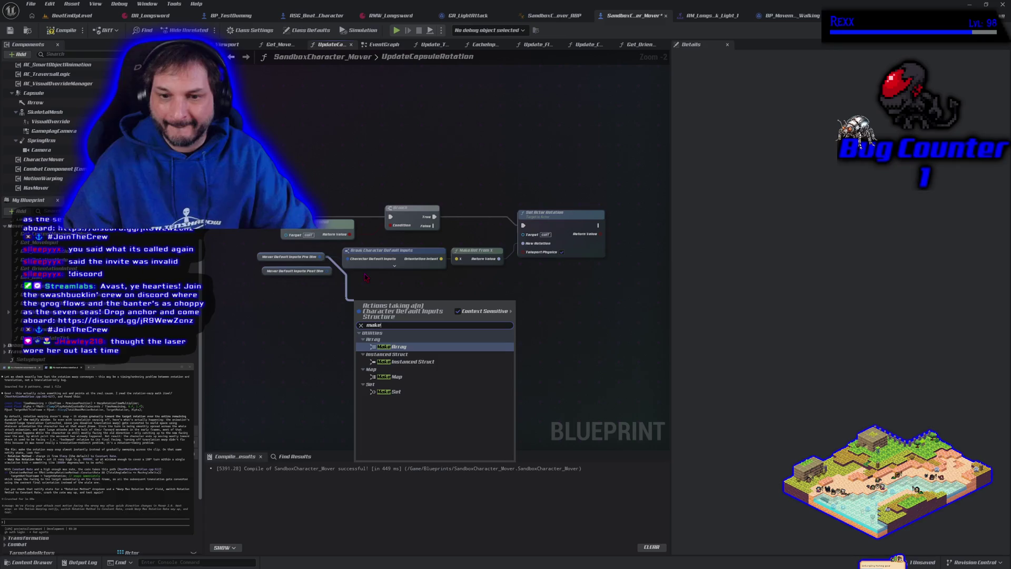
pyautogui.press('Escape')
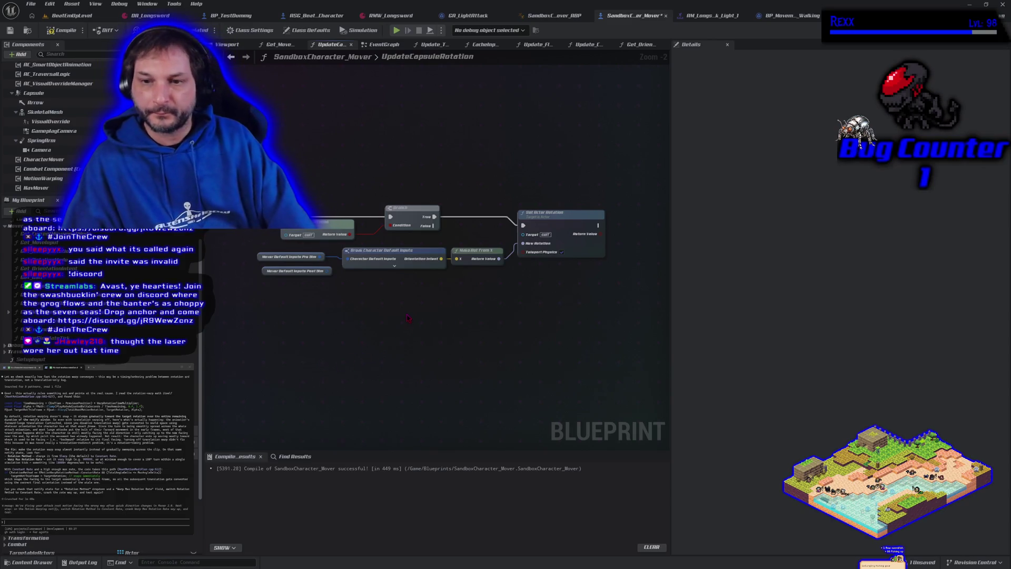
# - Move the UpdateCapsuleRotation entry node up and right, then go to the Get_OrientationIntent graph
pyautogui.moveTo(400, 309); pyautogui.dragTo(428, 348)
pyautogui.moveTo(305, 259)
pyautogui.mouseDown()
pyautogui.moveTo(349, 245)
pyautogui.moveTo(339, 246)
pyautogui.mouseUp()
pyautogui.click(429, 422)
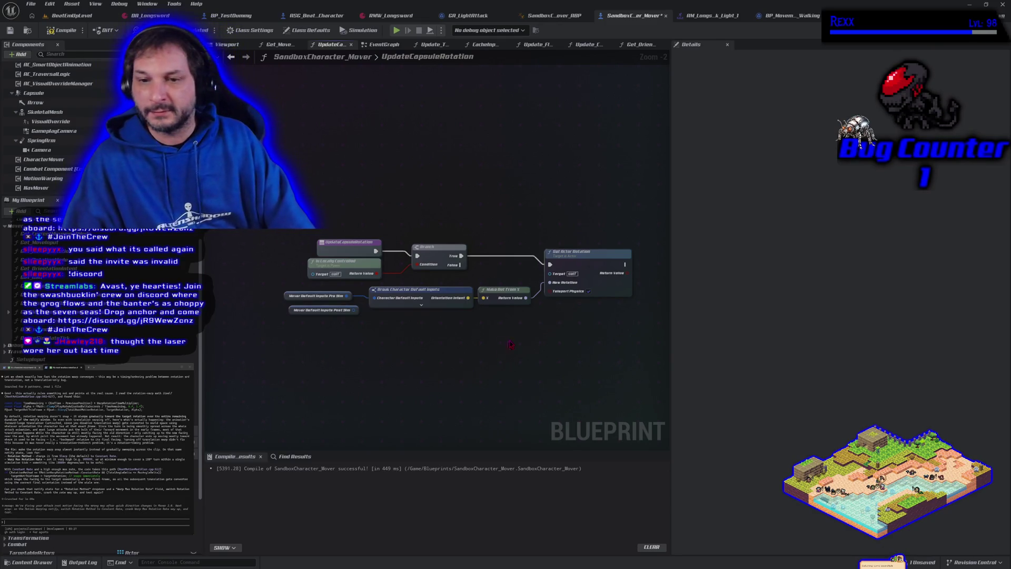
pyautogui.moveTo(510, 345); pyautogui.dragTo(472, 350)
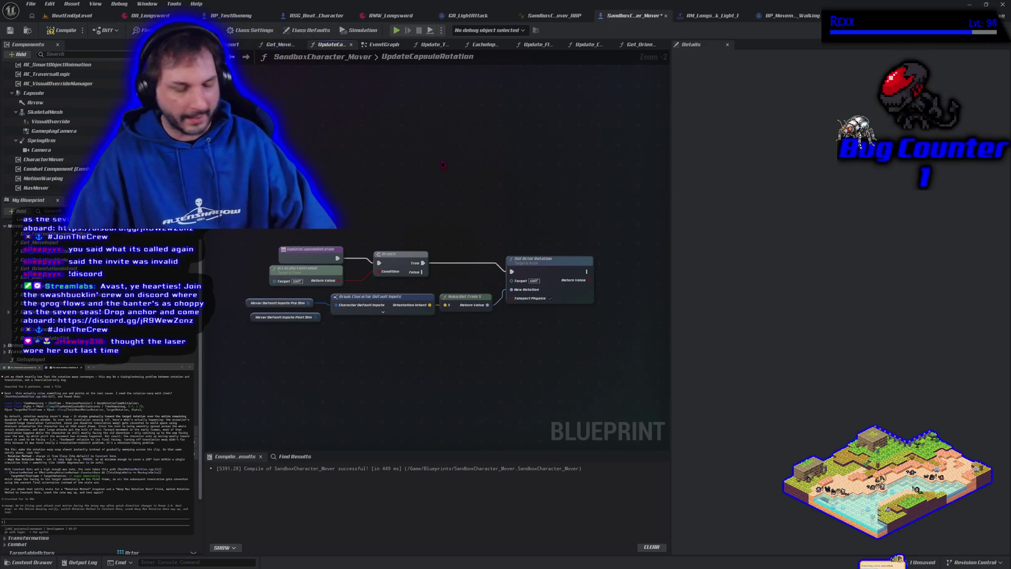
pyautogui.click(640, 45)
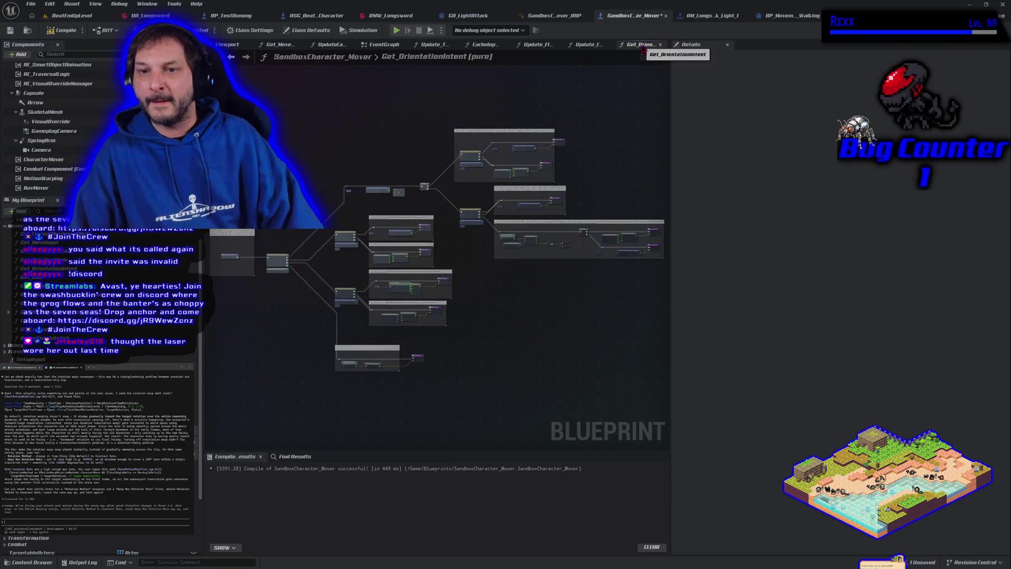
pyautogui.scroll(4, 246, 314)
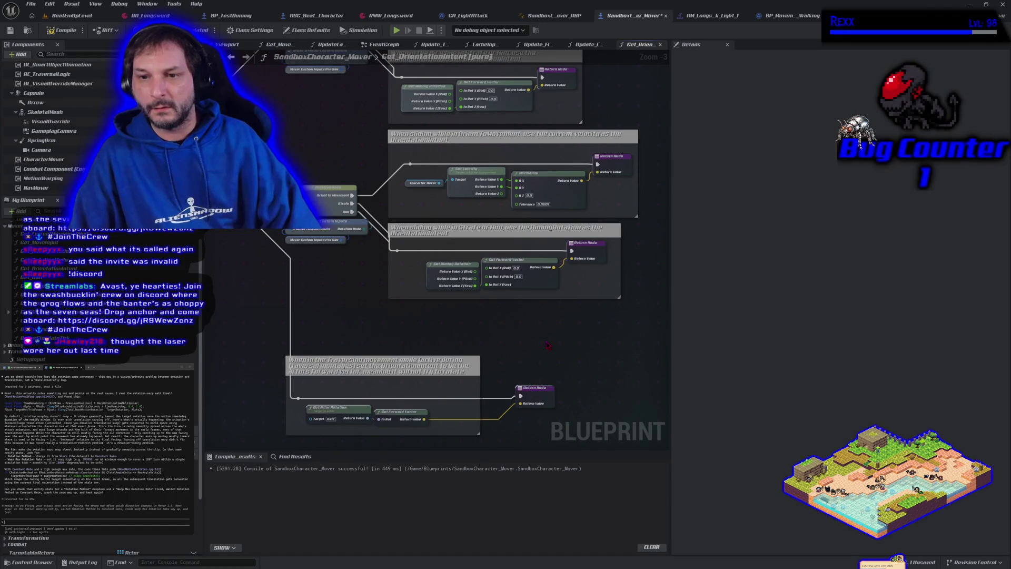
pyautogui.moveTo(474, 263)
pyautogui.mouseDown()
pyautogui.moveTo(458, 232)
pyautogui.moveTo(421, 221)
pyautogui.moveTo(268, 263)
pyautogui.mouseUp()
pyautogui.scroll(-3, 369, 263)
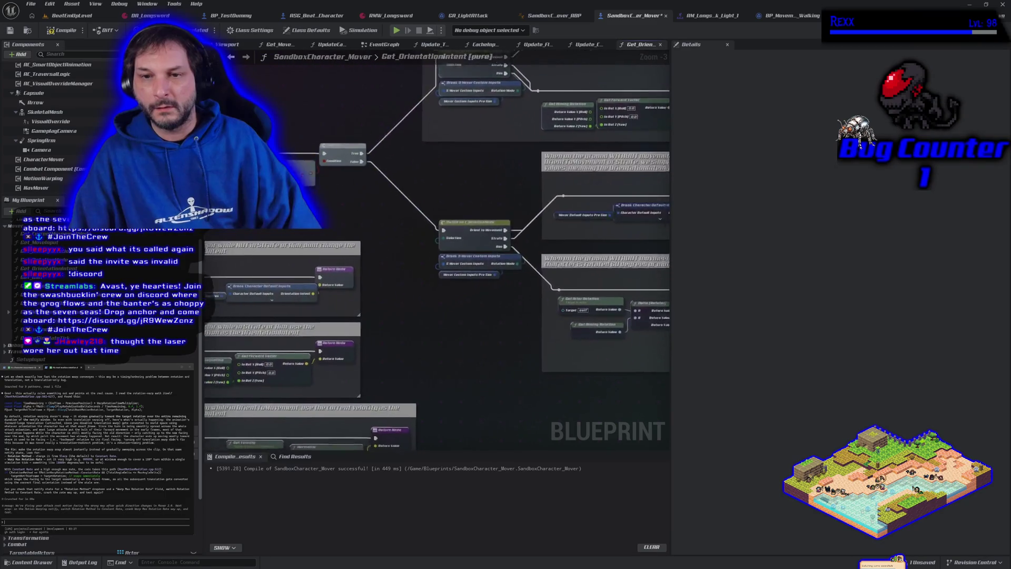
pyautogui.scroll(3, 369, 237)
pyautogui.scroll(-2, 437, 253)
pyautogui.scroll(2, 437, 295)
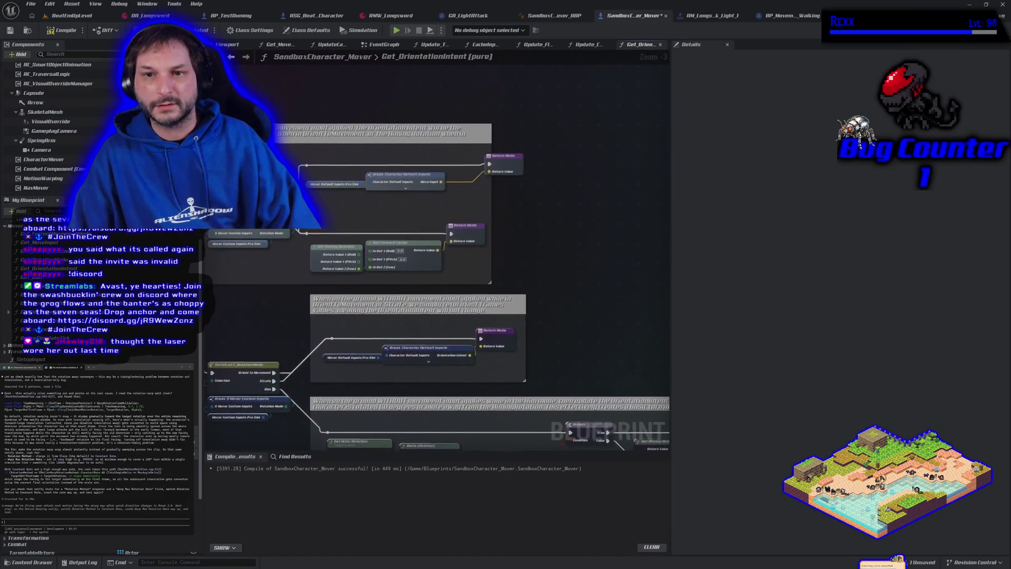
pyautogui.scroll(-2, 211, 445)
pyautogui.moveTo(382, 331); pyautogui.dragTo(543, 264)
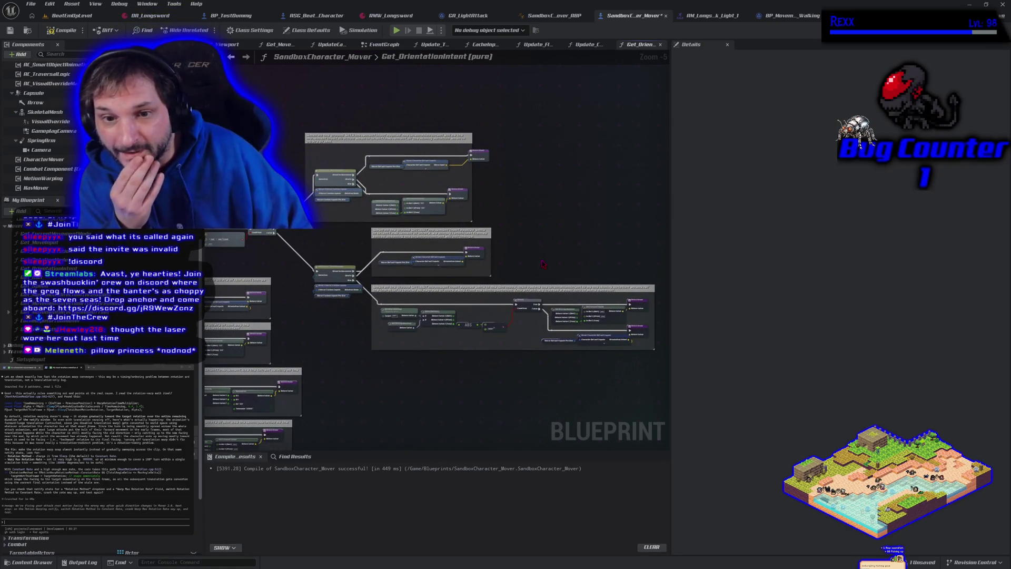
pyautogui.scroll(1, 445, 385)
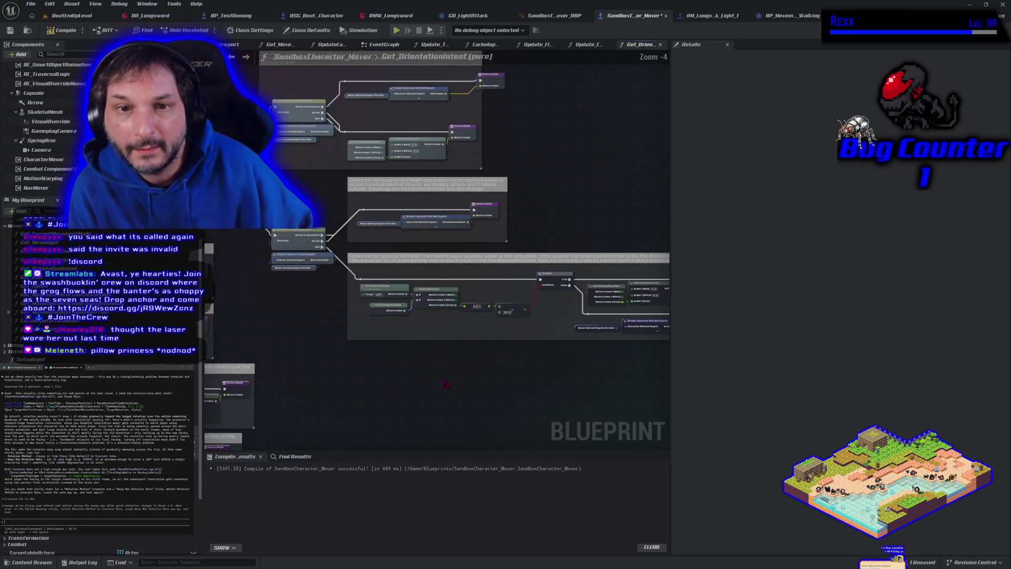
pyautogui.moveTo(320, 202); pyautogui.dragTo(364, 280)
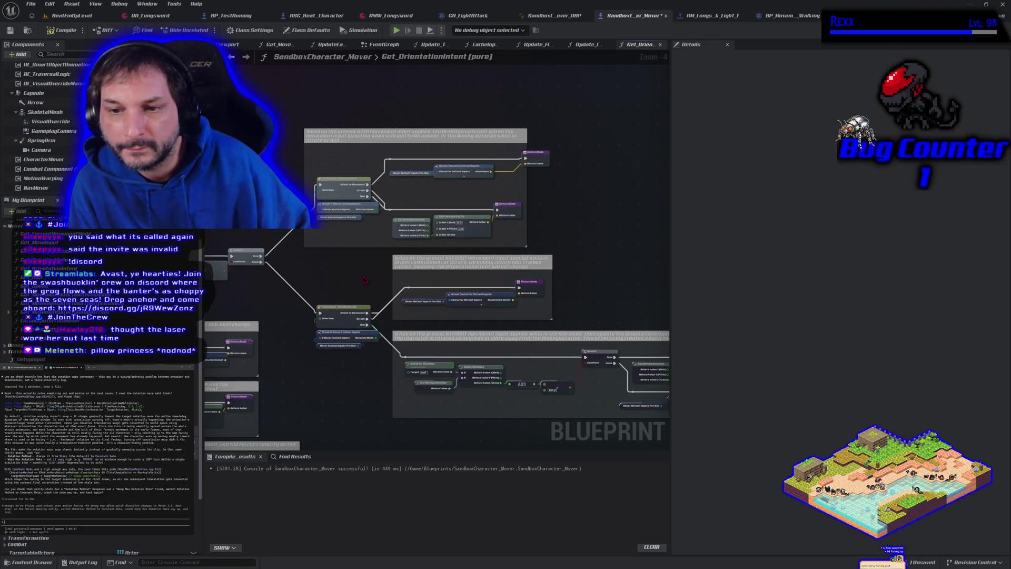
pyautogui.scroll(3, 462, 315)
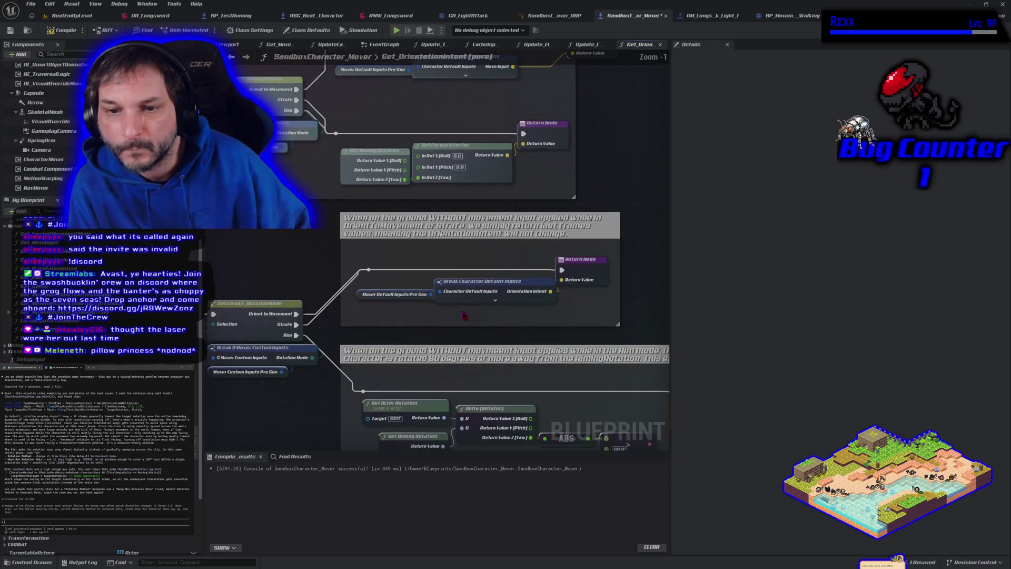
pyautogui.scroll(-2, 464, 314)
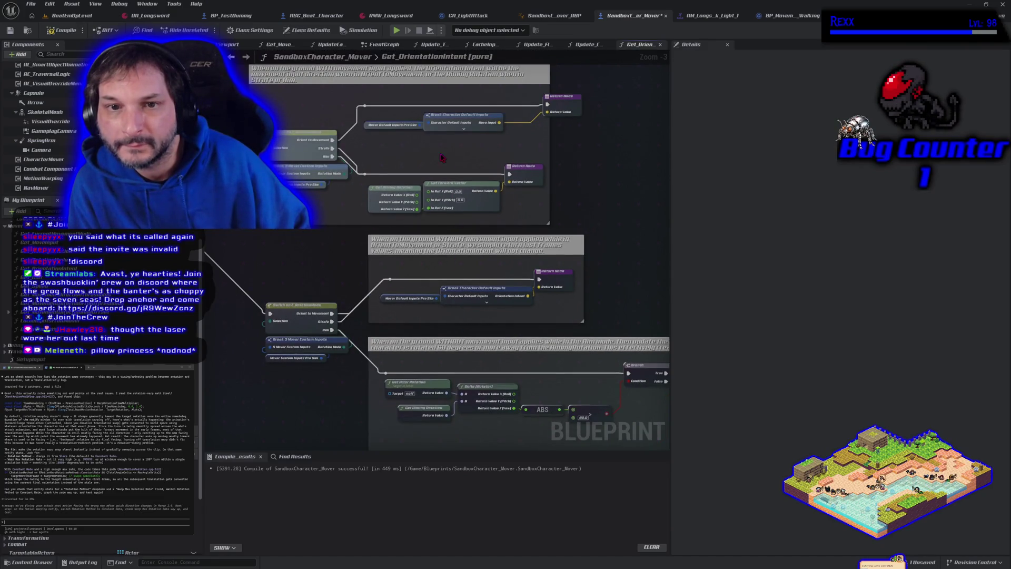
pyautogui.moveTo(441, 157); pyautogui.dragTo(457, 220)
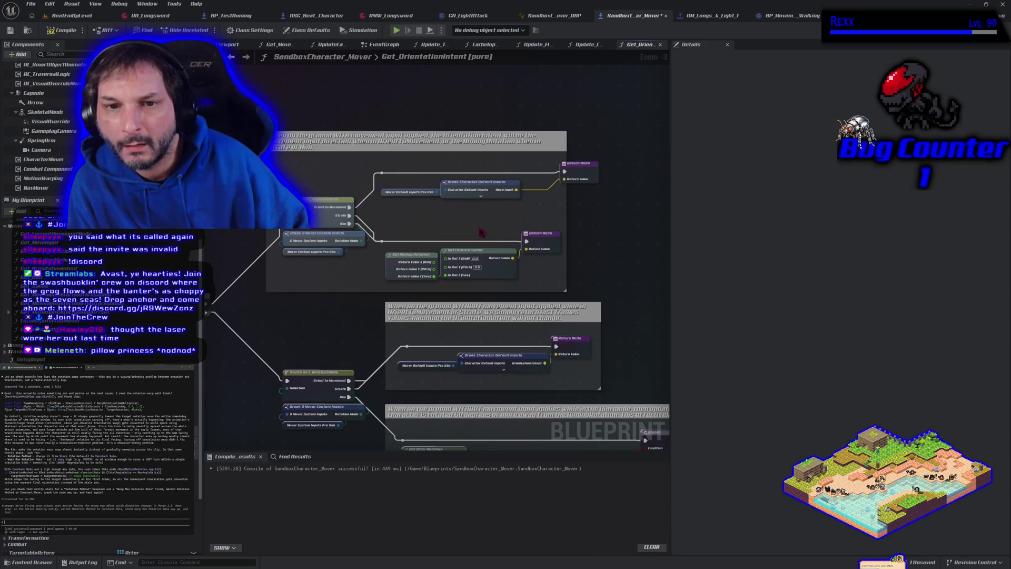
pyautogui.scroll(-1, 480, 232)
pyautogui.moveTo(423, 384); pyautogui.dragTo(264, 289)
pyautogui.scroll(2, 365, 362)
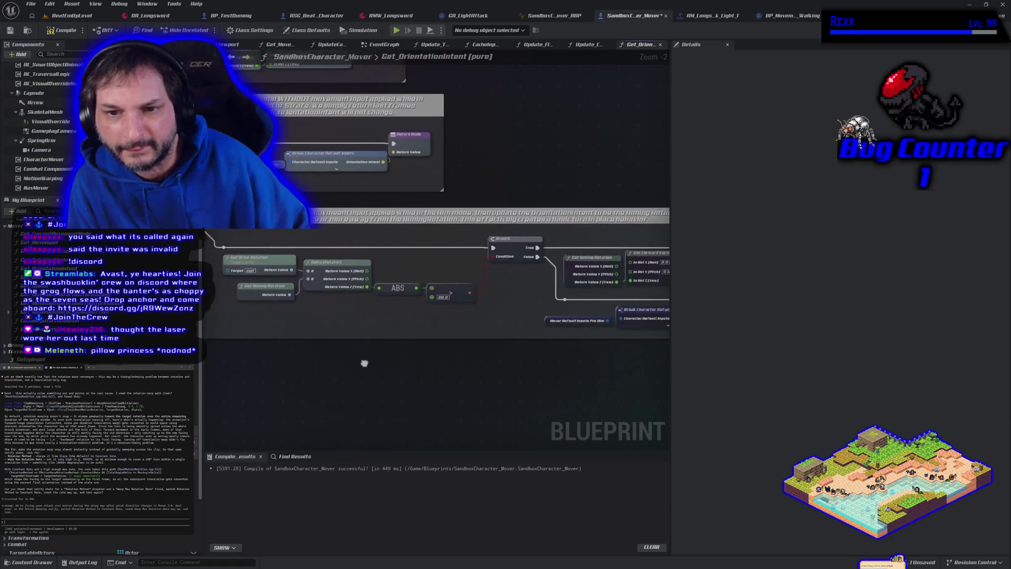
pyautogui.moveTo(364, 363); pyautogui.dragTo(358, 361)
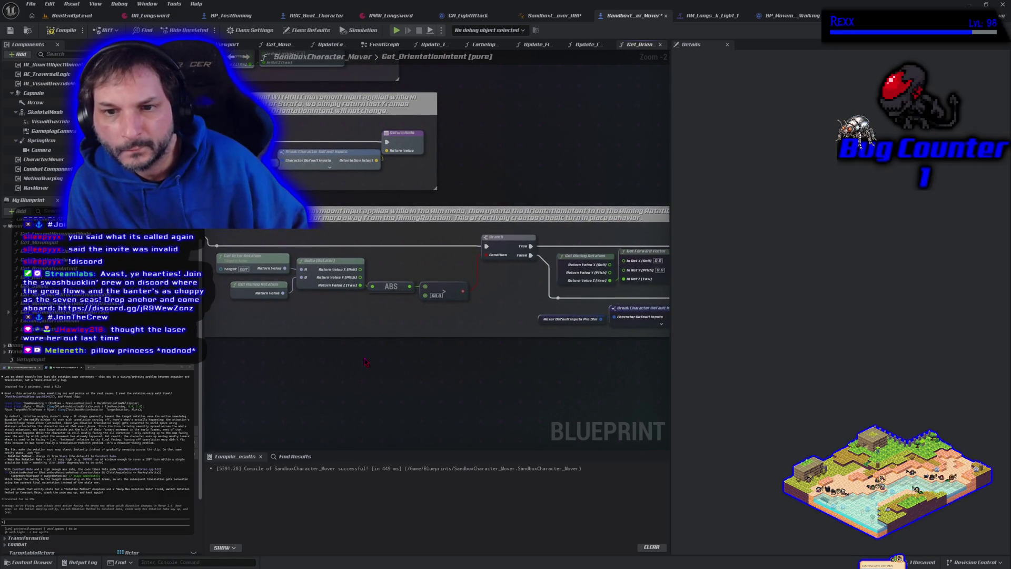
pyautogui.scroll(-1, 365, 361)
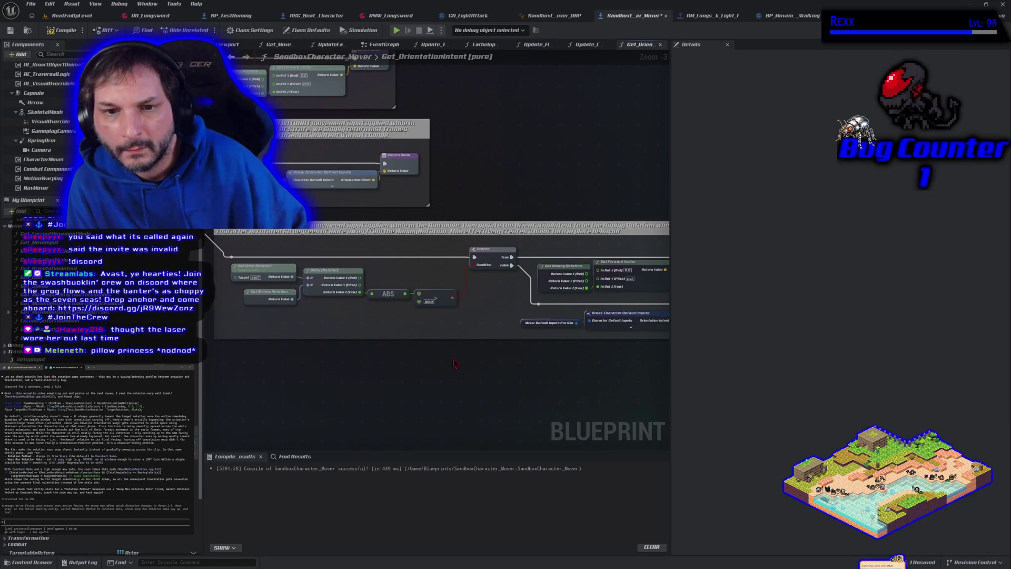
pyautogui.moveTo(306, 360)
pyautogui.mouseDown()
pyautogui.moveTo(361, 364)
pyautogui.moveTo(415, 401)
pyautogui.mouseUp()
pyautogui.moveTo(313, 332); pyautogui.dragTo(341, 412)
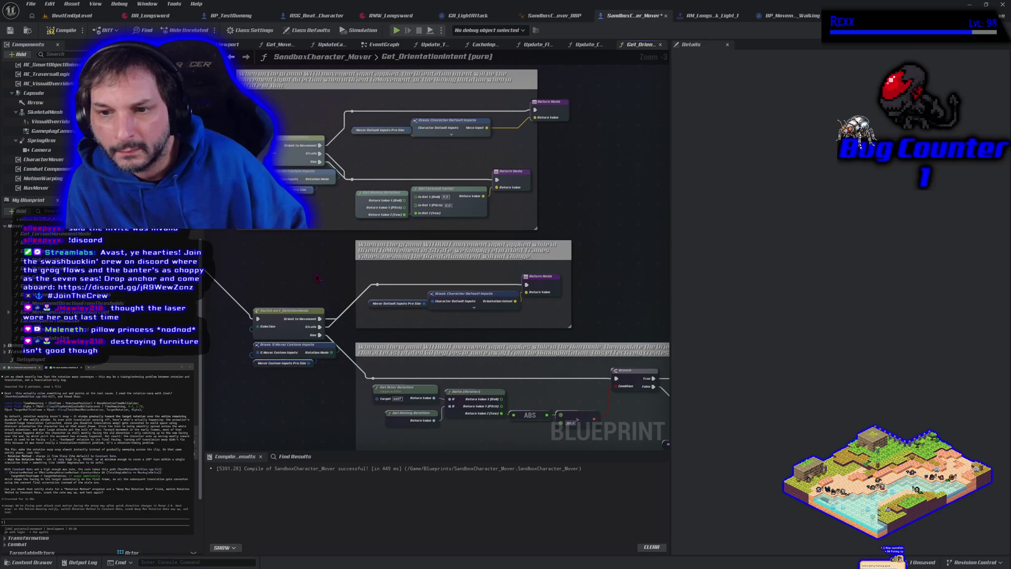
pyautogui.moveTo(316, 277)
pyautogui.mouseDown()
pyautogui.moveTo(331, 282)
pyautogui.moveTo(377, 412)
pyautogui.moveTo(347, 393)
pyautogui.mouseUp()
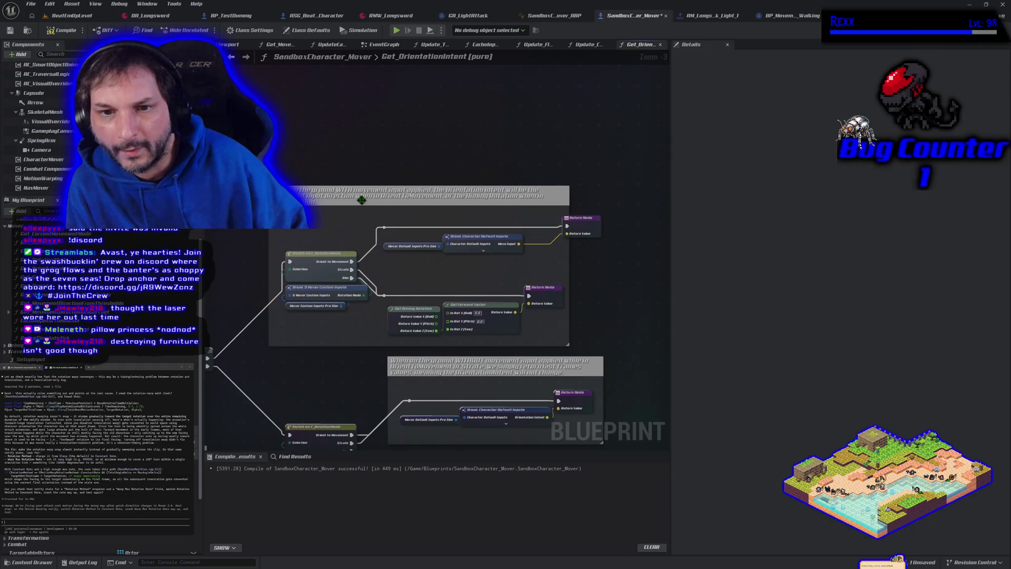
pyautogui.moveTo(368, 204)
pyautogui.mouseDown()
pyautogui.moveTo(311, 131)
pyautogui.moveTo(298, 282)
pyautogui.mouseUp()
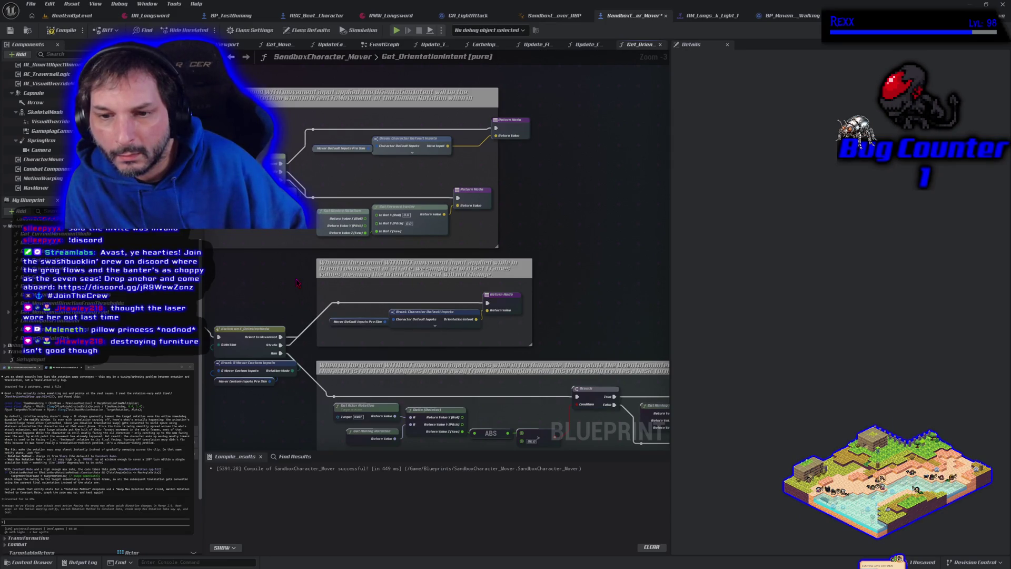
pyautogui.moveTo(298, 282)
pyautogui.mouseDown()
pyautogui.moveTo(369, 337)
pyautogui.moveTo(334, 259)
pyautogui.mouseUp()
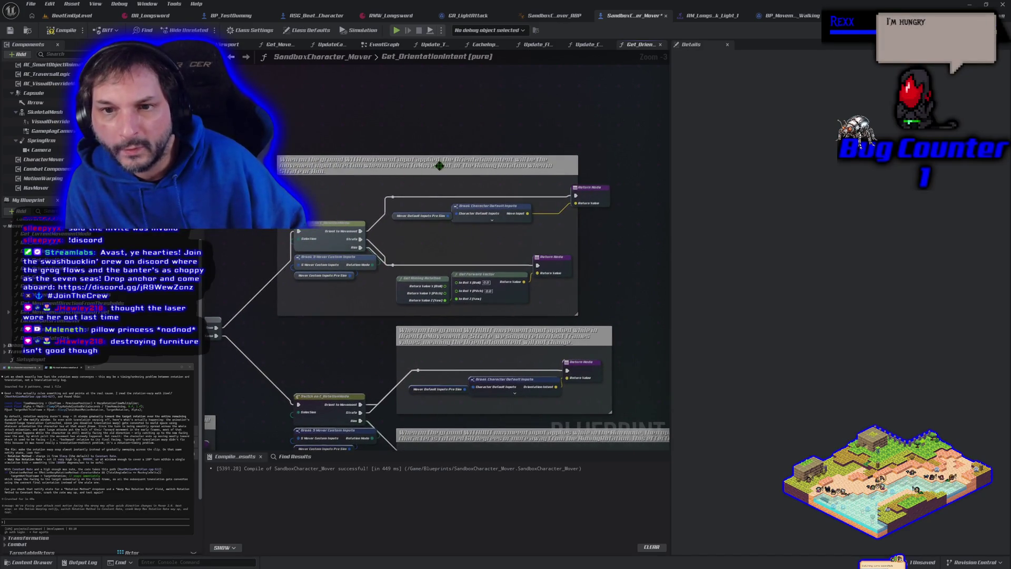
pyautogui.click(430, 182)
# - Nudge the upper Return Node right and back to its place in Get_OrientationIntent
pyautogui.moveTo(611, 300); pyautogui.dragTo(612, 302)
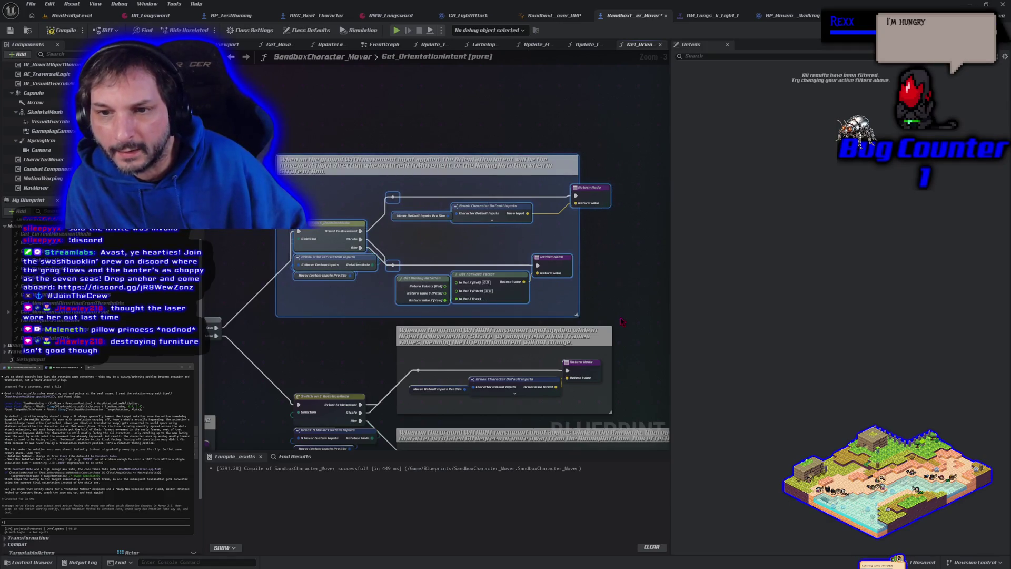
pyautogui.click(473, 237)
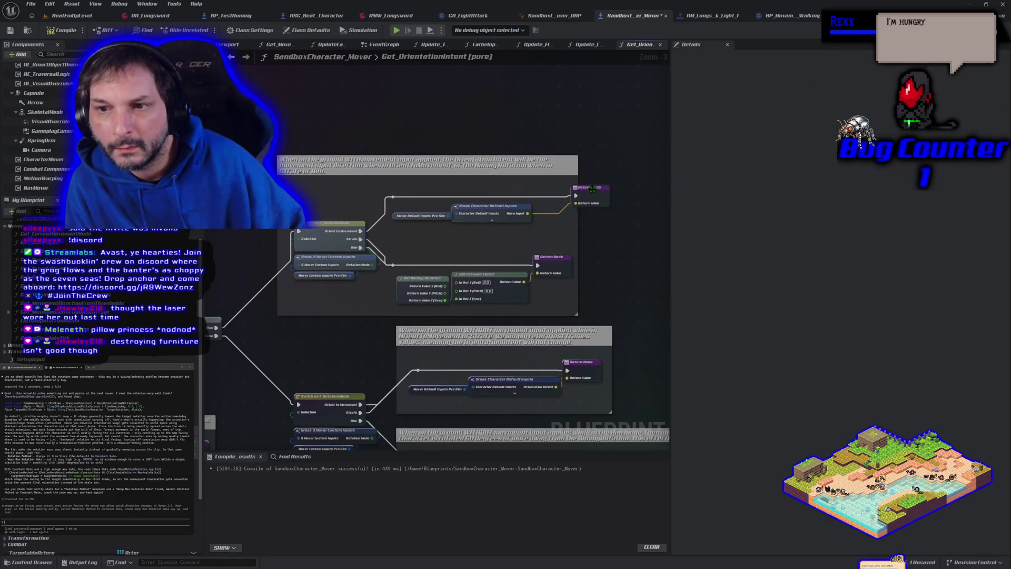
pyautogui.moveTo(592, 189); pyautogui.dragTo(628, 195)
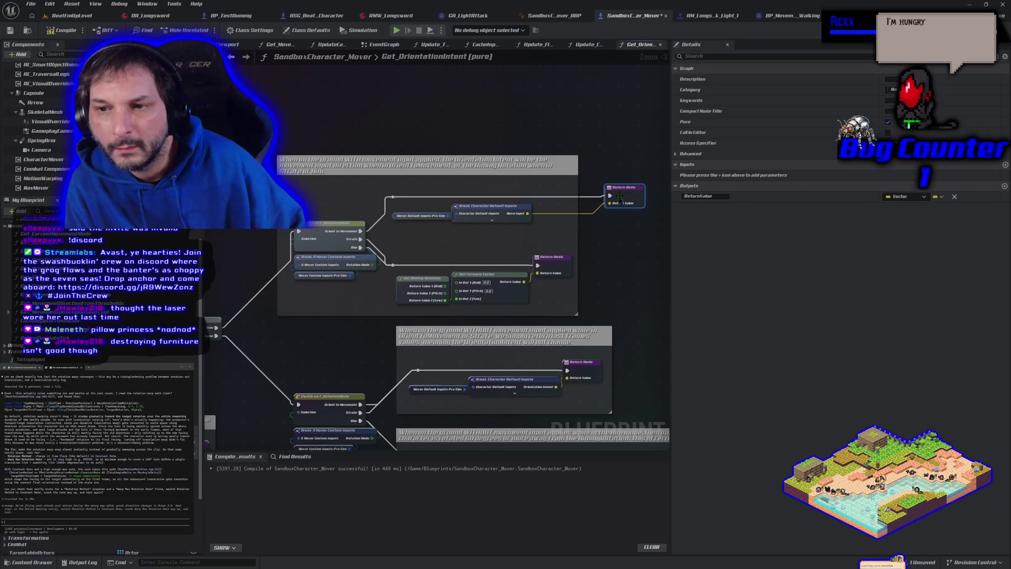
pyautogui.moveTo(620, 197); pyautogui.dragTo(558, 198)
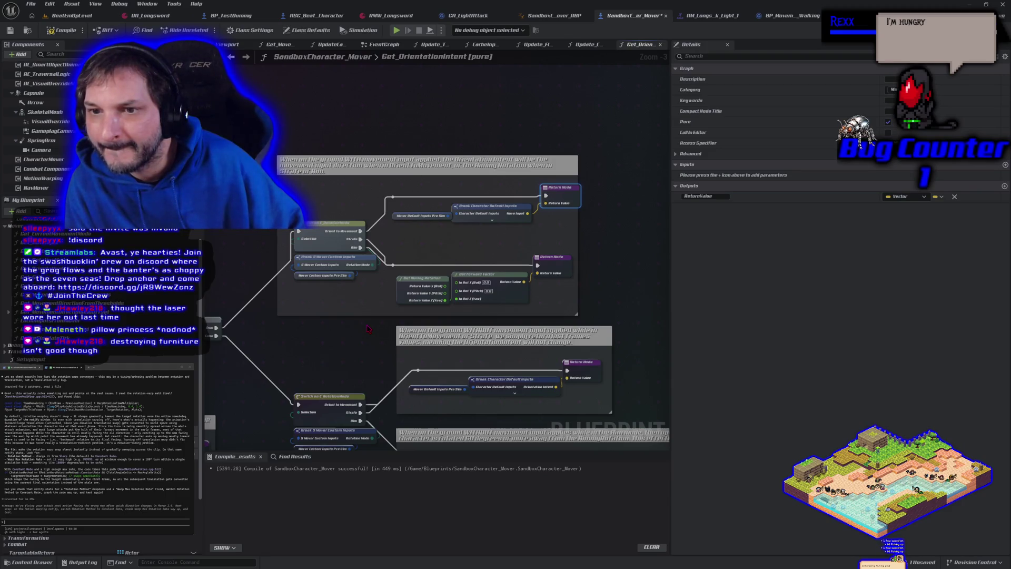
# - Survey the rest of the orientation logic, then go to the Update_ControlRotationRate graph
pyautogui.moveTo(367, 329); pyautogui.dragTo(412, 319)
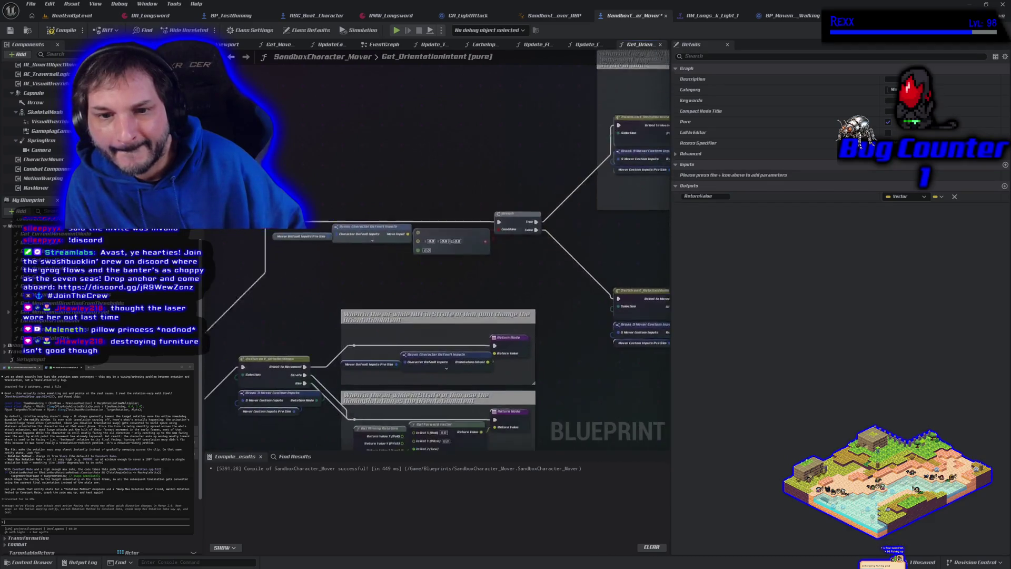
pyautogui.scroll(-2, 520, 235)
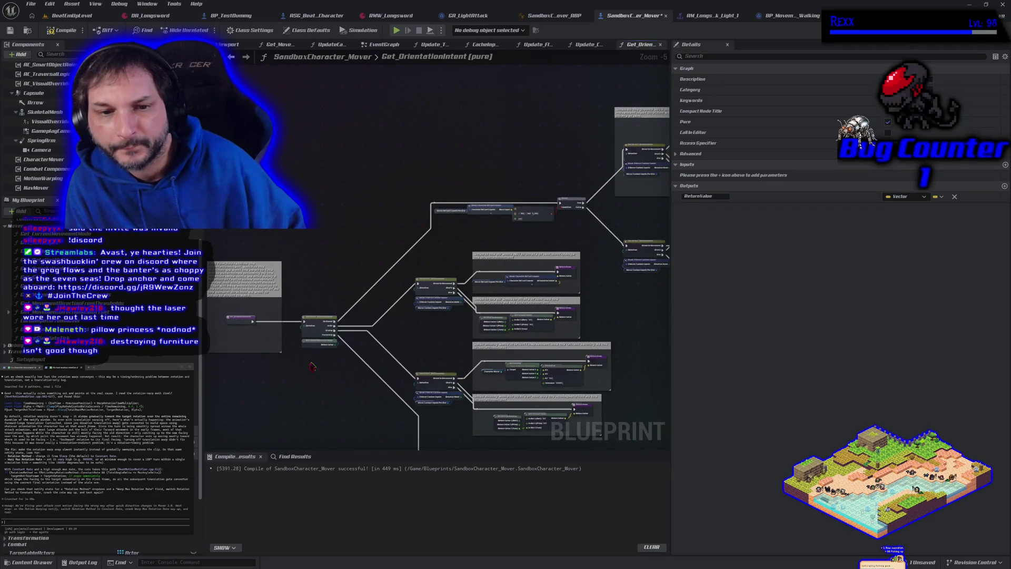
pyautogui.scroll(3, 316, 363)
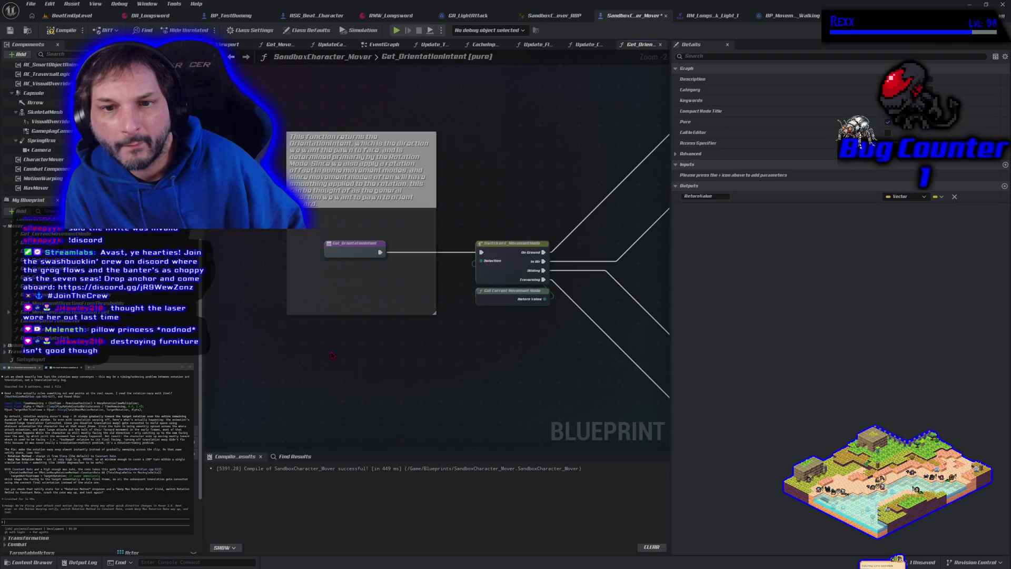
pyautogui.scroll(-1, 332, 355)
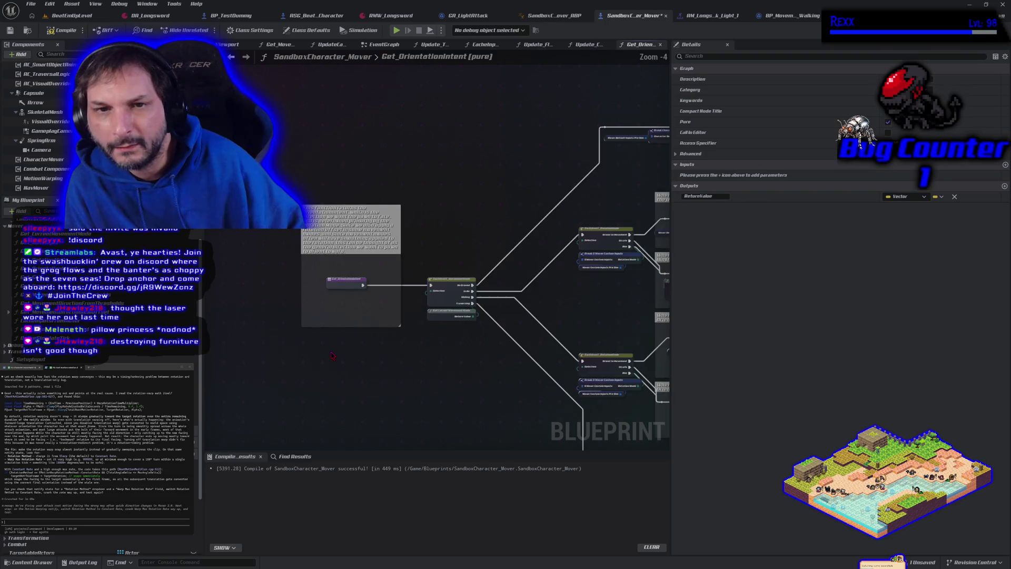
pyautogui.scroll(-1, 532, 195)
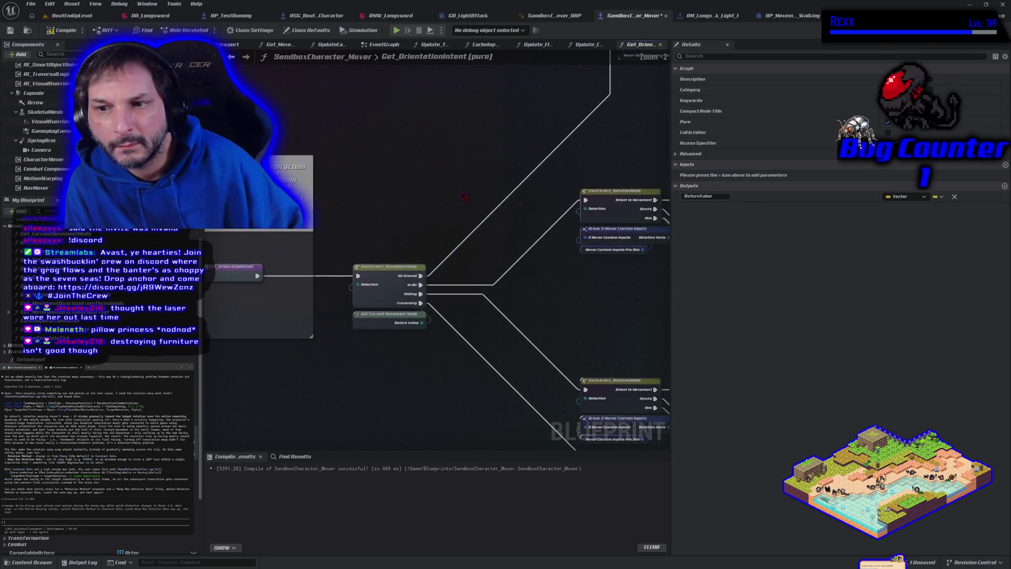
pyautogui.moveTo(639, 191); pyautogui.dragTo(388, 216)
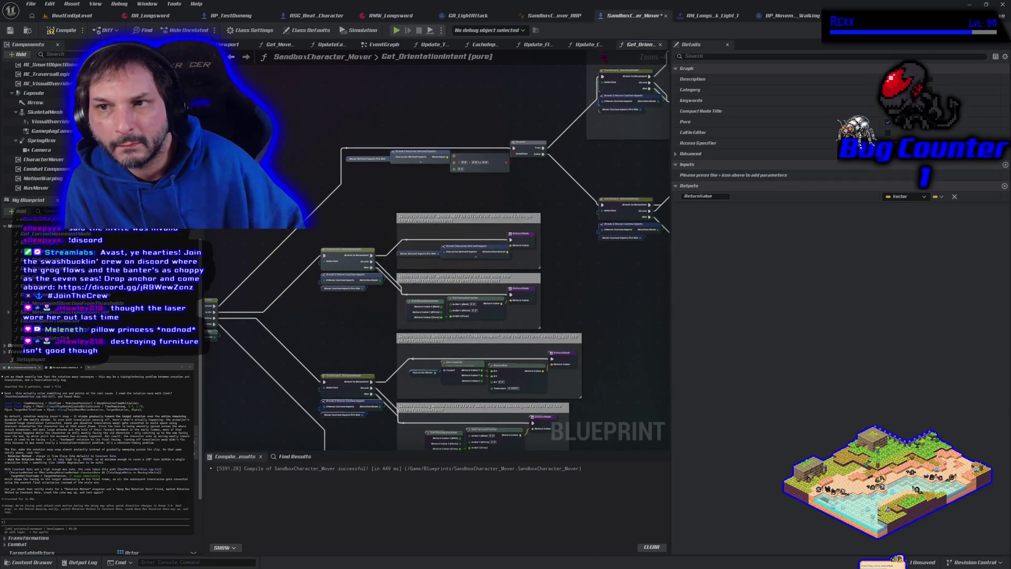
pyautogui.click(586, 44)
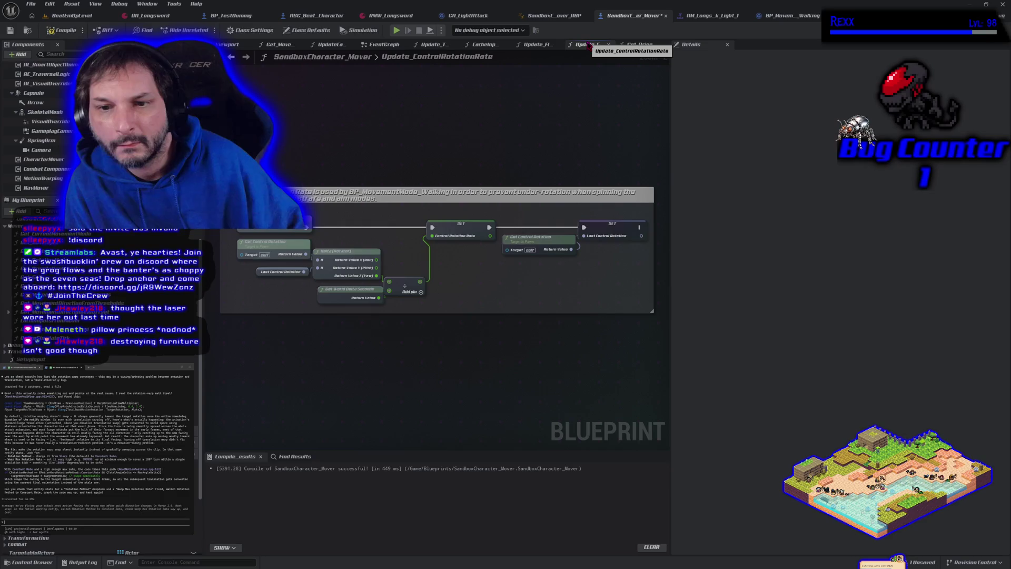
# - Close the Update_ControlRotationRate, CacheInputsFromMover, Update_TargetedActor and other extra function tabs
pyautogui.click(608, 44)
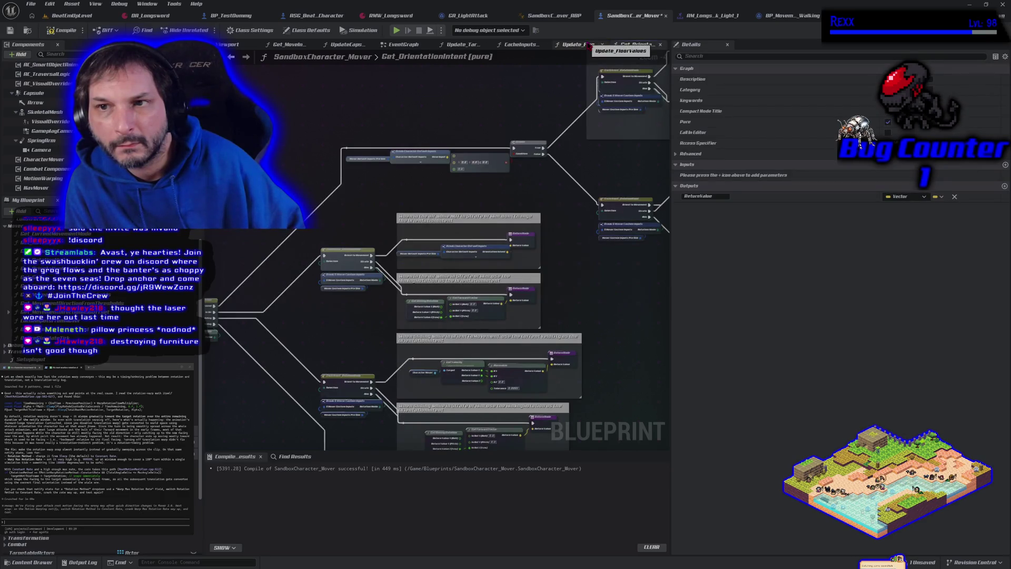
pyautogui.click(558, 44)
pyautogui.click(579, 44)
pyautogui.click(553, 45)
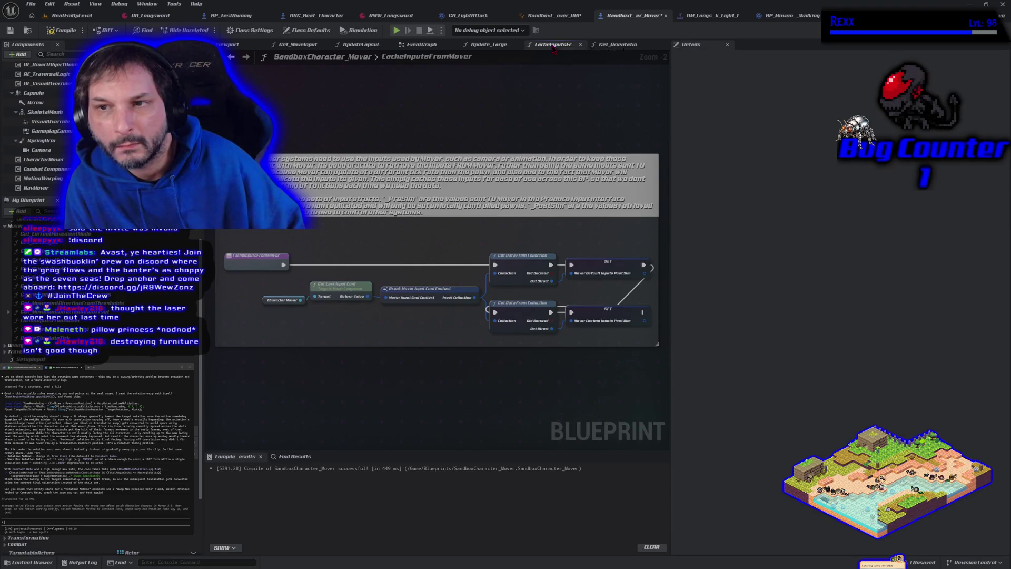
pyautogui.click(580, 44)
pyautogui.click(491, 46)
pyautogui.middleClick(491, 45)
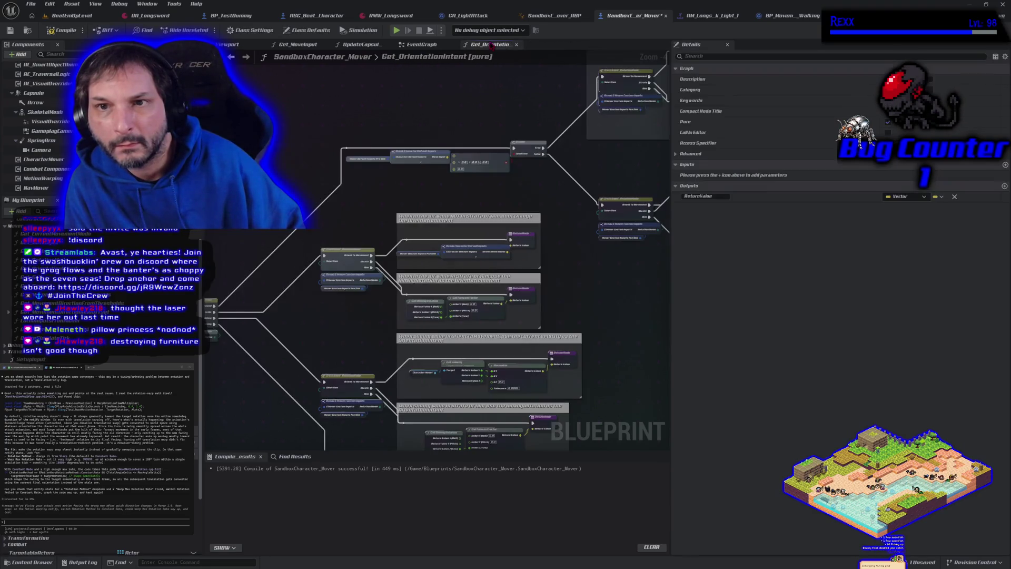
pyautogui.click(426, 44)
# - Inspect the Get_MoveInput graph, then open Update Capsule Rotation from the EventGraph
pyautogui.click(361, 44)
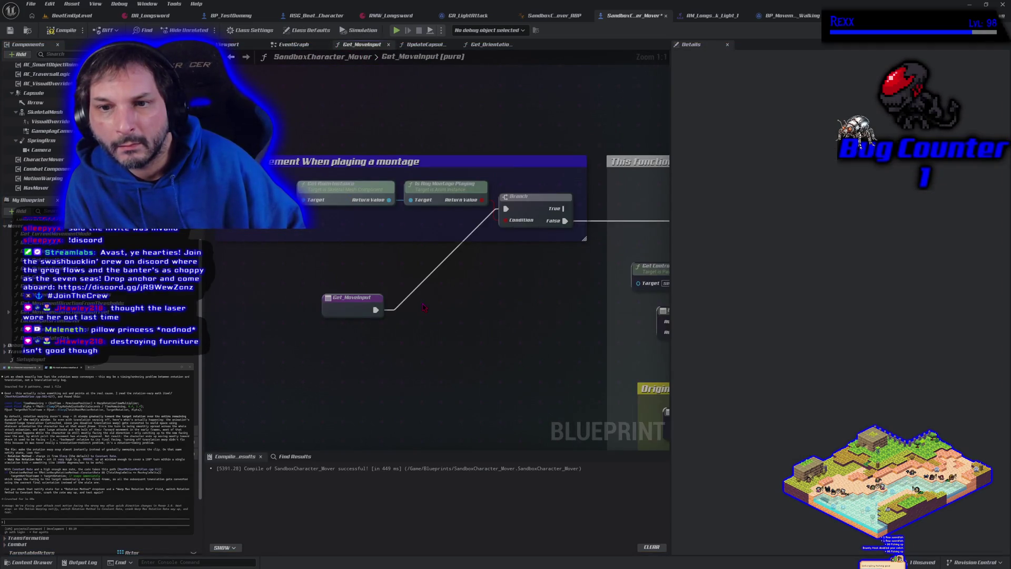
pyautogui.scroll(-4, 424, 307)
pyautogui.moveTo(312, 306)
pyautogui.mouseDown()
pyautogui.moveTo(302, 314)
pyautogui.moveTo(463, 321)
pyautogui.moveTo(193, 337)
pyautogui.moveTo(196, 304)
pyautogui.mouseUp()
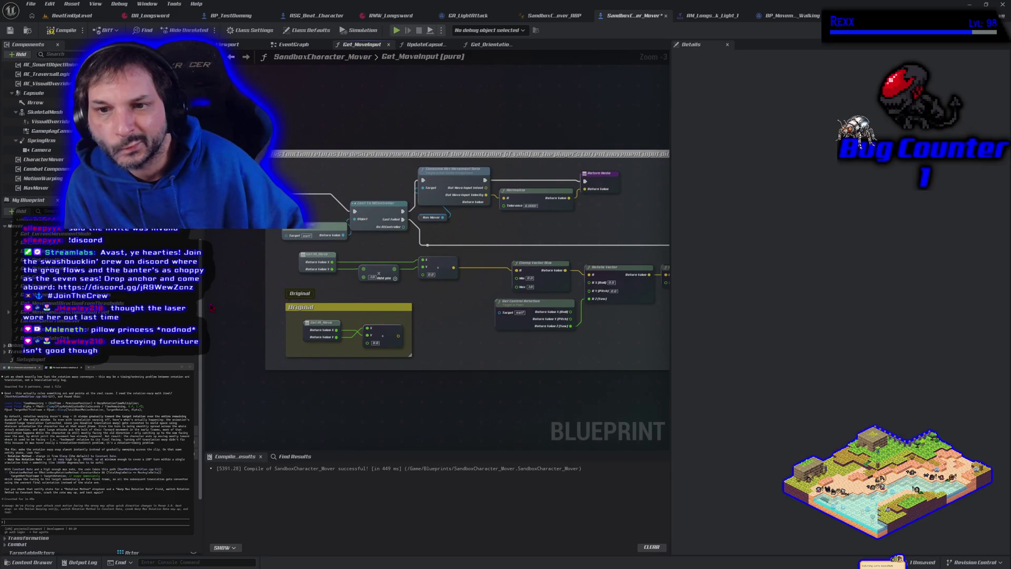
pyautogui.scroll(3, 509, 273)
pyautogui.moveTo(456, 237)
pyautogui.mouseDown()
pyautogui.moveTo(364, 274)
pyautogui.moveTo(456, 214)
pyautogui.mouseUp()
pyautogui.scroll(-3, 455, 214)
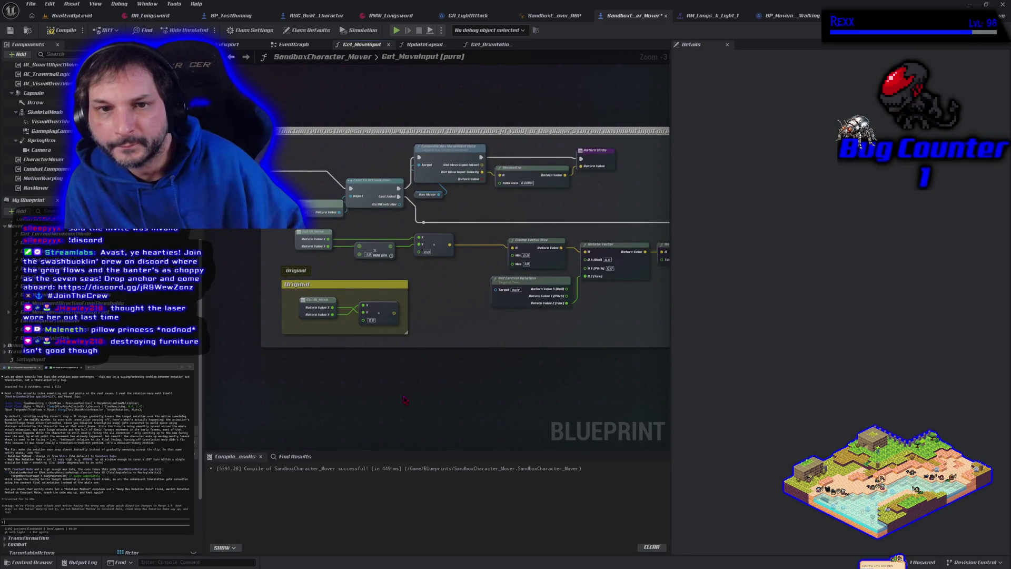
pyautogui.moveTo(405, 400); pyautogui.dragTo(365, 409)
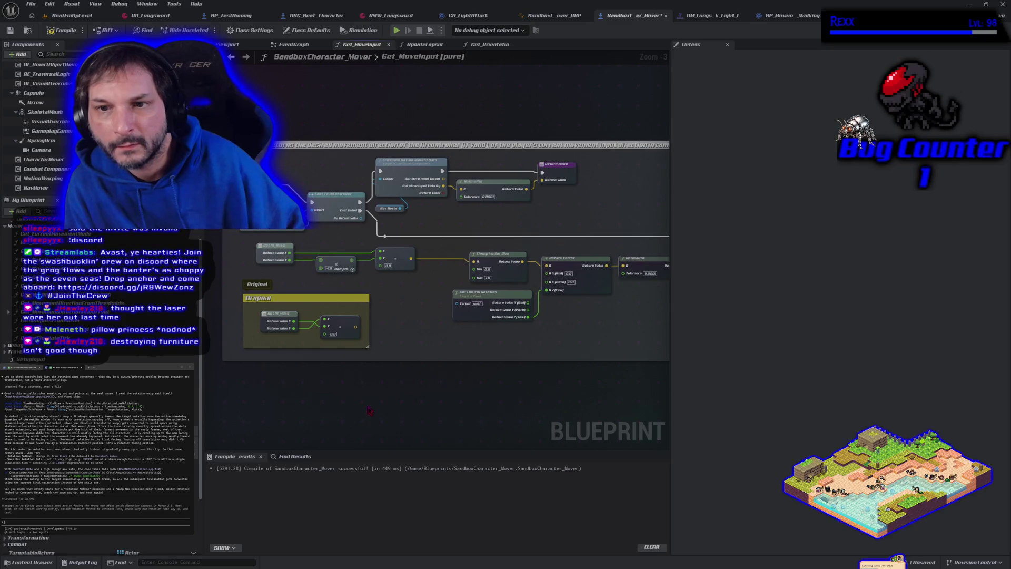
pyautogui.moveTo(440, 397)
pyautogui.mouseDown()
pyautogui.moveTo(318, 392)
pyautogui.moveTo(402, 370)
pyautogui.moveTo(393, 390)
pyautogui.moveTo(361, 390)
pyautogui.moveTo(420, 385)
pyautogui.mouseUp()
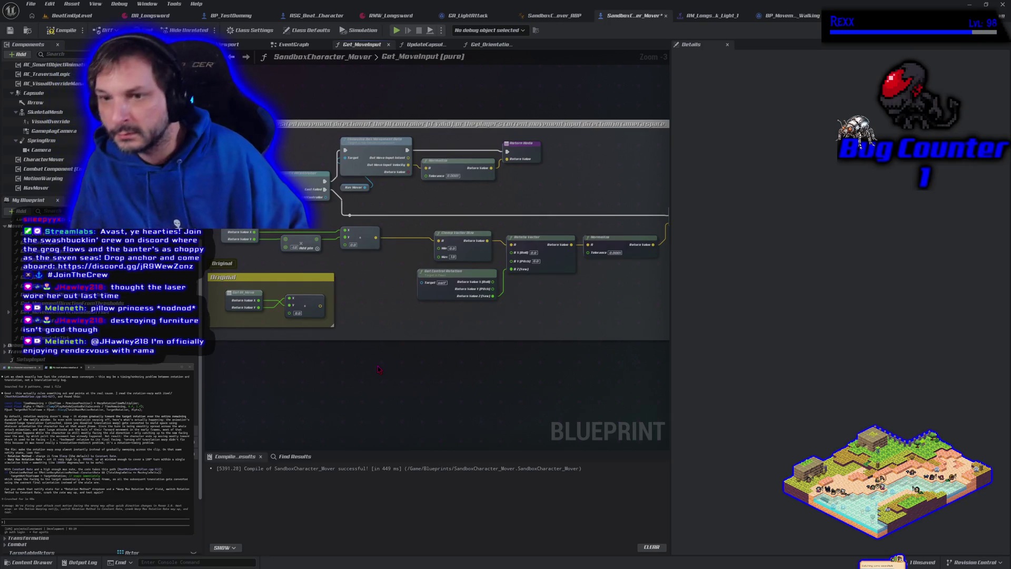
pyautogui.moveTo(521, 311)
pyautogui.mouseDown()
pyautogui.moveTo(395, 306)
pyautogui.moveTo(653, 294)
pyautogui.mouseUp()
pyautogui.moveTo(356, 312); pyautogui.dragTo(498, 331)
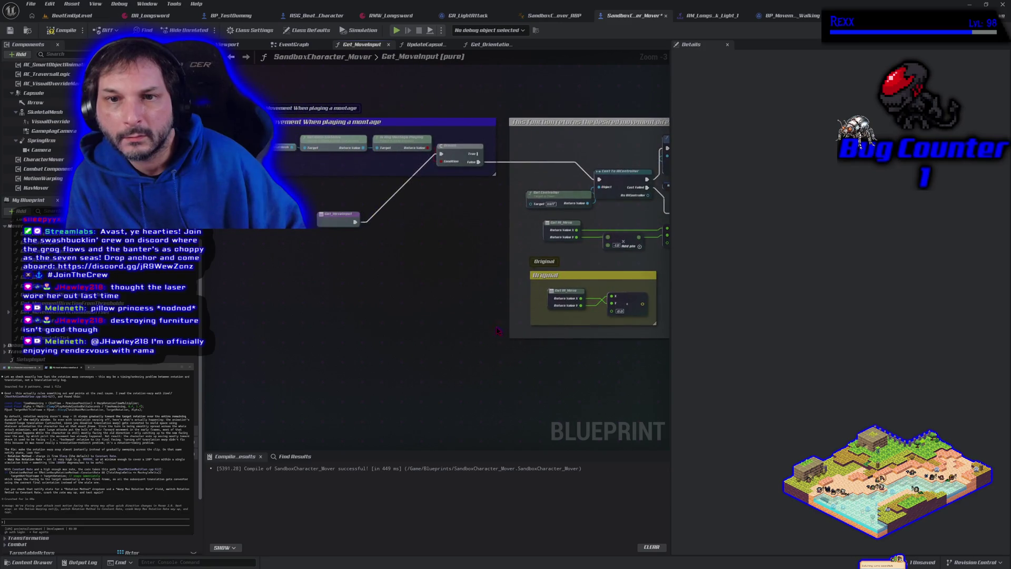
pyautogui.moveTo(401, 295); pyautogui.dragTo(382, 364)
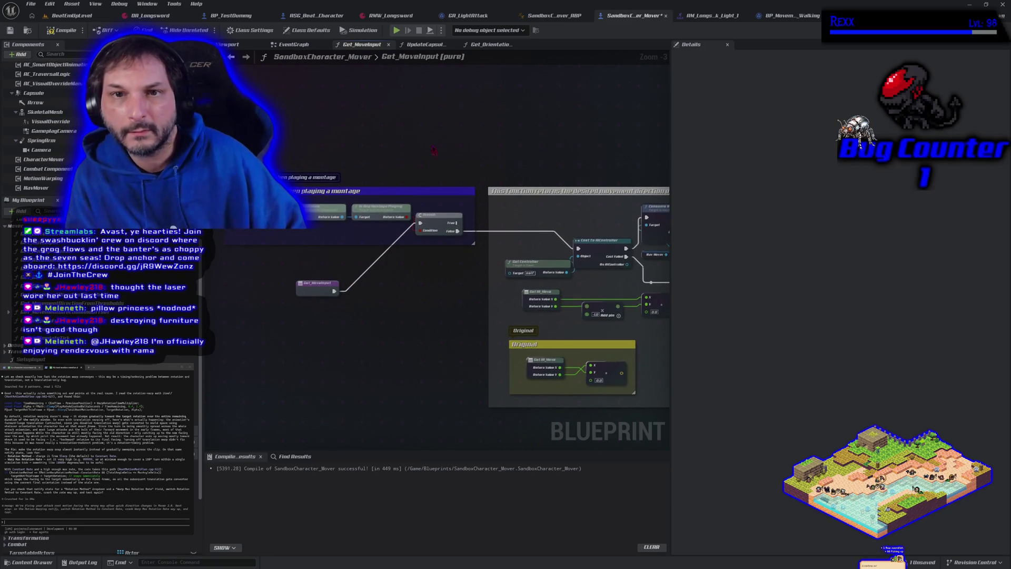
pyautogui.click(298, 46)
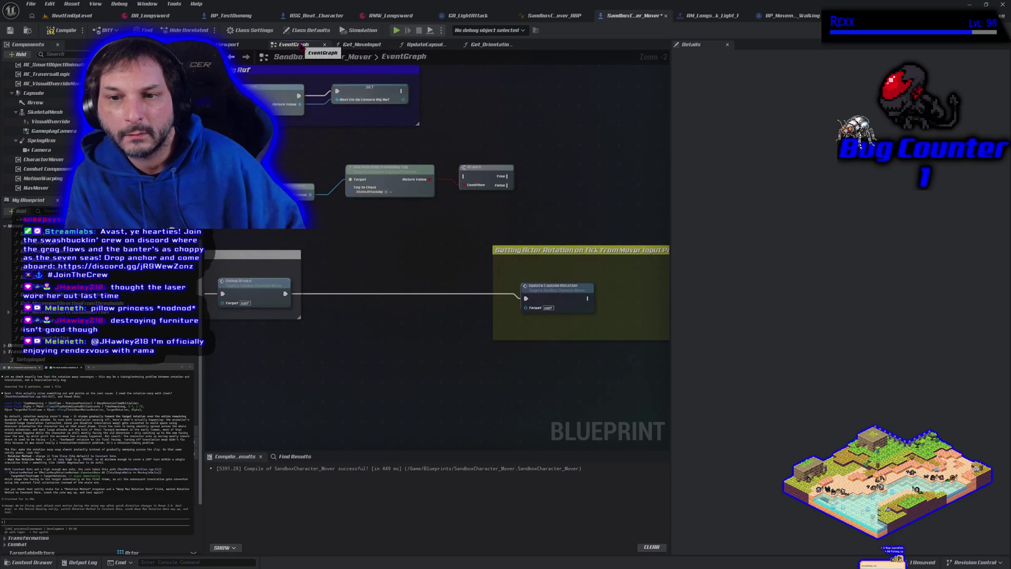
pyautogui.doubleClick(554, 286)
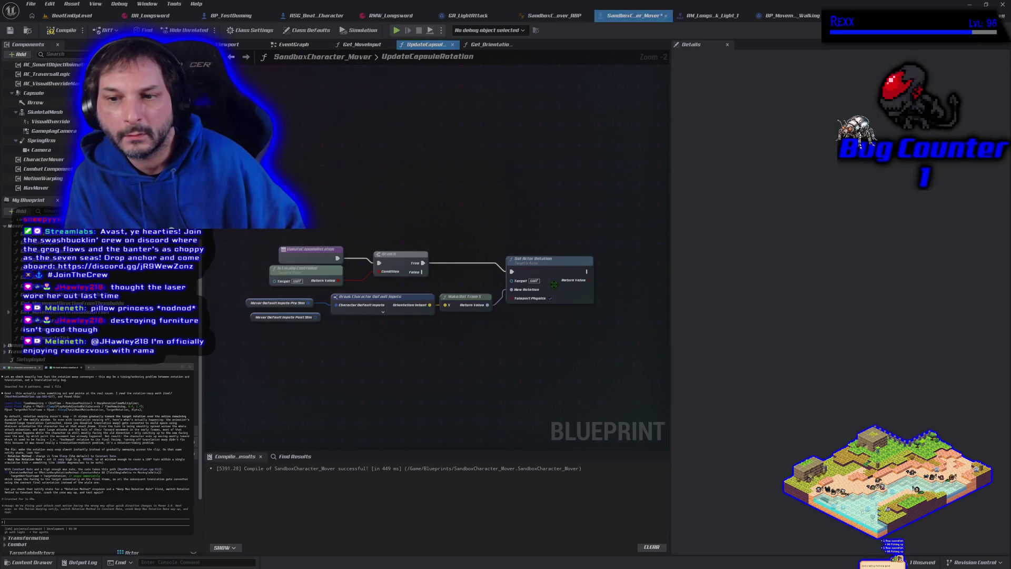
# - Wire a new Get Move Input node into Make Rot from X's X, compile, and start Play-In-Editor
pyautogui.rightClick(358, 406)
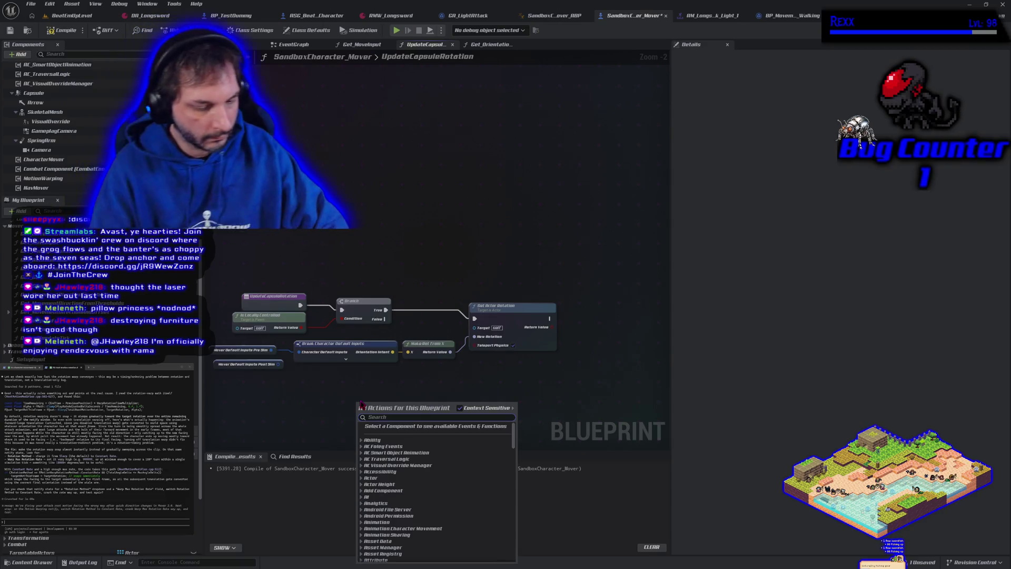
pyautogui.write('get move in')
pyautogui.press('Return')
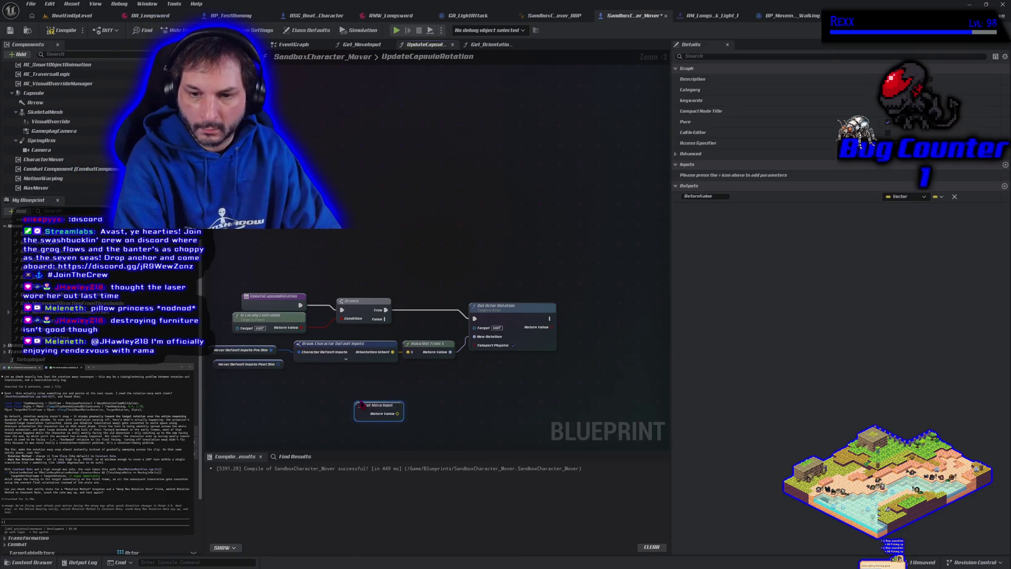
pyautogui.moveTo(398, 413)
pyautogui.mouseDown()
pyautogui.moveTo(418, 424)
pyautogui.moveTo(409, 352)
pyautogui.mouseUp()
pyautogui.click(62, 30)
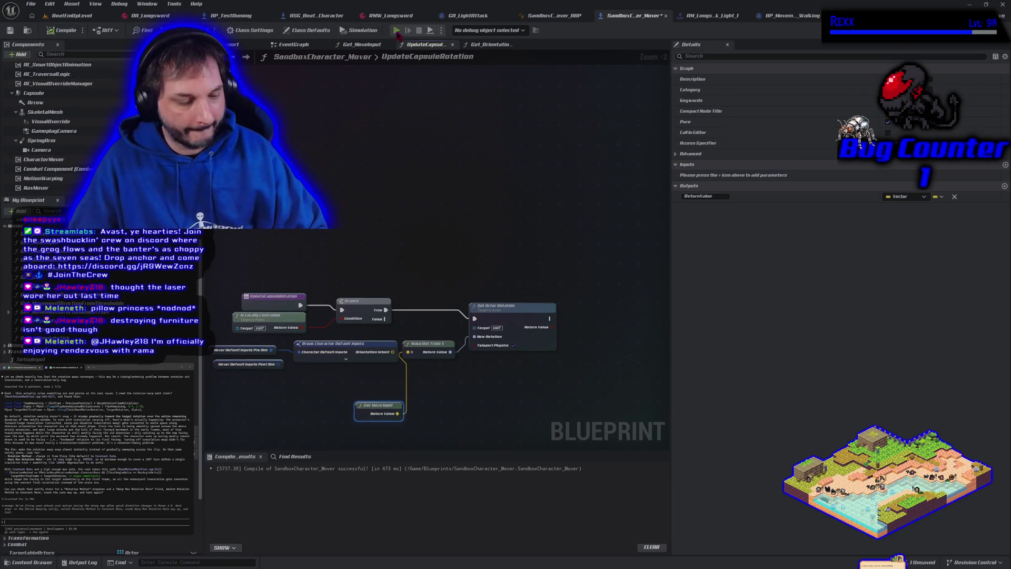
pyautogui.click(396, 31)
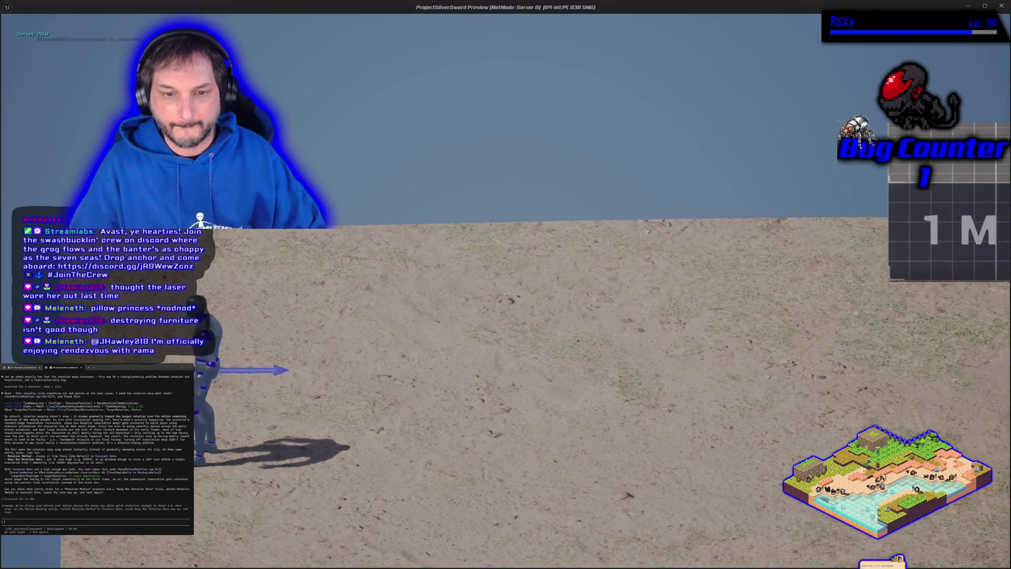
# - Run the character right and jump onto the 2M block to check turning, then stop the test
pyautogui.press('d')
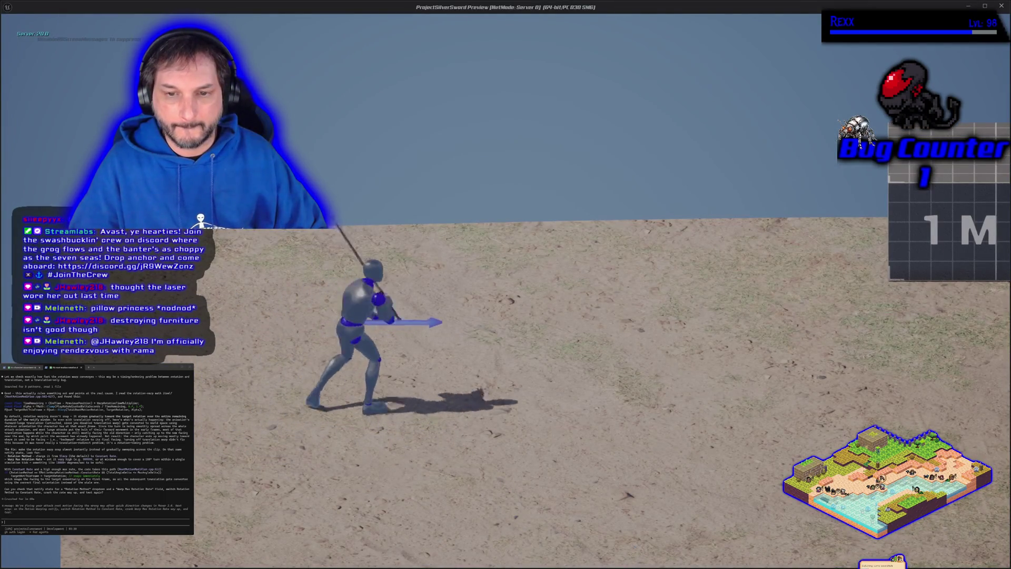
pyautogui.press('d')
pyautogui.press('d')
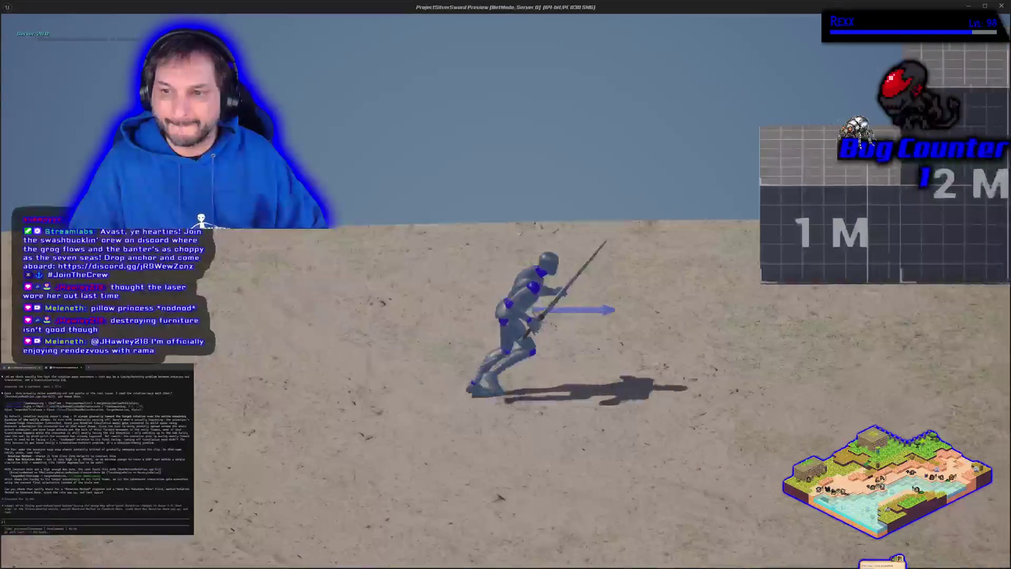
pyautogui.press('d')
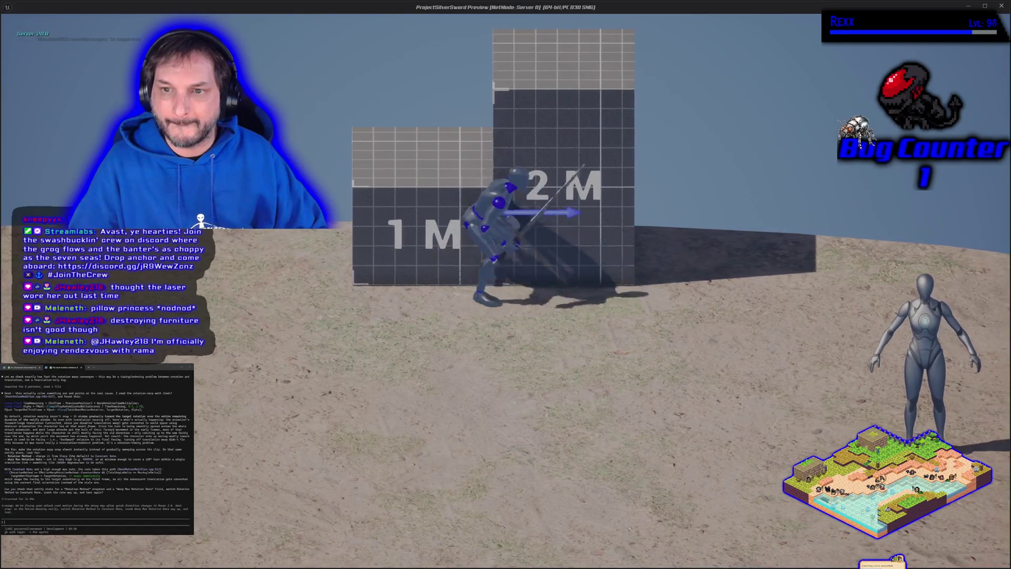
pyautogui.press('space')
pyautogui.press('Escape')
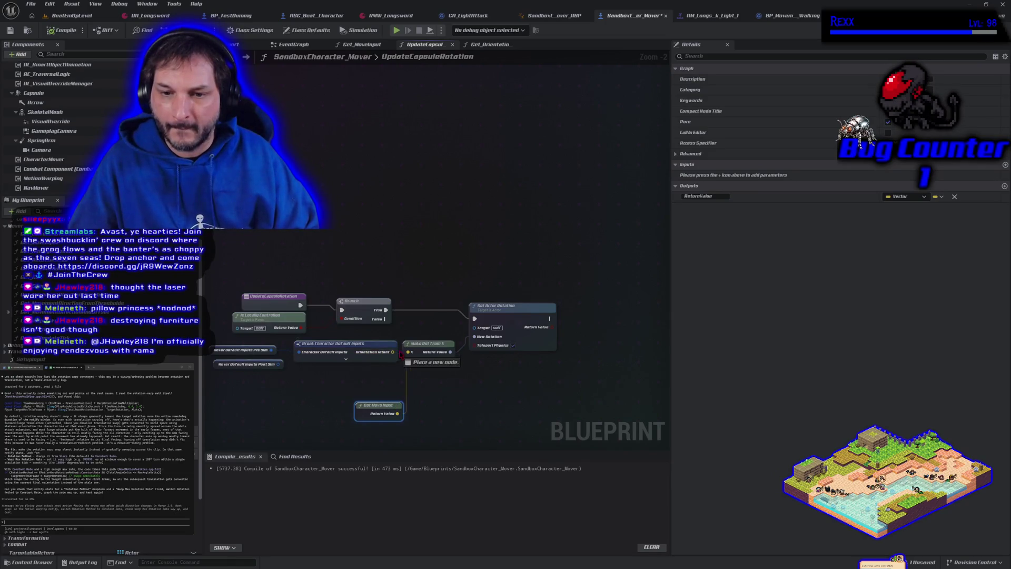
# - Delete Get Move Input, save, disconnect Update Capsule Rotation's exec wire, and play-test again
pyautogui.press('Delete')
pyautogui.click(10, 30)
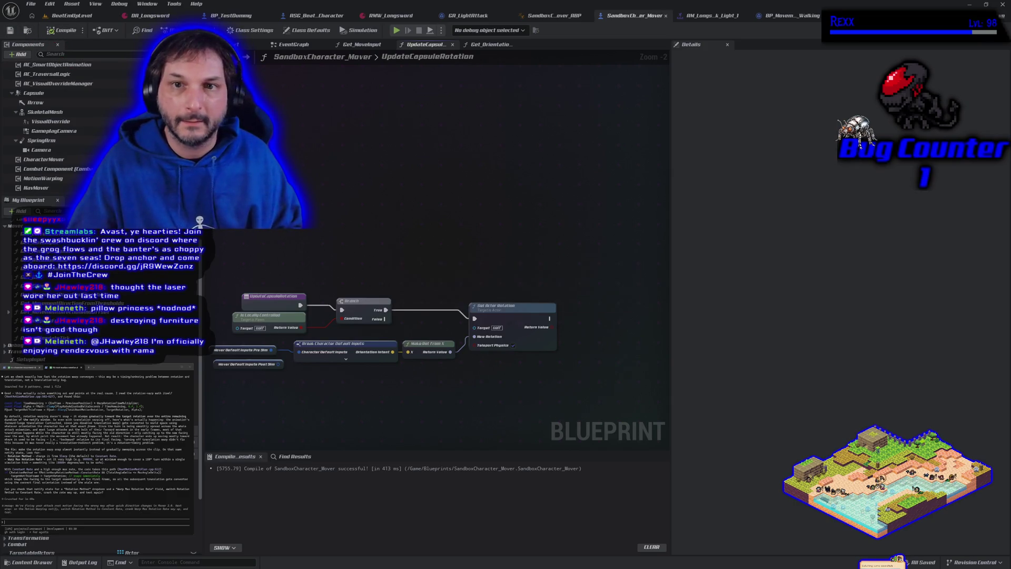
pyautogui.click(279, 45)
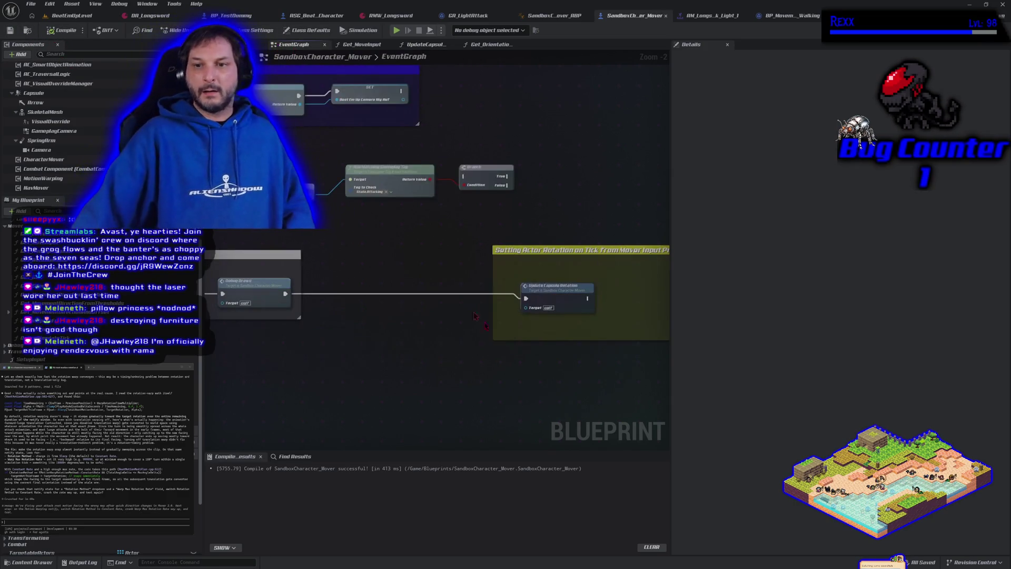
pyautogui.keyDown('alt'); pyautogui.click(525, 299); pyautogui.keyUp('alt')
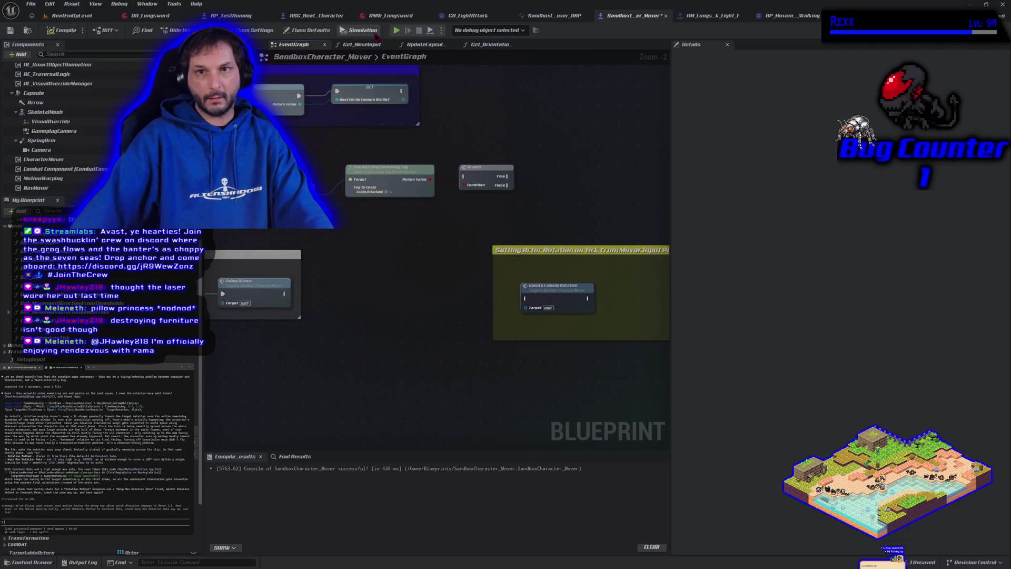
pyautogui.click(396, 30)
pyautogui.press('d')
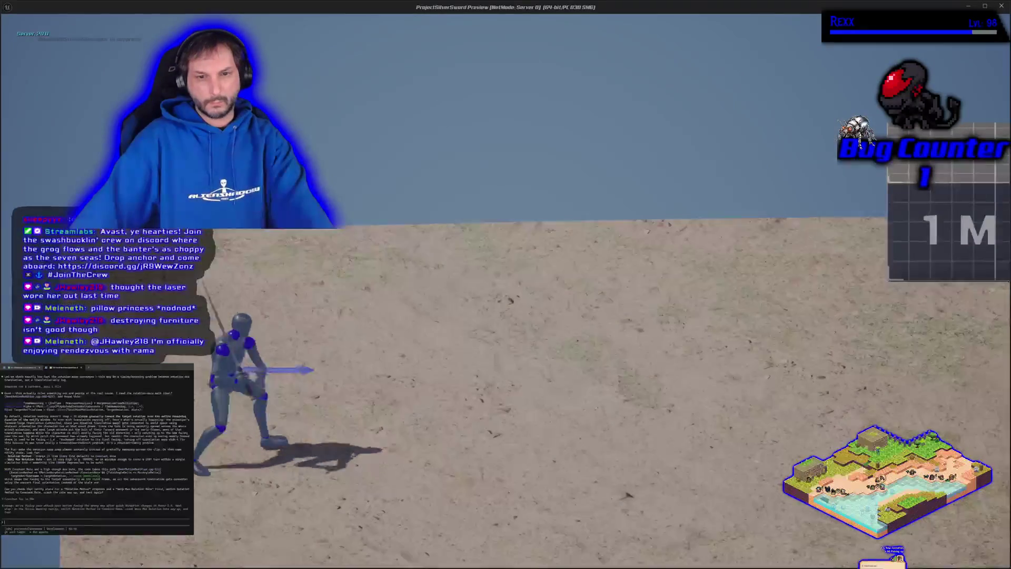
# - Run the character left, then right to idle, and end the Play-In-Editor session
pyautogui.press('a')
pyautogui.press('d')
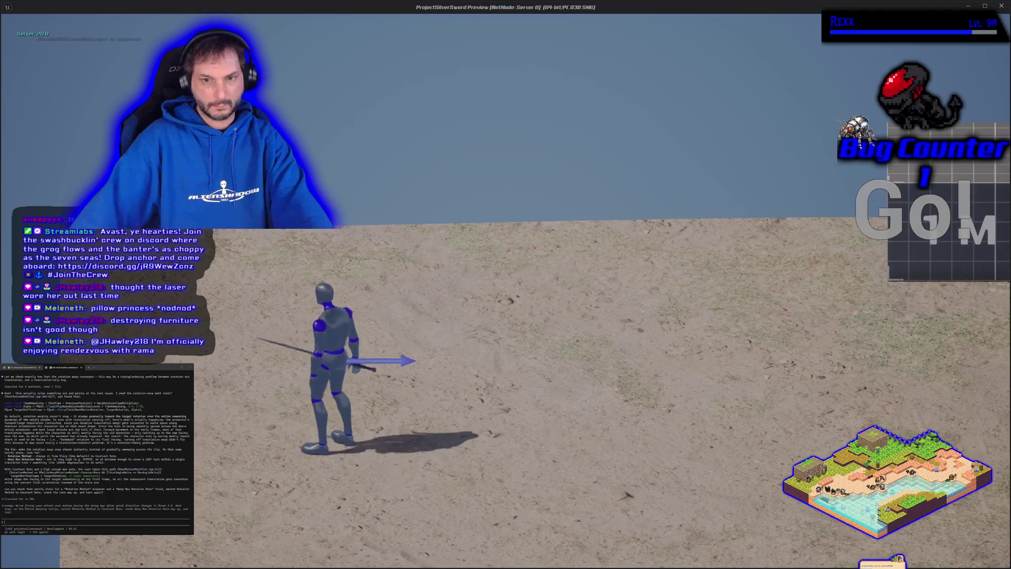
pyautogui.press('Escape')
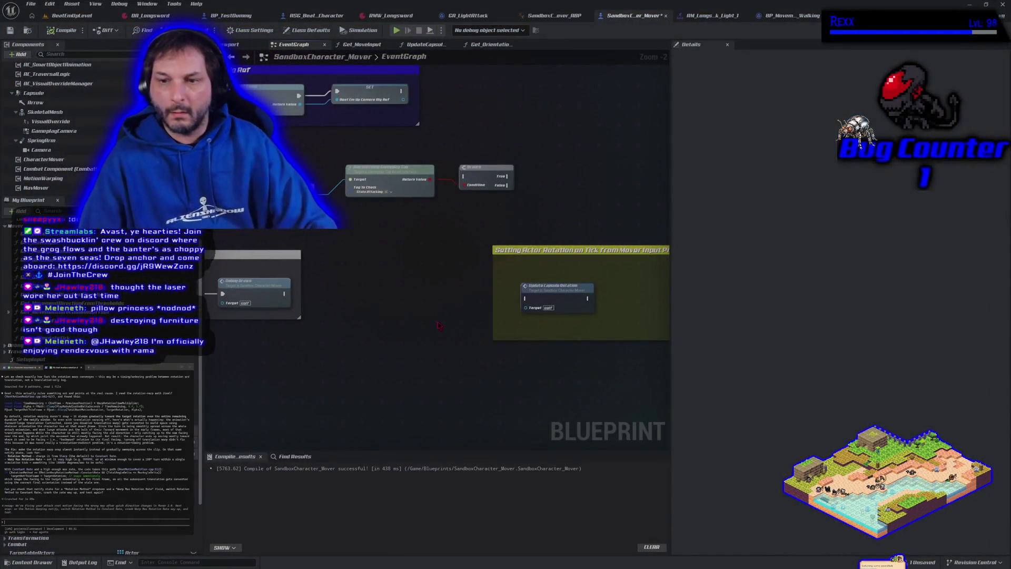
# - Open the UpdateCapsuleRotation function graph from the EventGraph
pyautogui.scroll(-4, 426, 402)
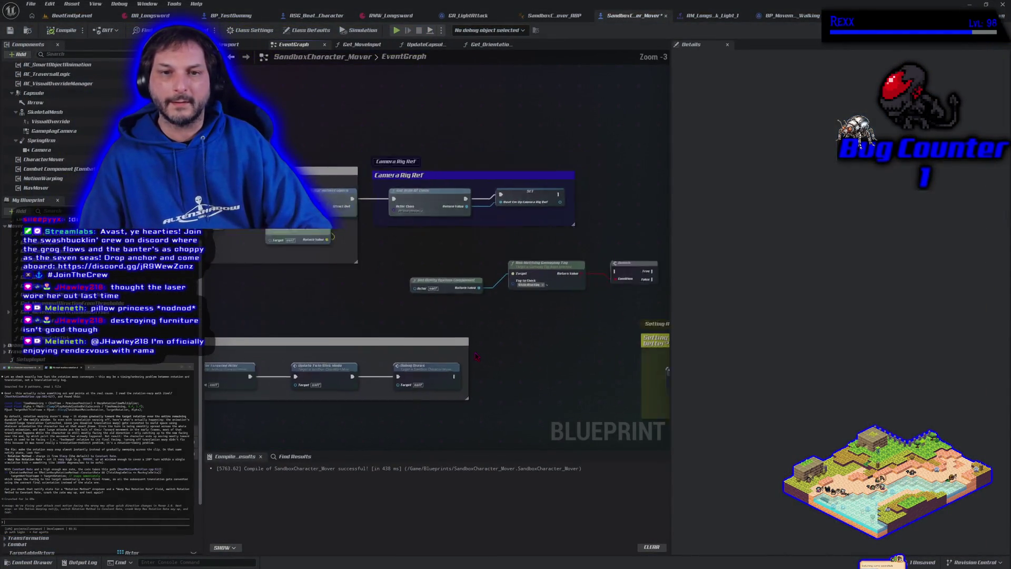
pyautogui.scroll(3, 425, 402)
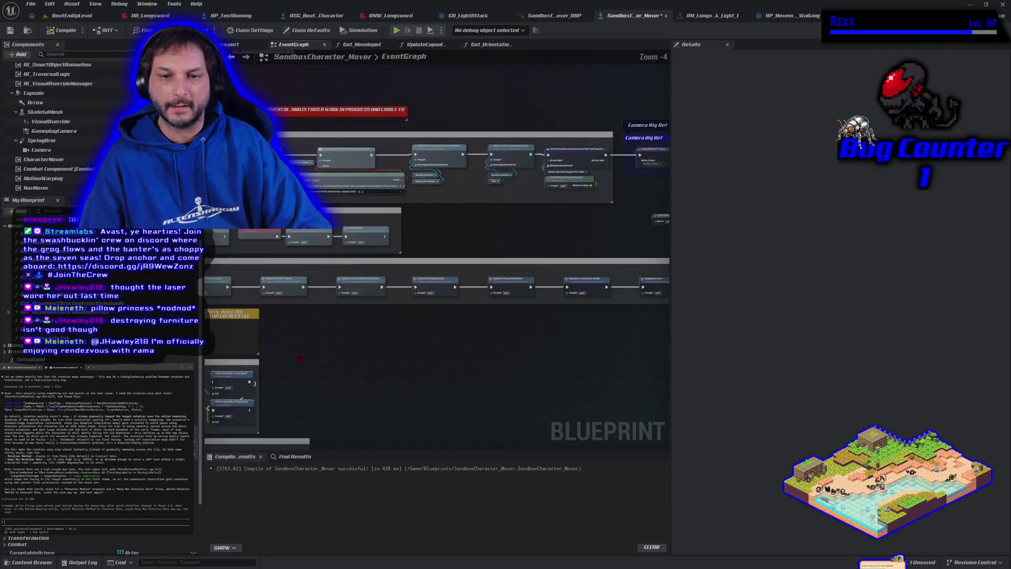
pyautogui.rightClick(315, 311)
pyautogui.press('Escape')
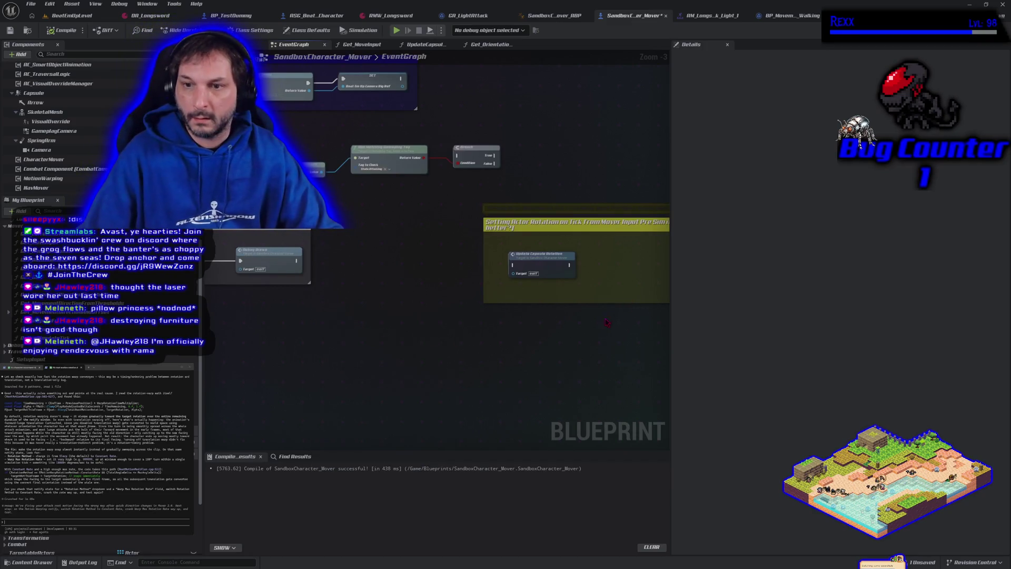
pyautogui.doubleClick(526, 266)
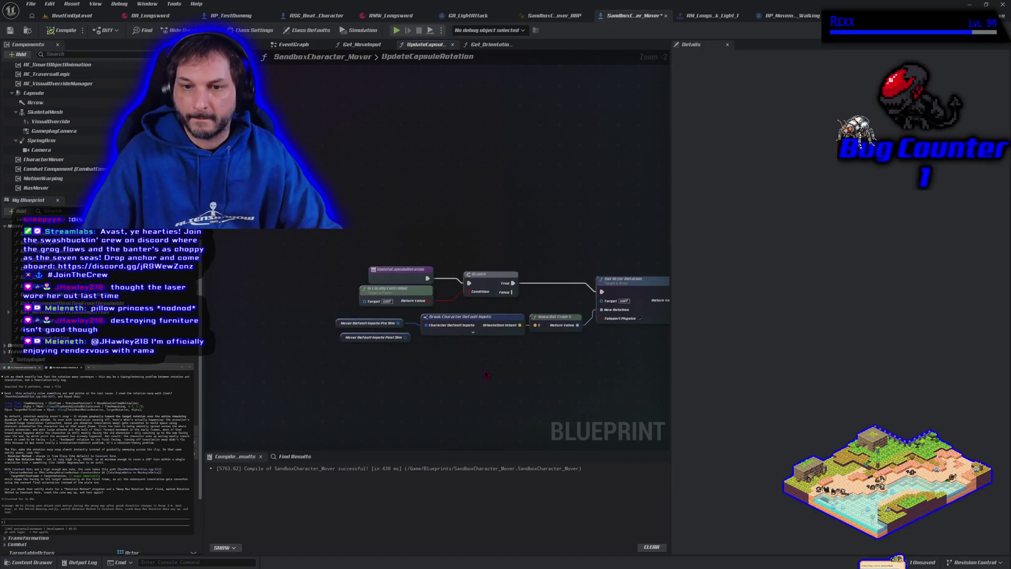
# - Add a Get Move Input node near the rotation nodes
pyautogui.rightClick(382, 184)
pyautogui.write('get move input')
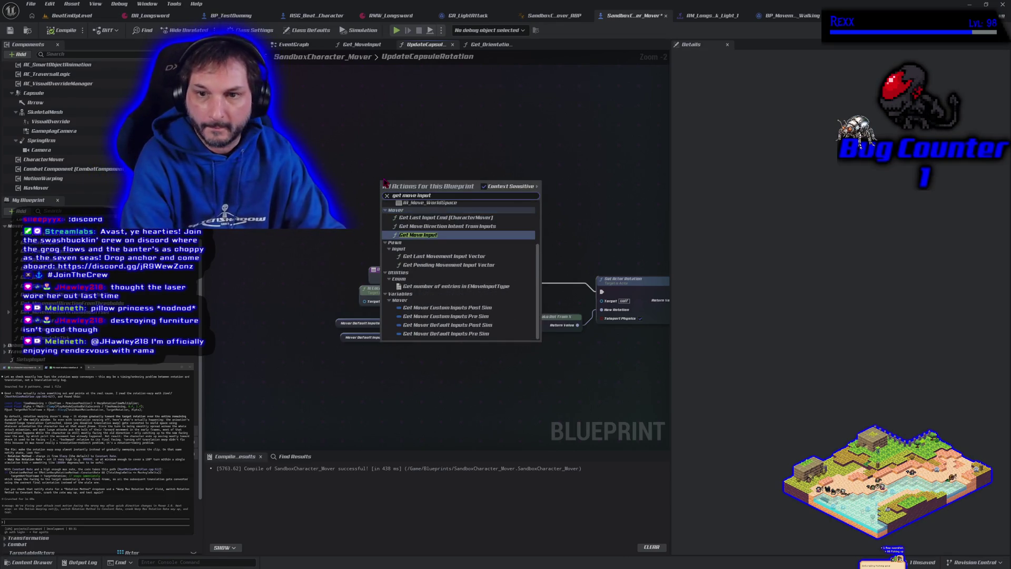
pyautogui.press('Return')
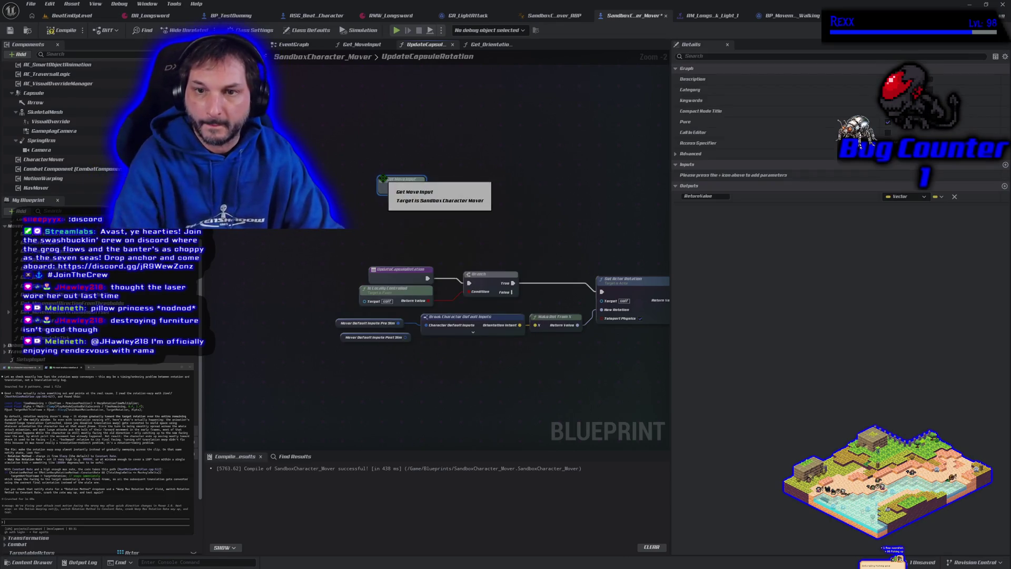
pyautogui.moveTo(420, 191)
pyautogui.mouseDown()
pyautogui.moveTo(377, 253)
pyautogui.moveTo(407, 252)
pyautogui.mouseUp()
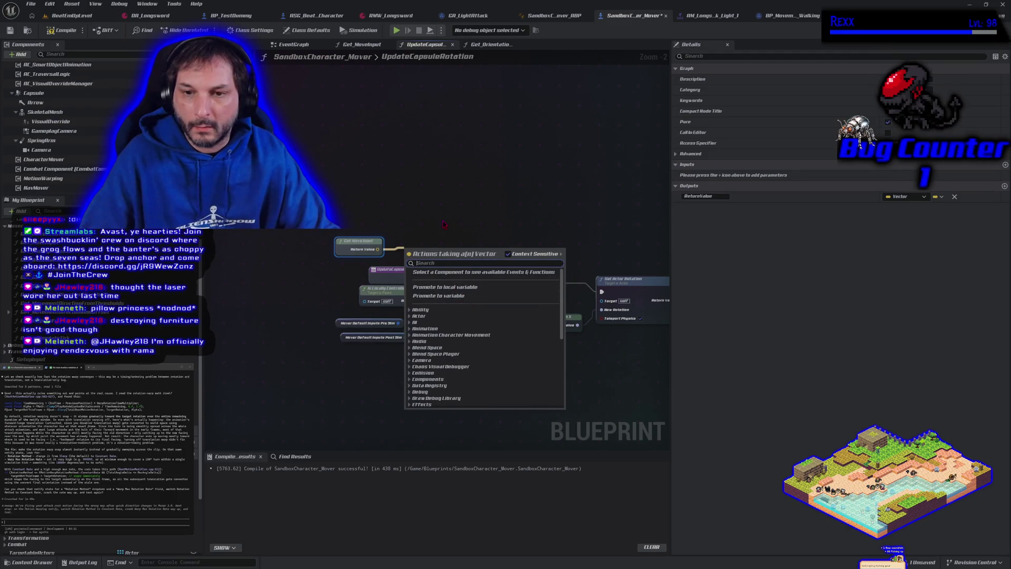
pyautogui.click(413, 147)
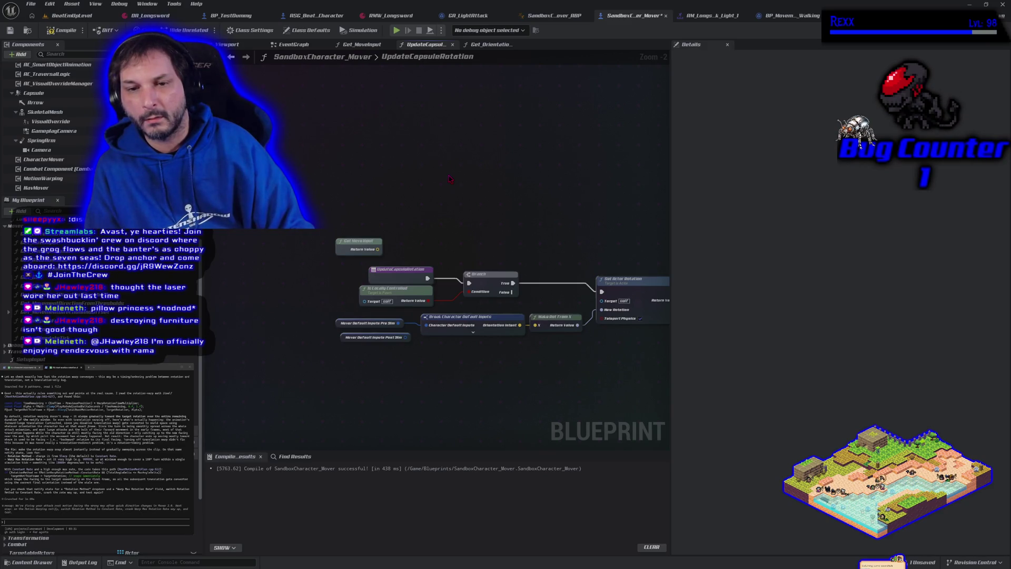
# - Add Get Last Movement Input Vector and wire its Return Value into Make Rot From X
pyautogui.rightClick(448, 174)
pyautogui.write('g')
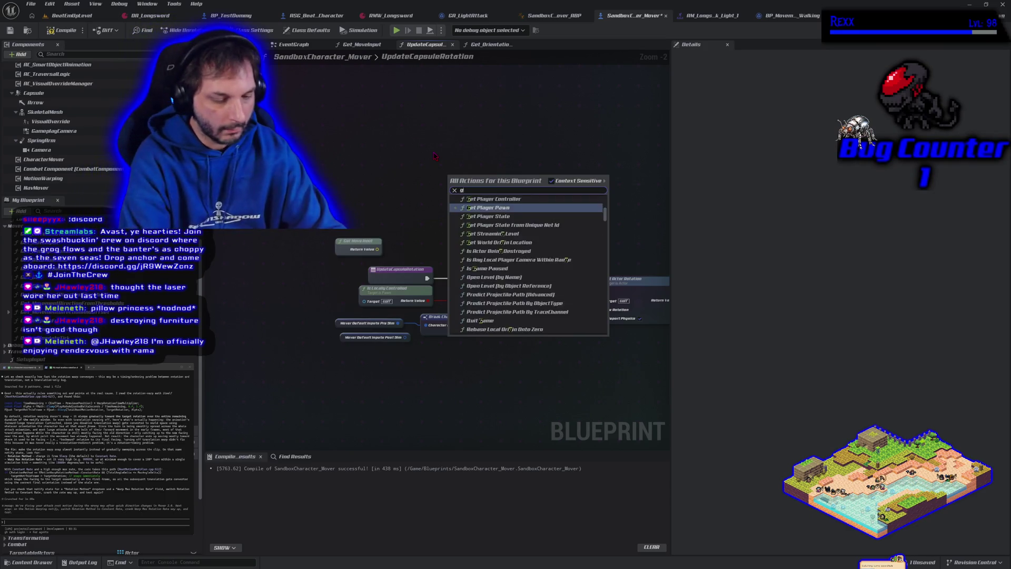
pyautogui.write('et idst fr')
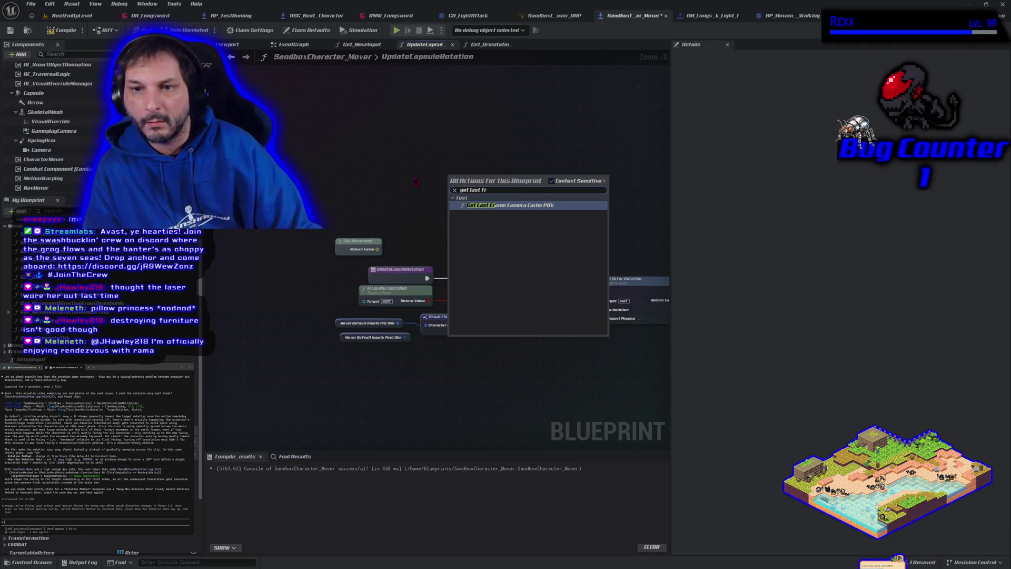
pyautogui.press('BackSpace')
pyautogui.press('BackSpace')
pyautogui.write('i')
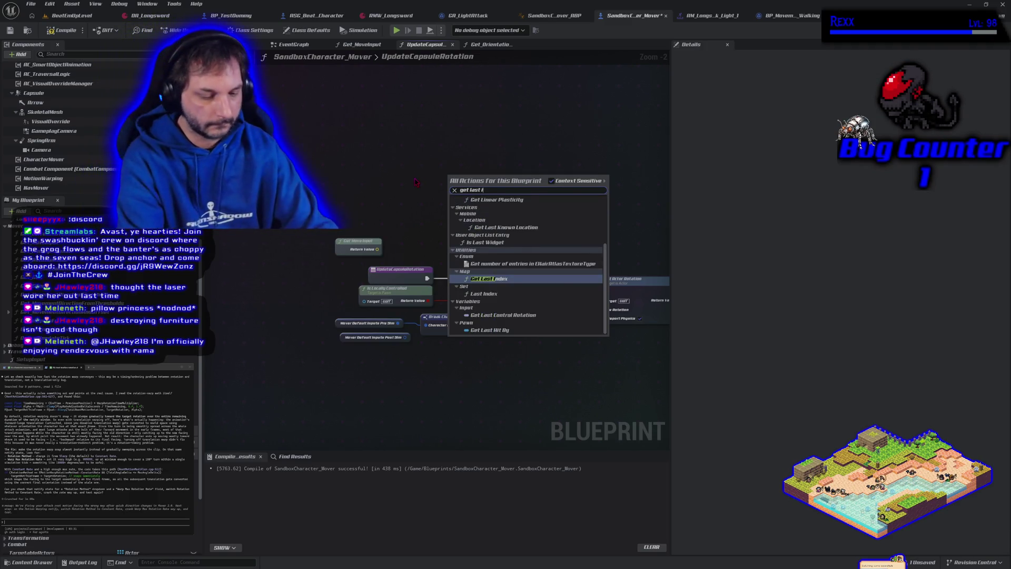
pyautogui.write('nput')
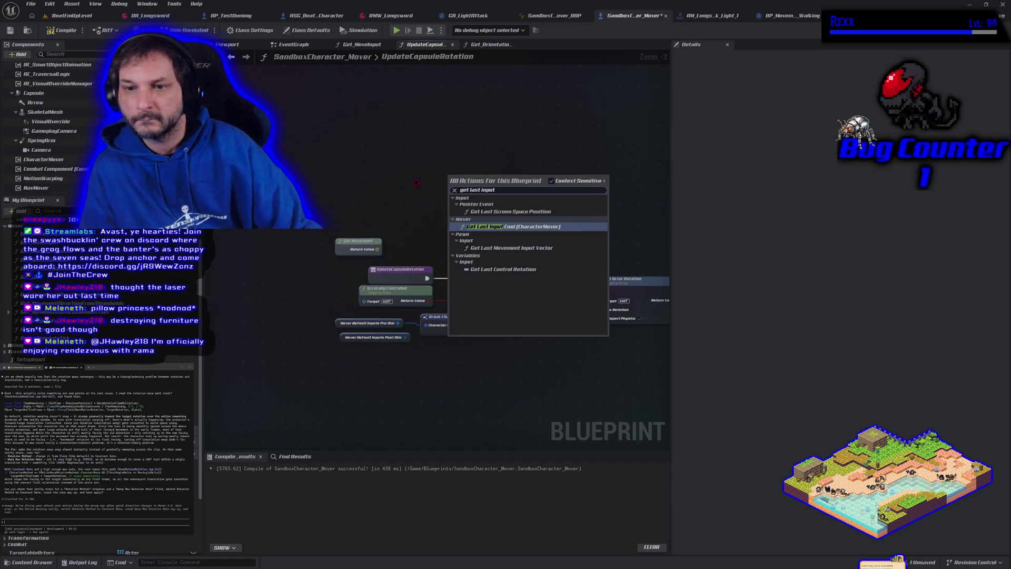
pyautogui.click(478, 249)
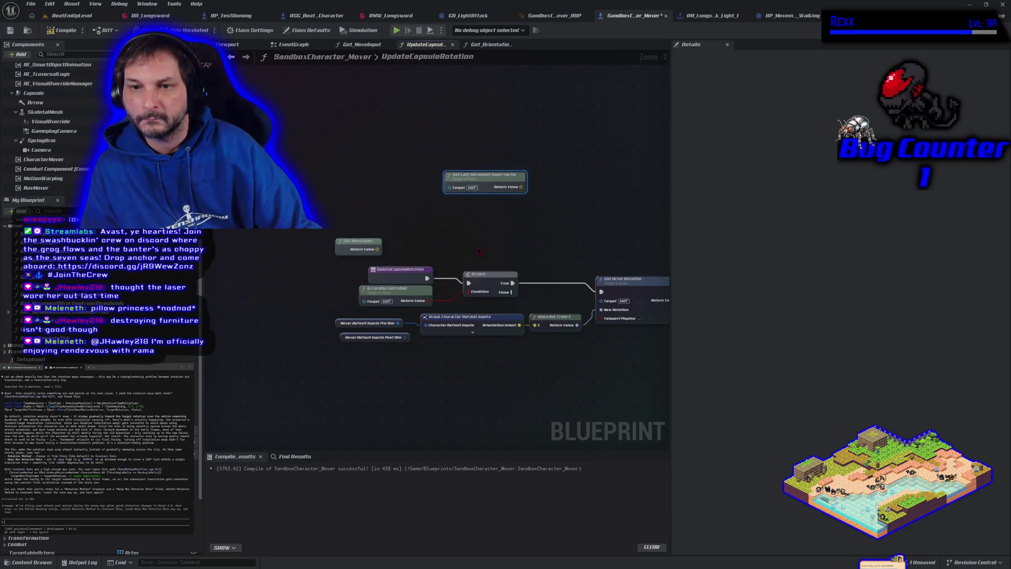
pyautogui.moveTo(478, 175); pyautogui.dragTo(436, 217)
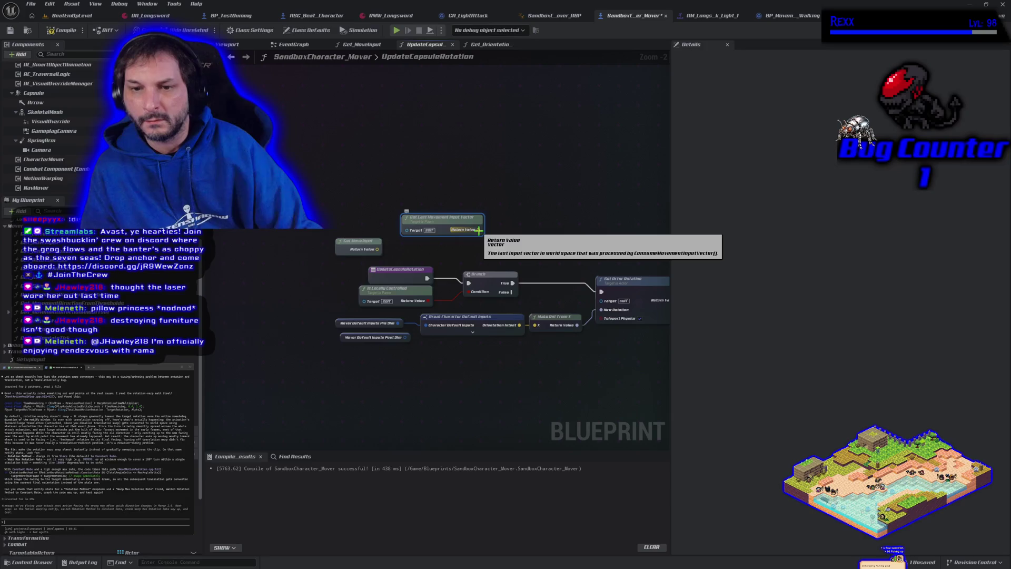
pyautogui.moveTo(478, 230)
pyautogui.mouseDown()
pyautogui.moveTo(526, 269)
pyautogui.moveTo(535, 325)
pyautogui.mouseUp()
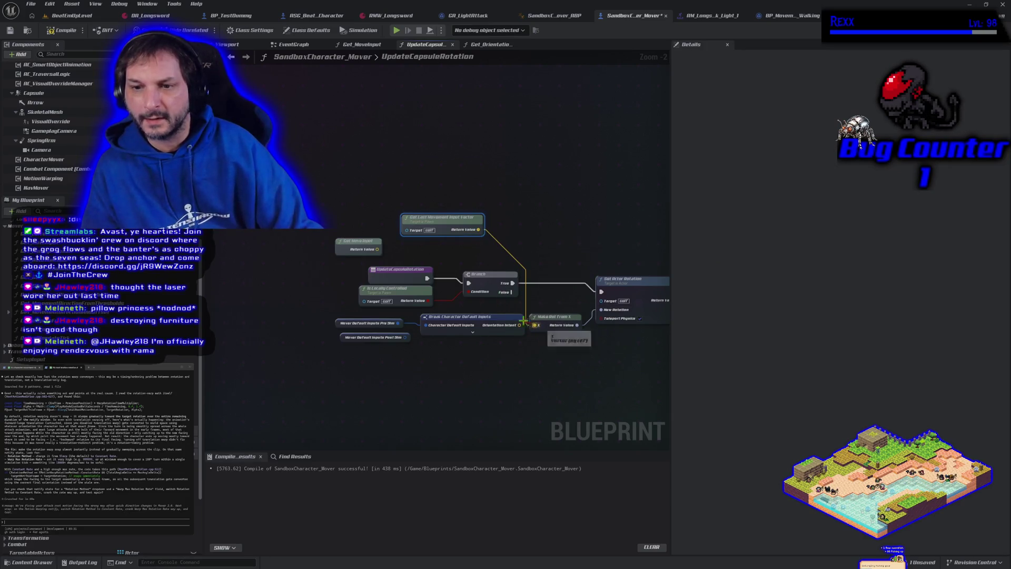
# - Recompile the blueprint and play-test the character running right
pyautogui.press('F7')
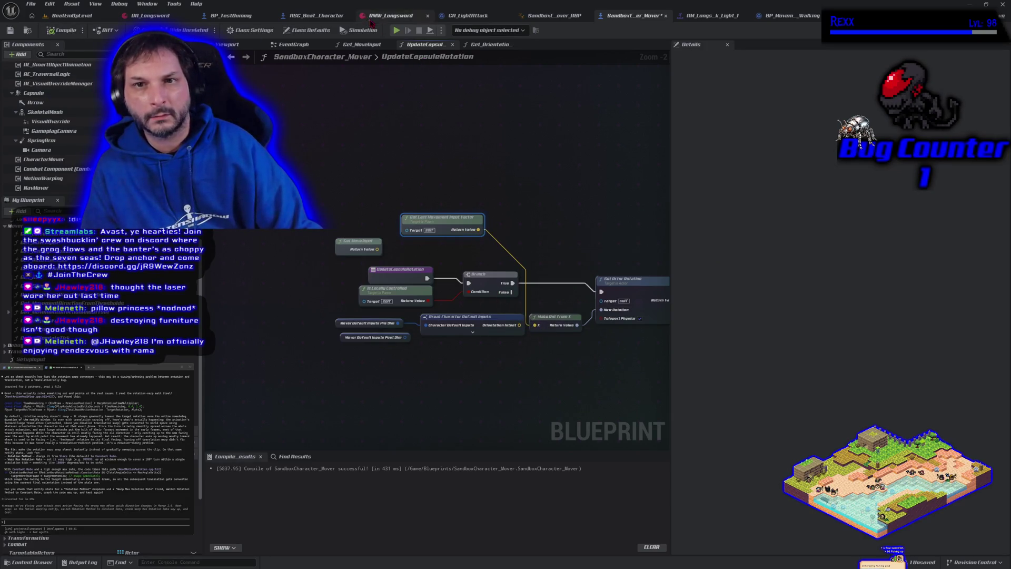
pyautogui.click(397, 31)
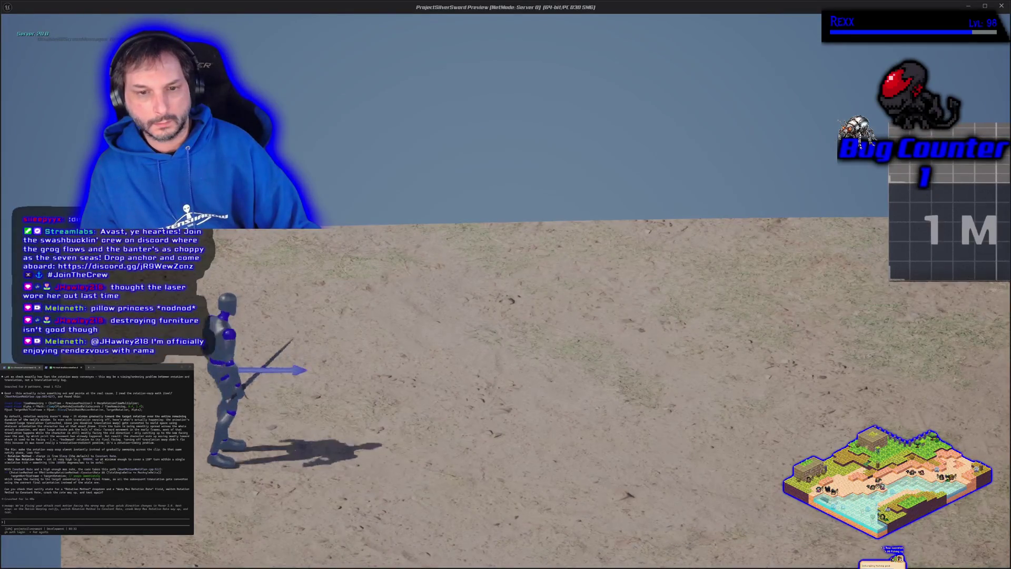
pyautogui.press('d')
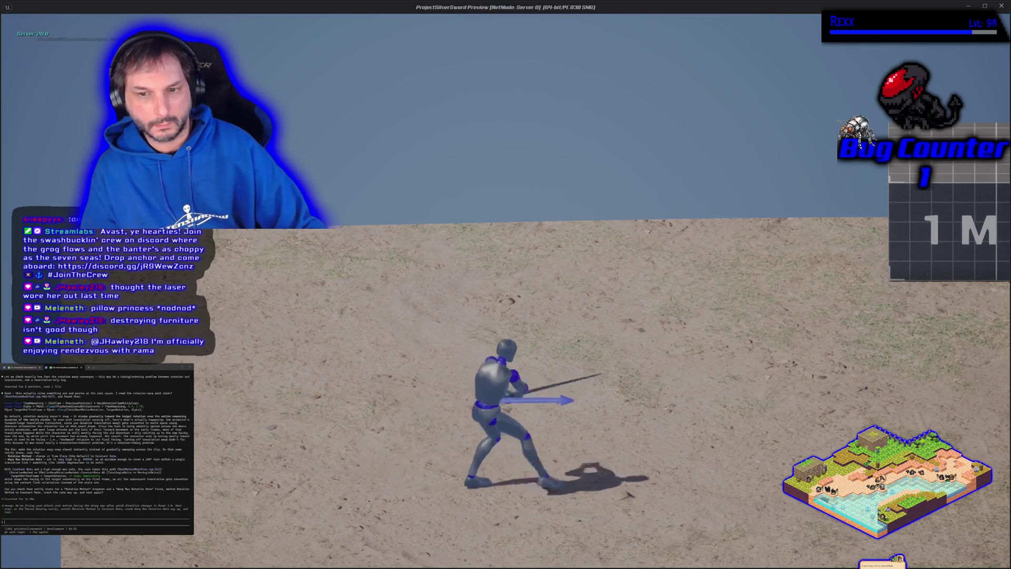
pyautogui.press('Escape')
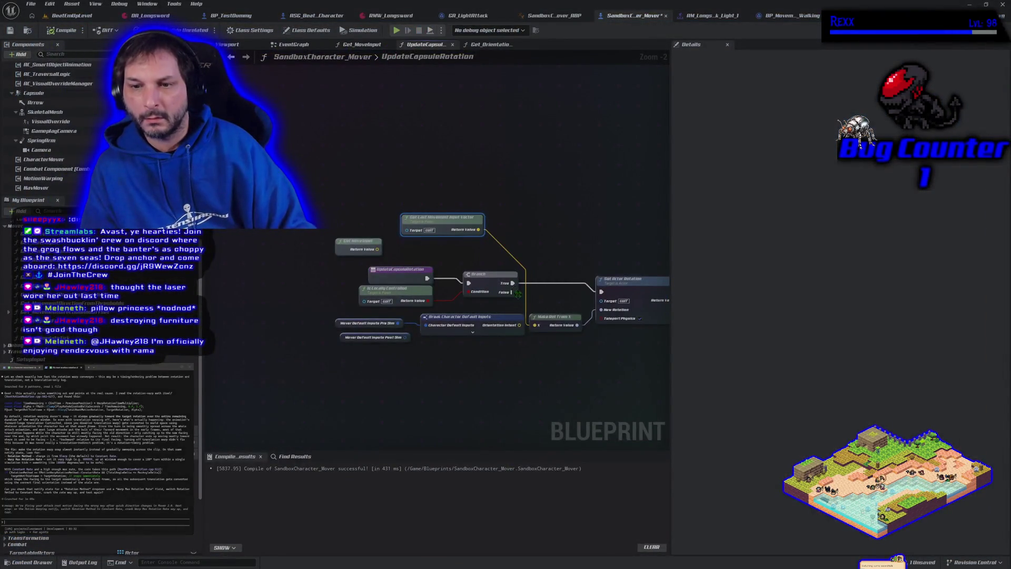
# - Reconnect Orientation Intent to Make Rot From X's X pin and group the two input nodes
pyautogui.moveTo(519, 324); pyautogui.dragTo(535, 325)
pyautogui.moveTo(448, 216); pyautogui.dragTo(444, 203)
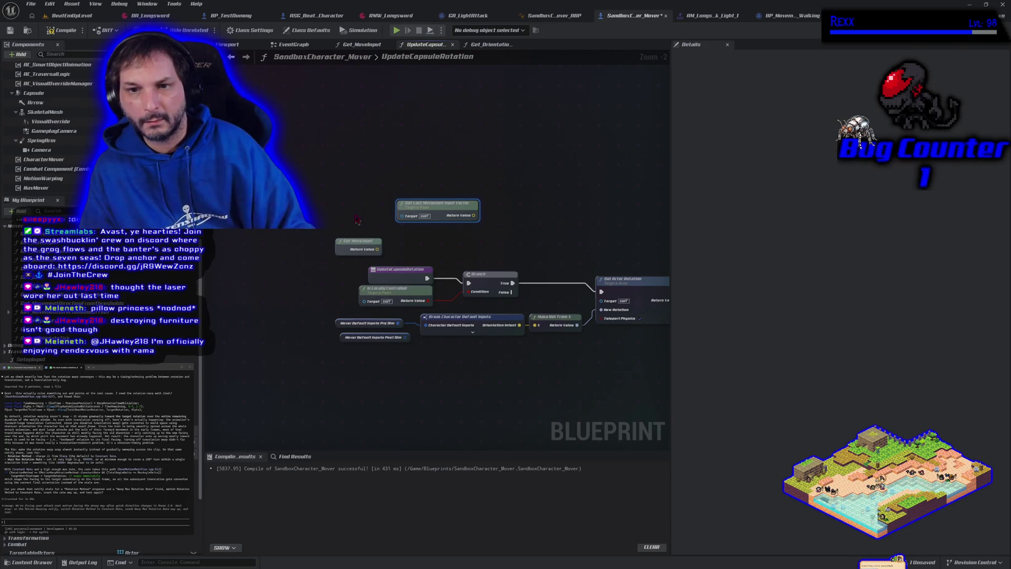
pyautogui.moveTo(423, 240); pyautogui.dragTo(430, 252)
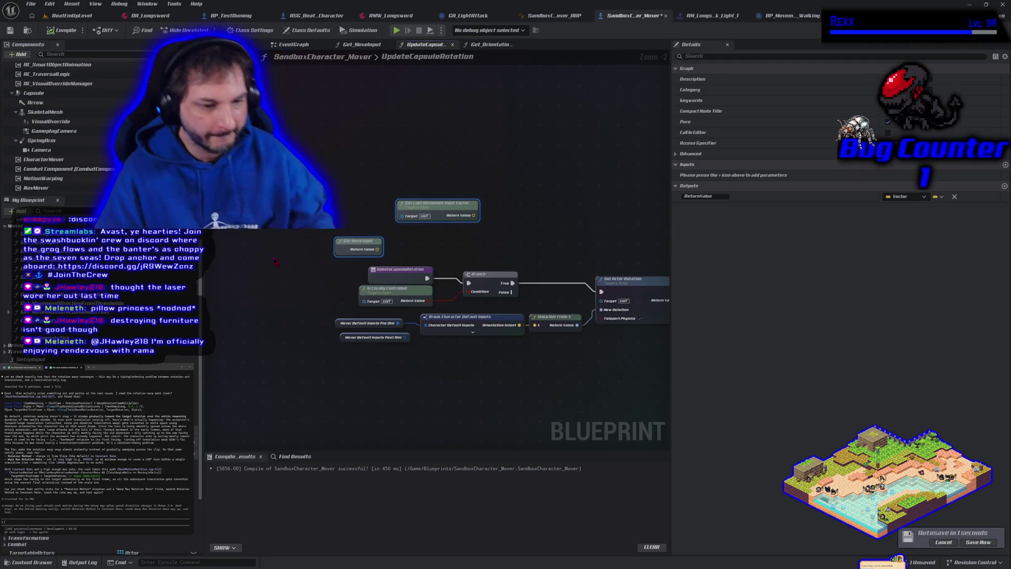
pyautogui.click(55, 16)
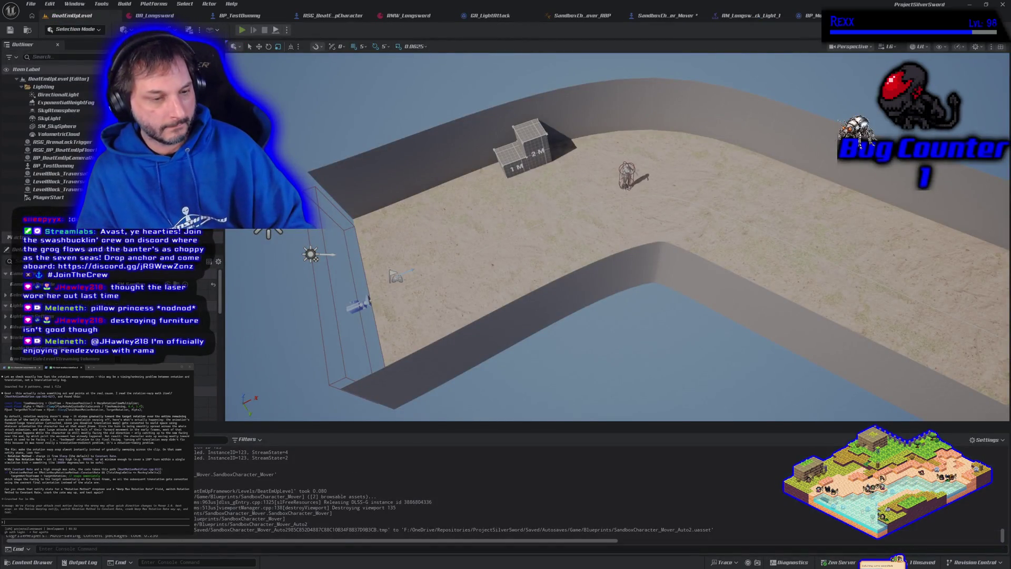
# - Play-test BeatEmUpLevel running right past the dummy and back left, then return to the blueprint
pyautogui.hotkey('alt', 'p')
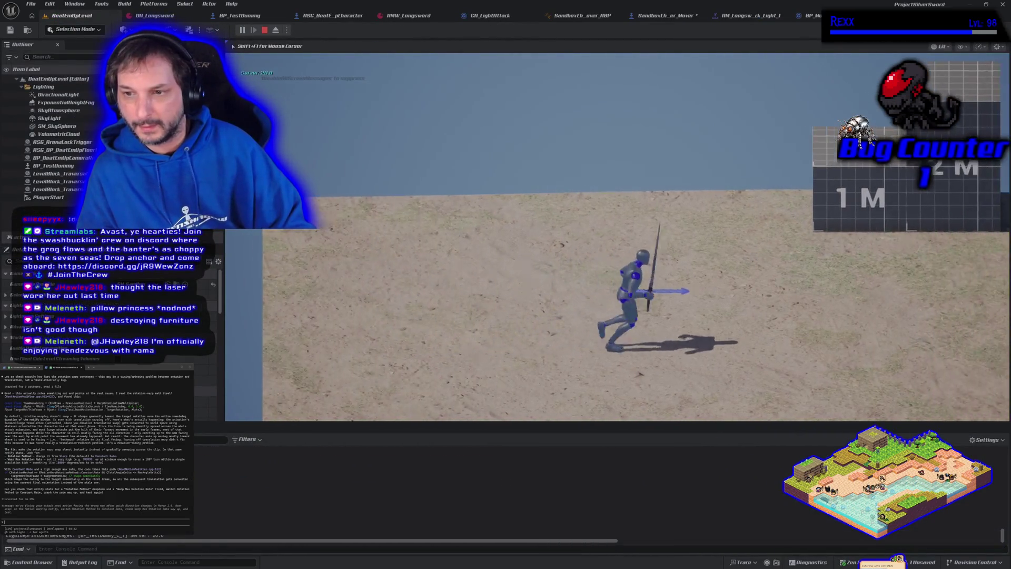
pyautogui.press('d')
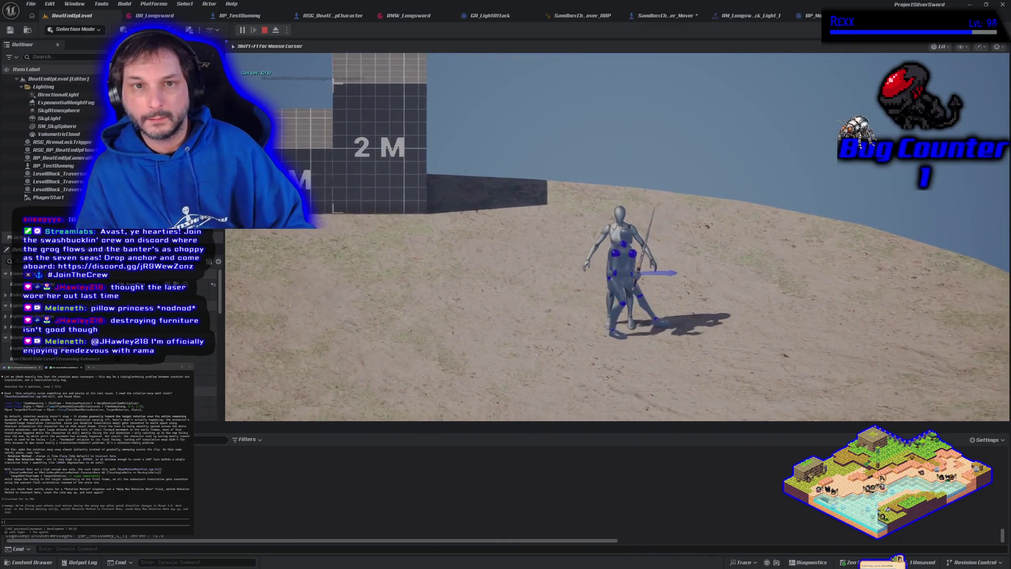
pyautogui.press('d')
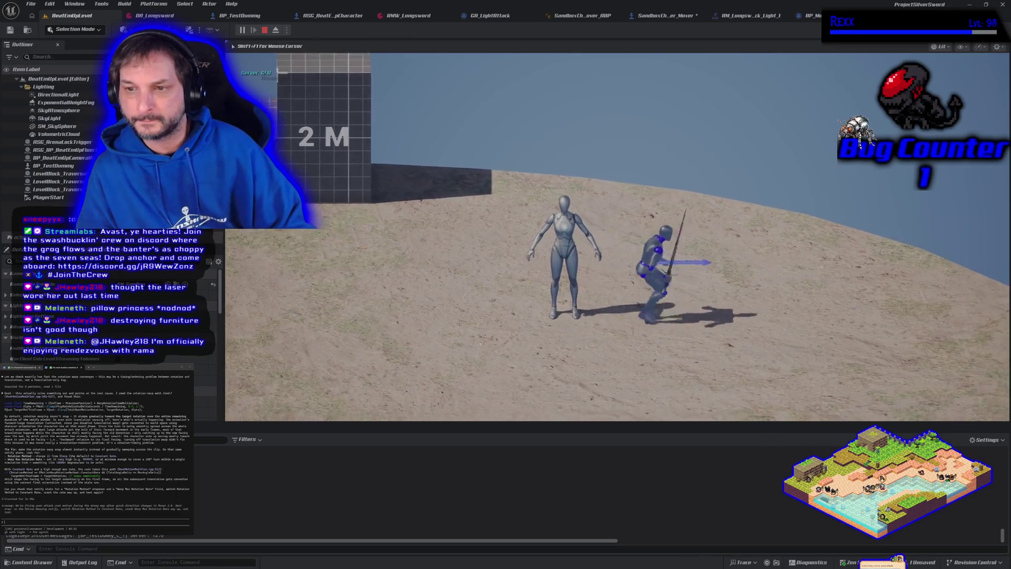
pyautogui.press('a')
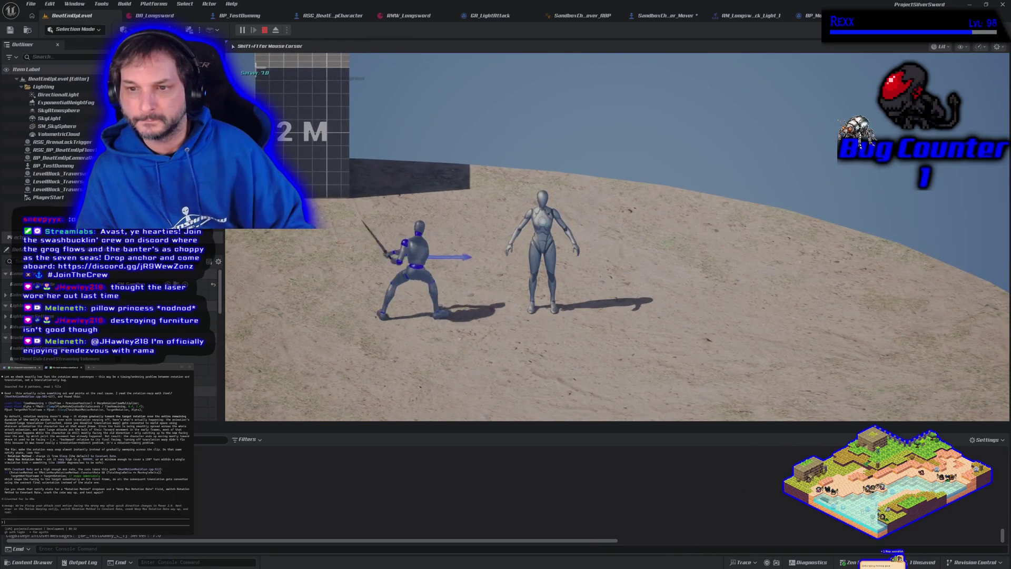
pyautogui.press('a')
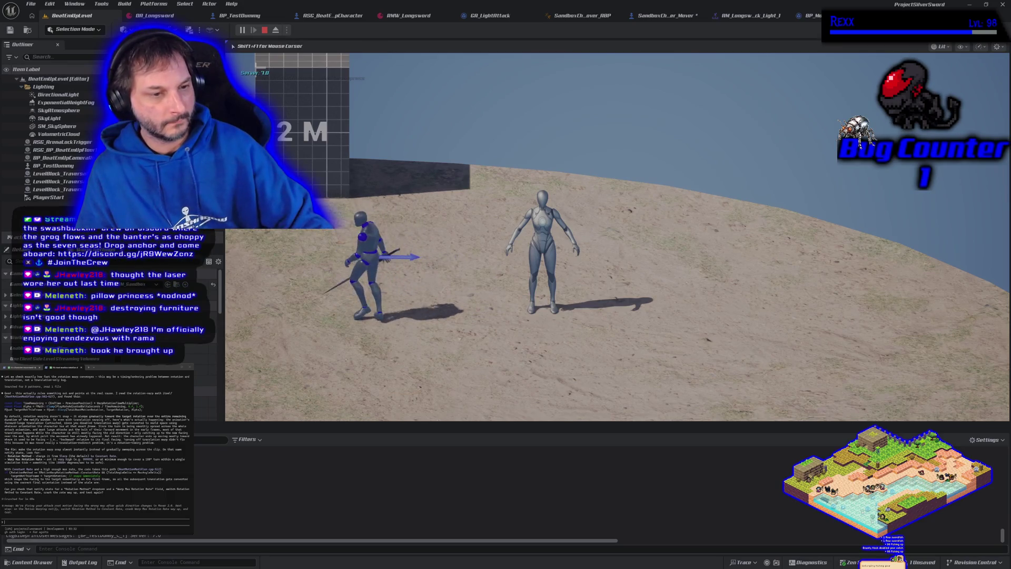
pyautogui.press('Escape')
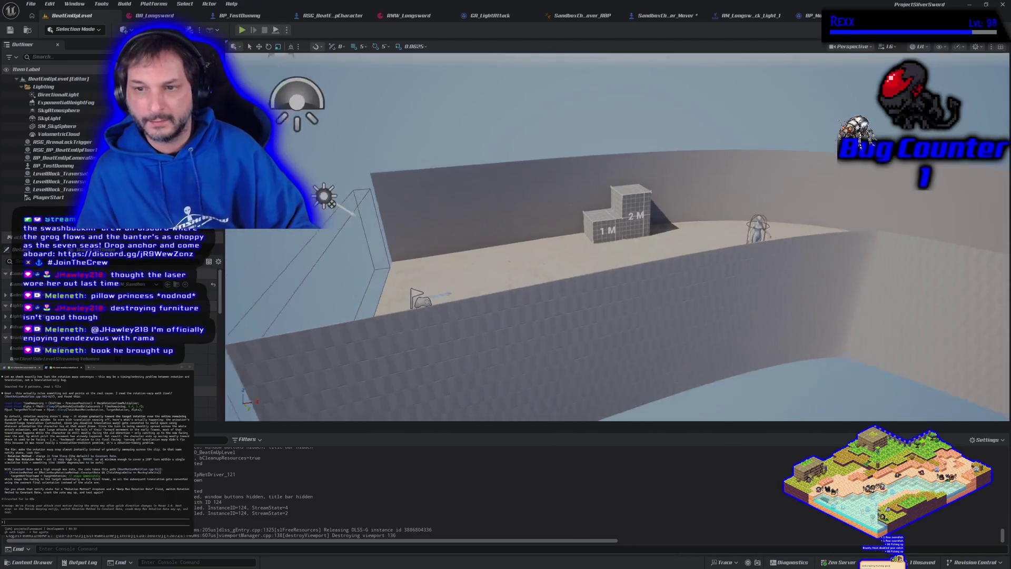
pyautogui.press('w')
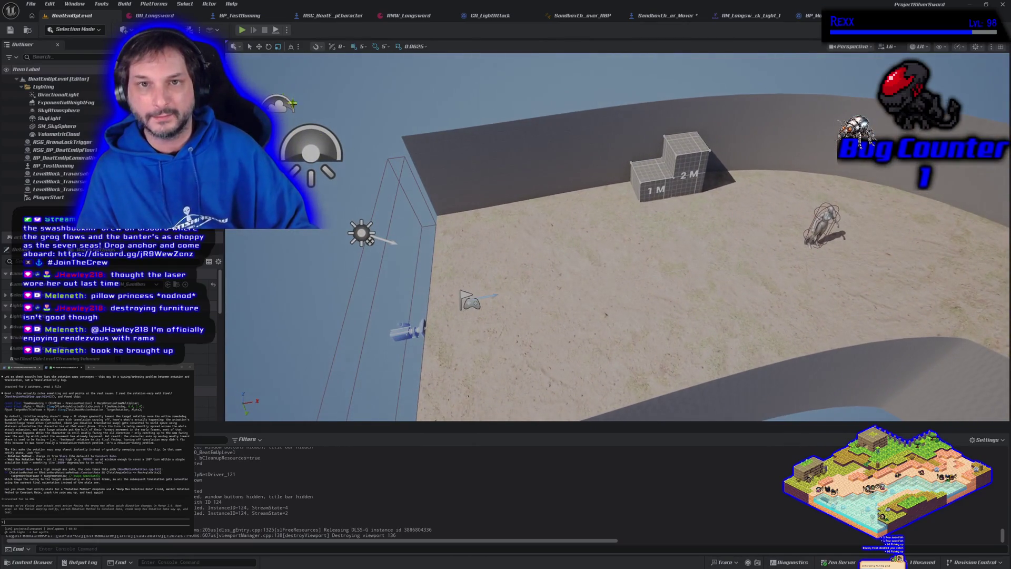
pyautogui.click(666, 15)
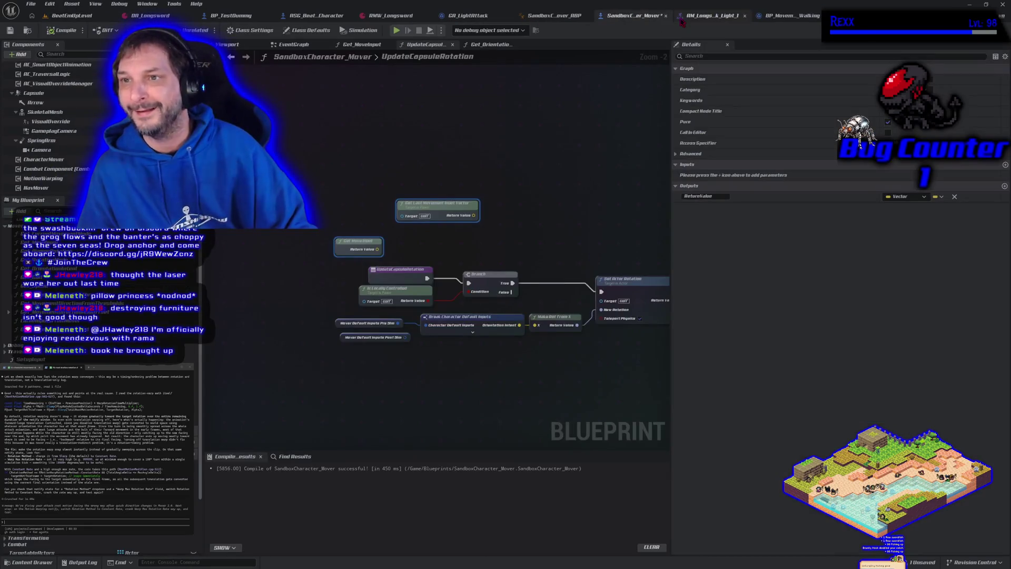
# - Delete the Get Last Movement Input Vector and Get Move Input nodes and save SandboxCharacter_Mover
pyautogui.moveTo(399, 214)
pyautogui.mouseDown()
pyautogui.moveTo(462, 260)
pyautogui.moveTo(429, 248)
pyautogui.mouseUp()
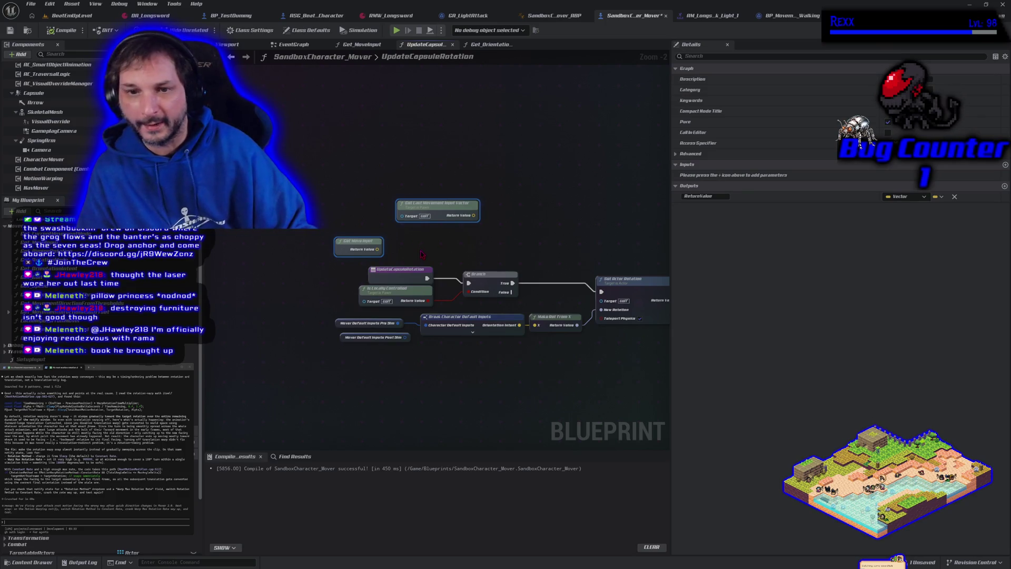
pyautogui.moveTo(425, 215); pyautogui.dragTo(406, 162)
pyautogui.click(400, 200)
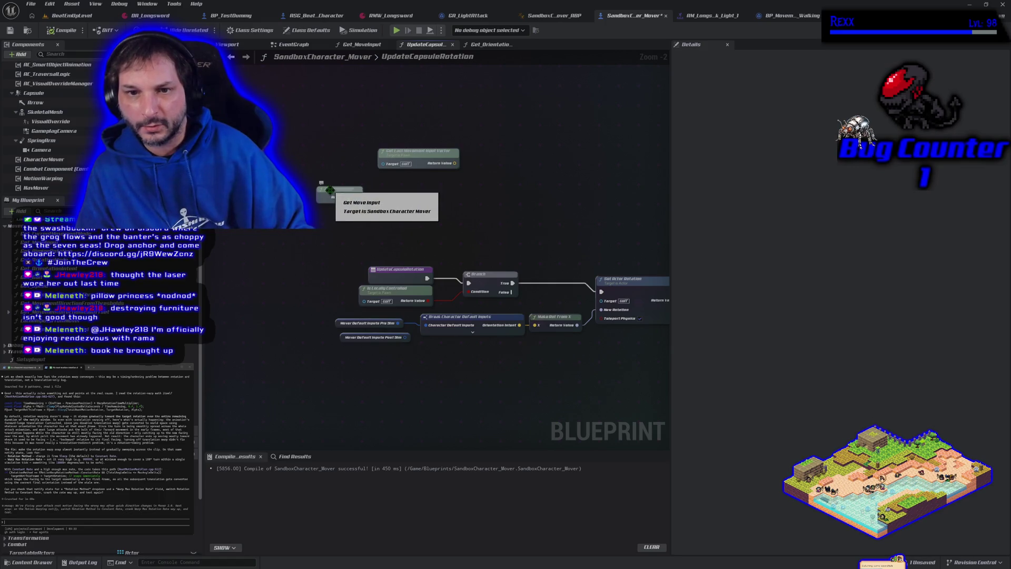
pyautogui.moveTo(330, 186); pyautogui.dragTo(367, 199)
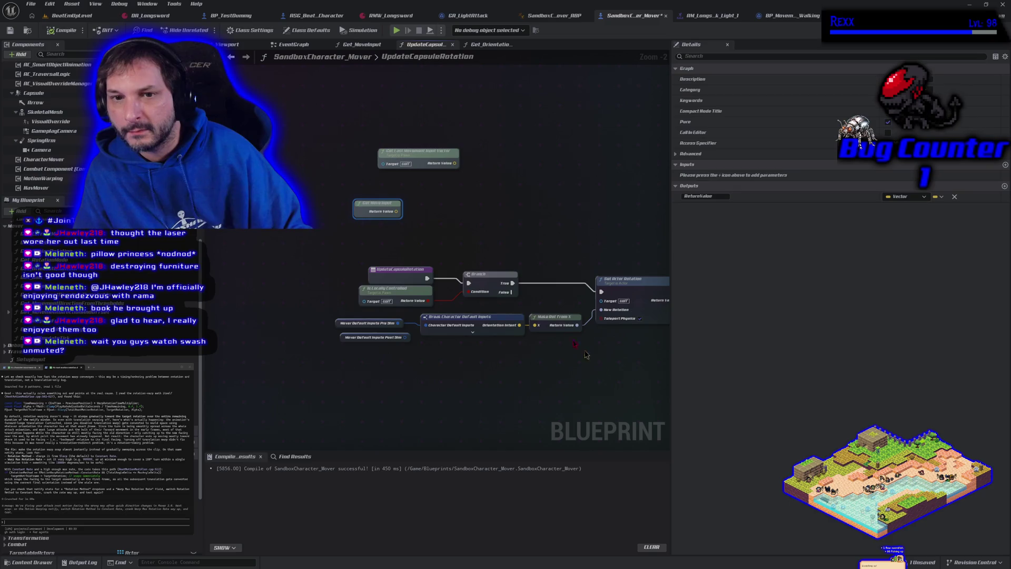
pyautogui.moveTo(471, 248); pyautogui.dragTo(347, 145)
pyautogui.press('Delete')
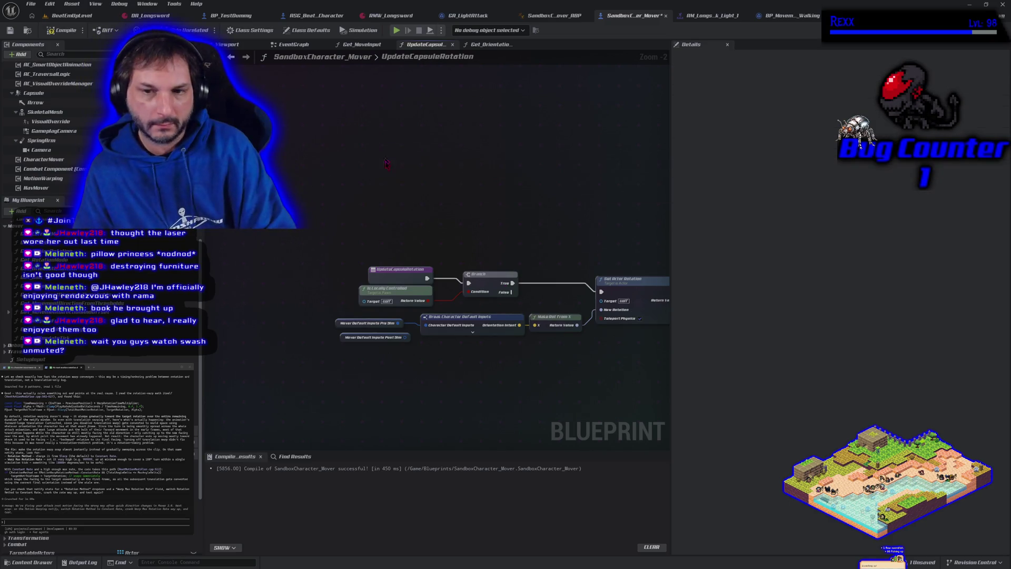
pyautogui.hotkey('ctrl', 's')
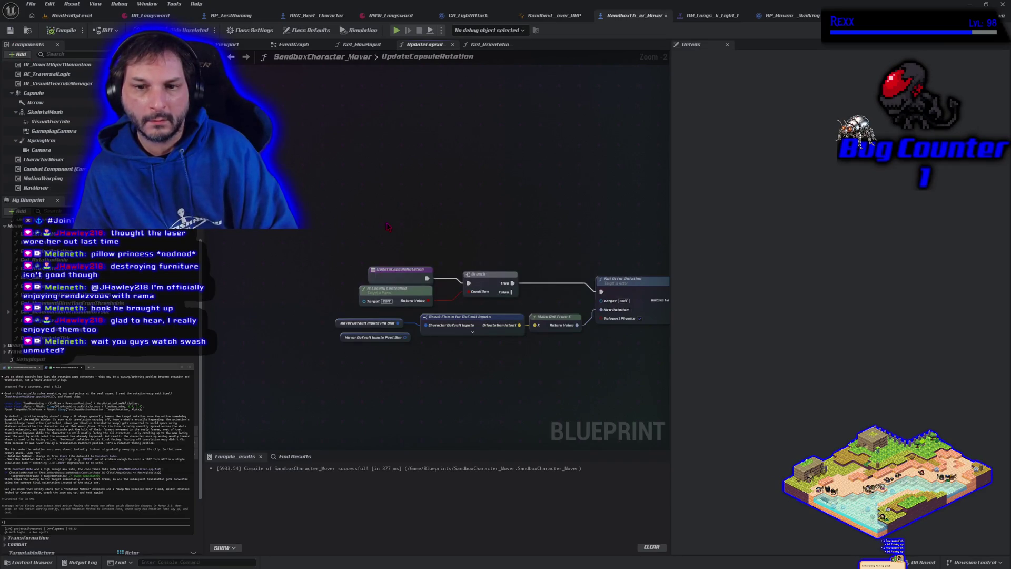
pyautogui.moveTo(387, 227); pyautogui.dragTo(291, 203)
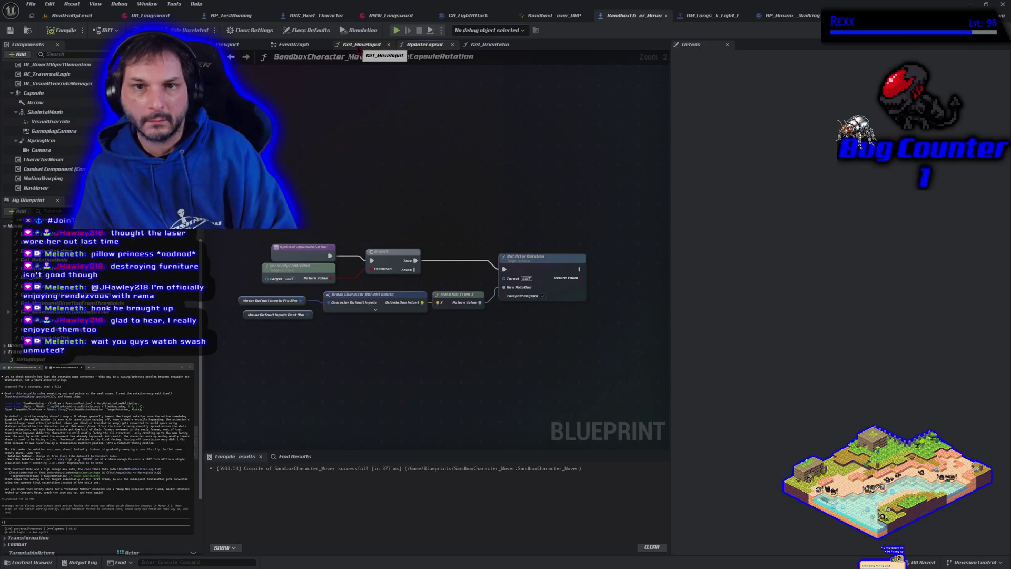
# - In the EventGraph, move the Branch beside Debug Draw and wire its execution into Update Capsule Rotation
pyautogui.click(359, 47)
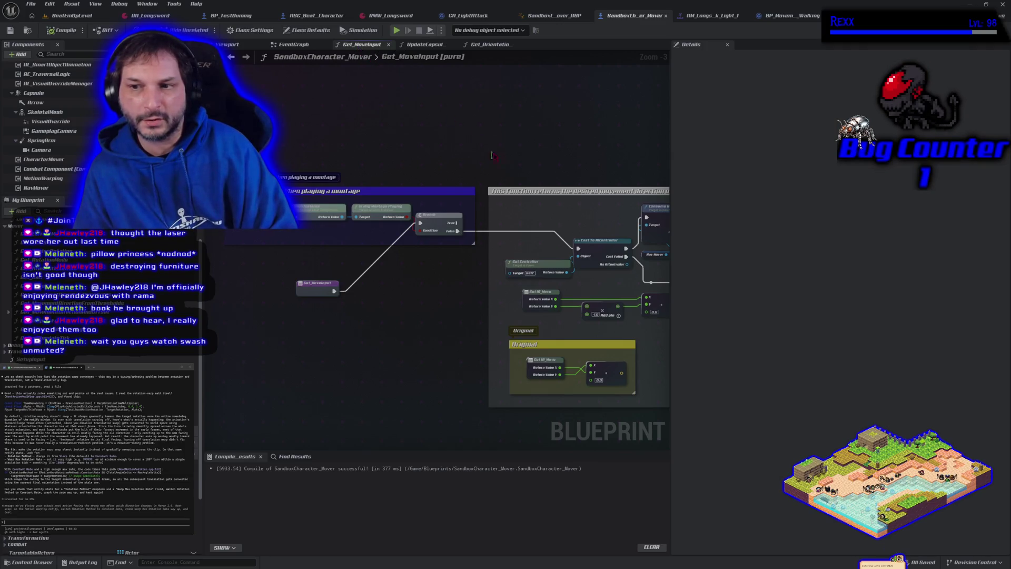
pyautogui.doubleClick(424, 57)
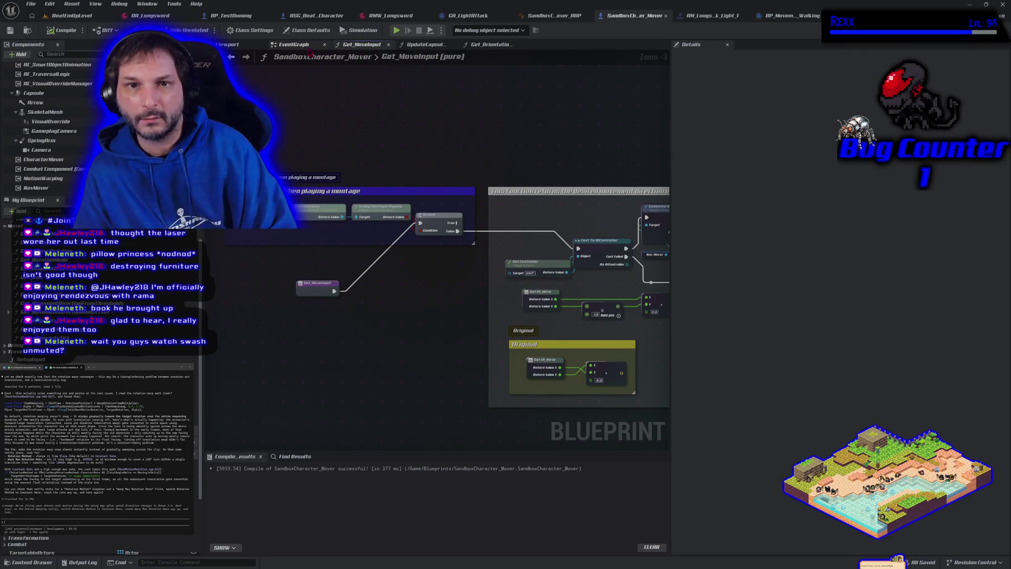
pyautogui.click(311, 53)
pyautogui.click(549, 263)
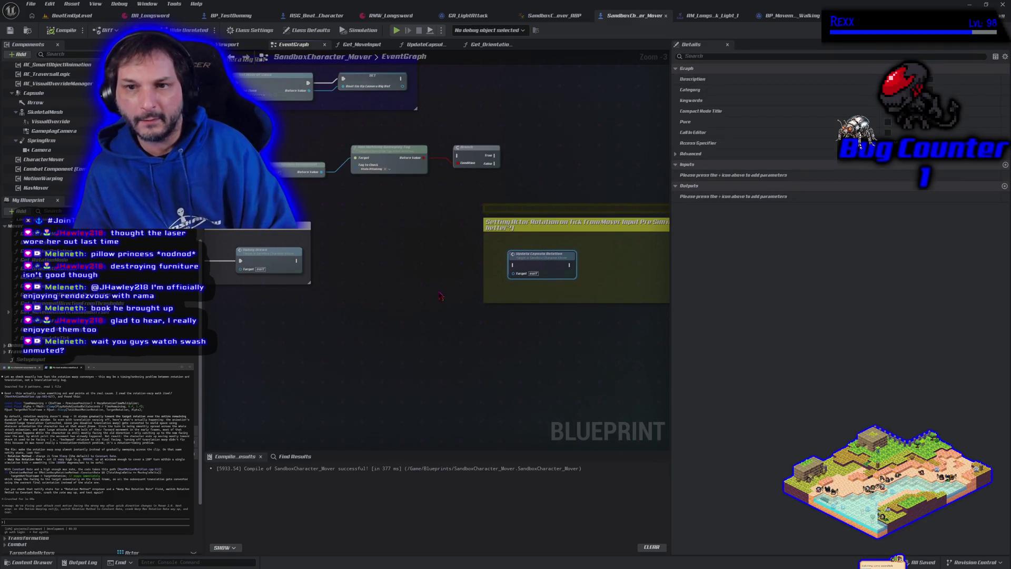
pyautogui.moveTo(469, 148)
pyautogui.mouseDown()
pyautogui.moveTo(407, 248)
pyautogui.moveTo(420, 250)
pyautogui.mouseUp()
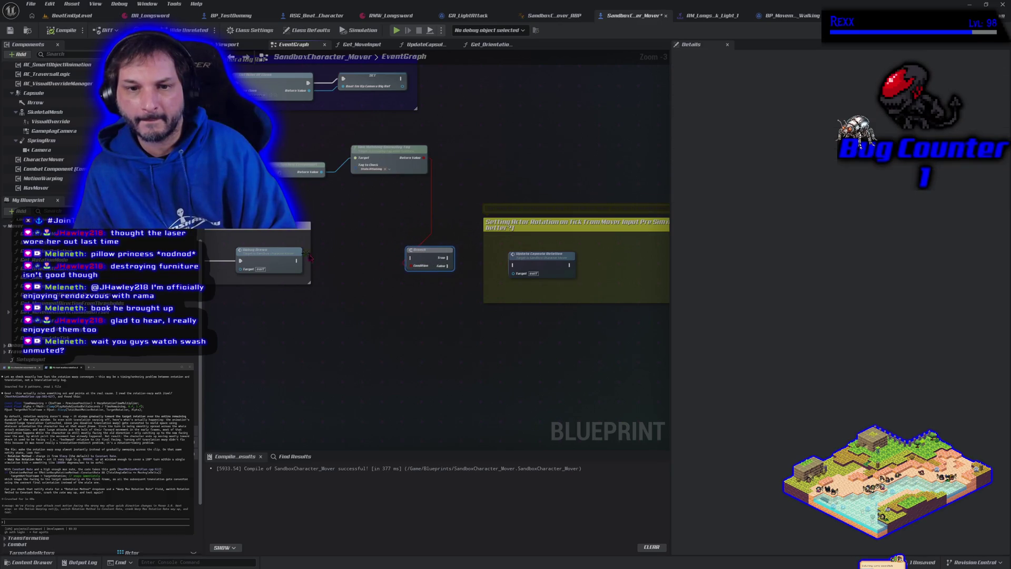
pyautogui.moveTo(296, 266); pyautogui.dragTo(537, 273)
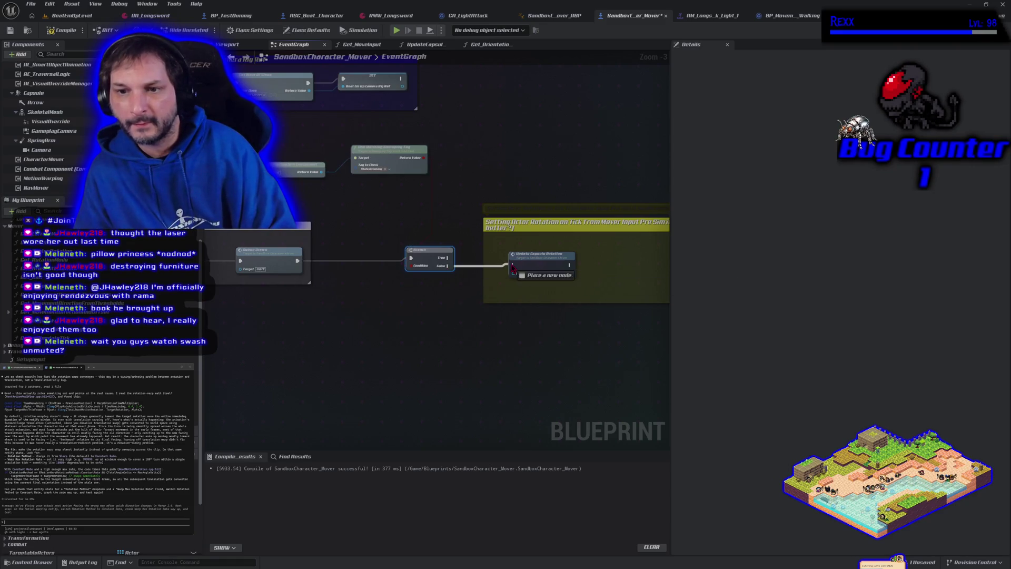
# - Place Has Matching Gameplay Tag and Get Ability System Component below the Branch, then save
pyautogui.moveTo(383, 155); pyautogui.dragTo(356, 290)
pyautogui.moveTo(285, 169)
pyautogui.mouseDown()
pyautogui.moveTo(274, 303)
pyautogui.moveTo(269, 293)
pyautogui.mouseUp()
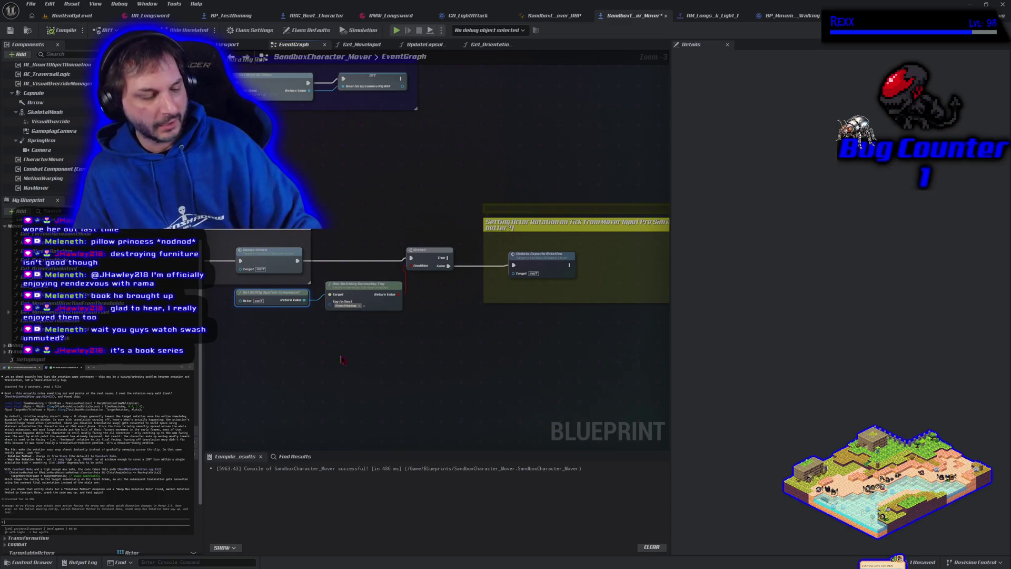
pyautogui.hotkey('ctrl', 's')
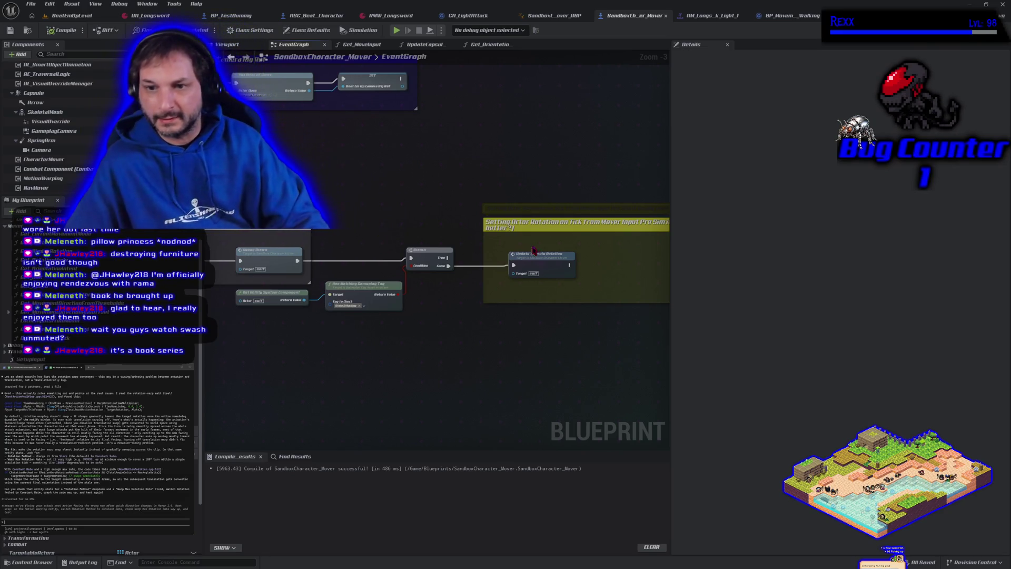
pyautogui.click(88, 16)
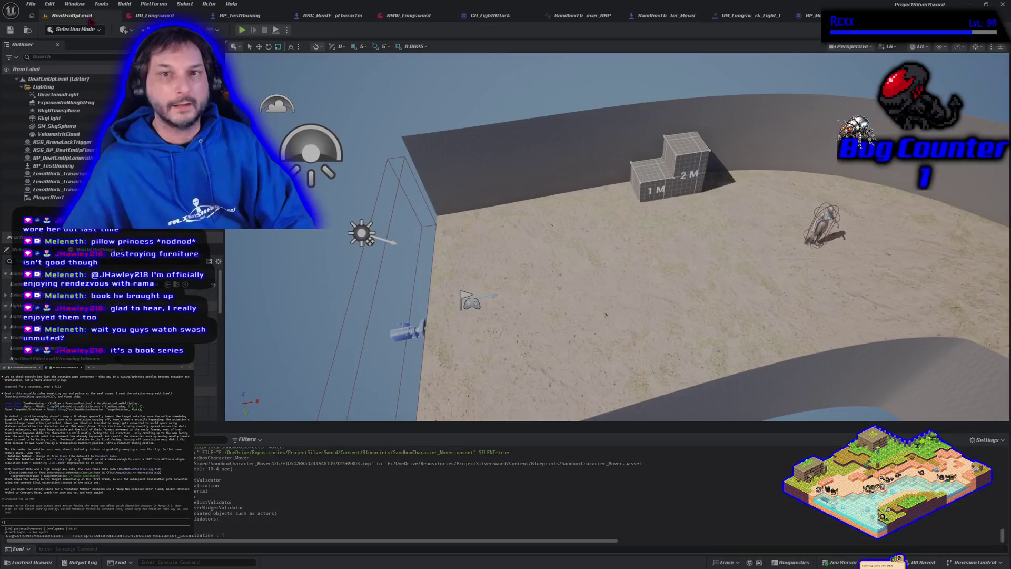
# - Start Play-In-Editor and run the character left and right, jumping onto the 1M and 2M blocks
pyautogui.click(241, 30)
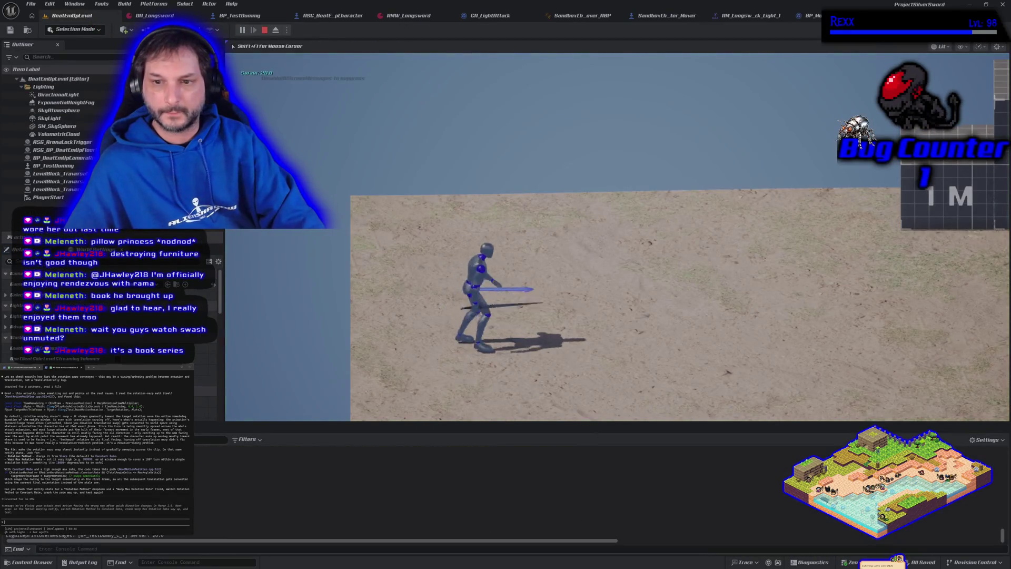
pyautogui.press('a')
pyautogui.press('d')
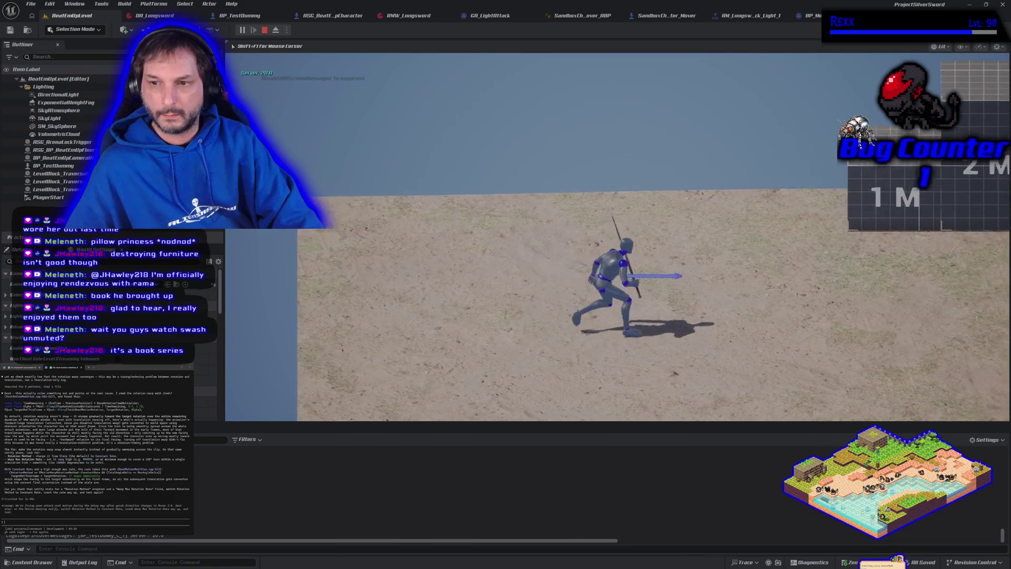
pyautogui.press('a')
pyautogui.press('space')
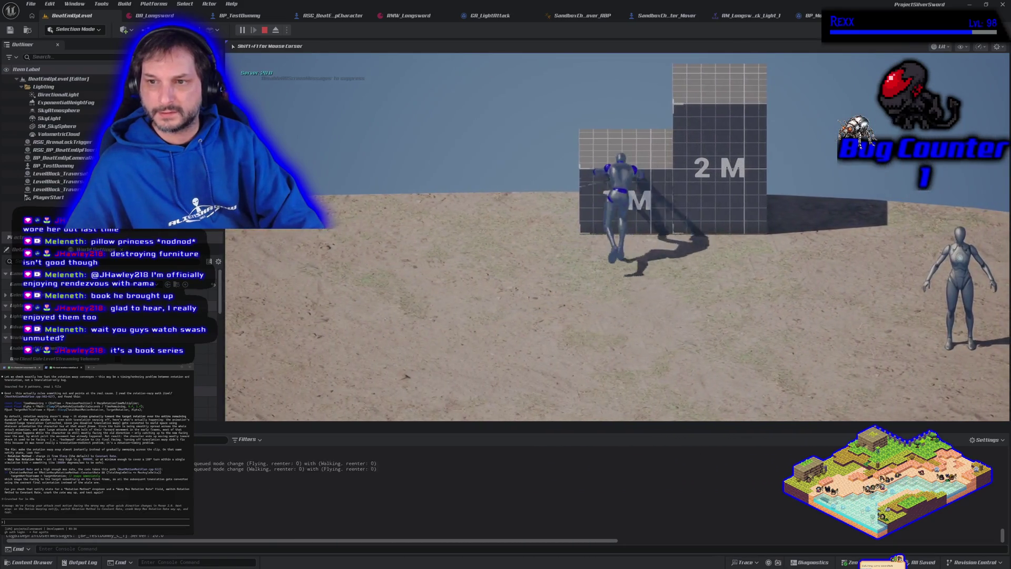
pyautogui.press('d')
pyautogui.press('space')
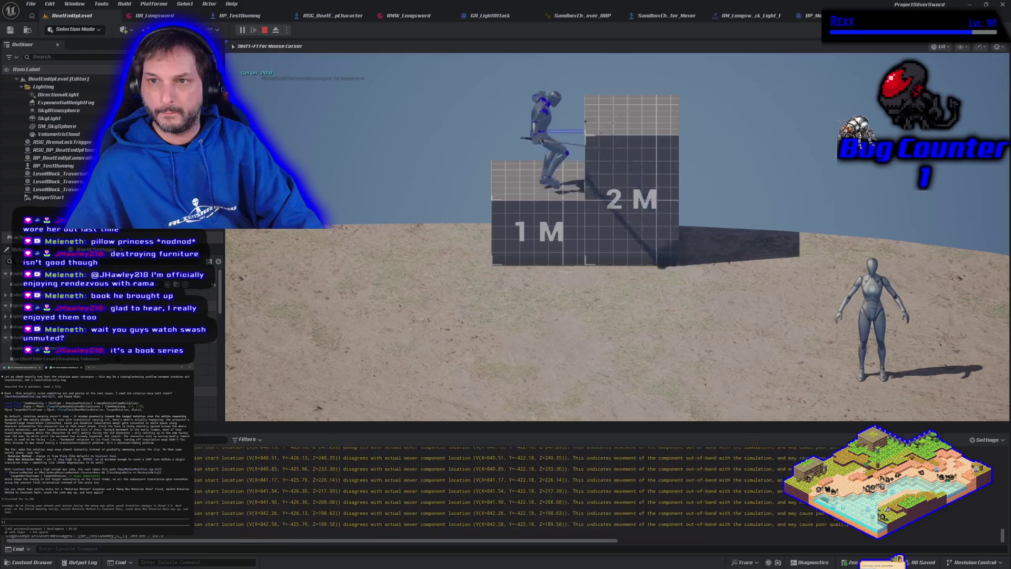
pyautogui.press('space')
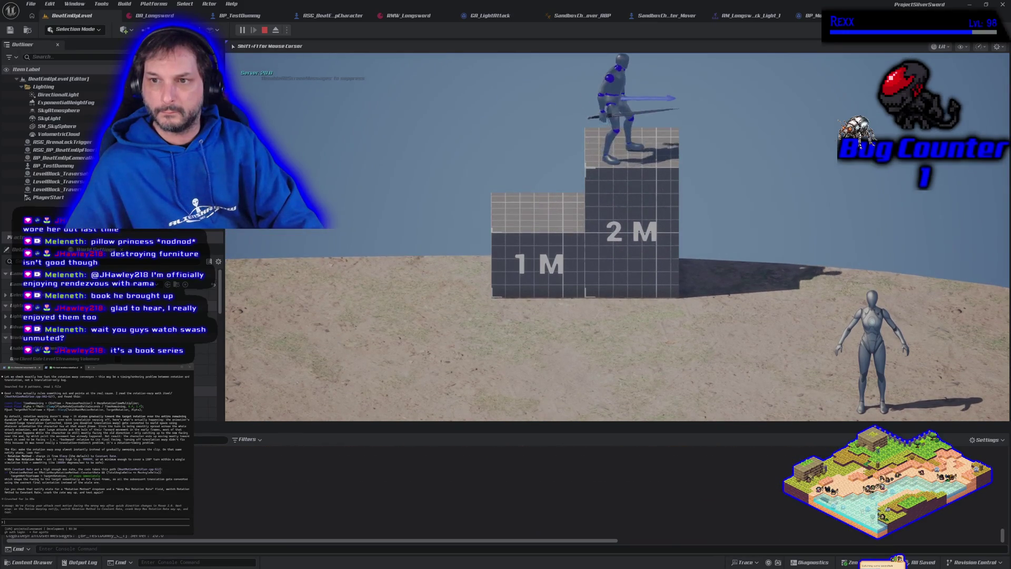
pyautogui.press('s')
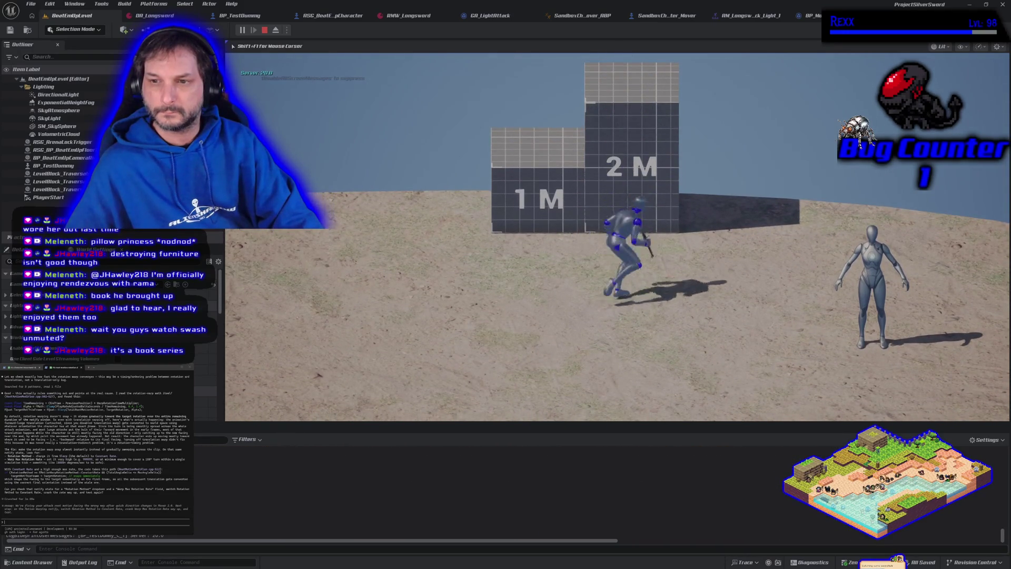
pyautogui.press('space')
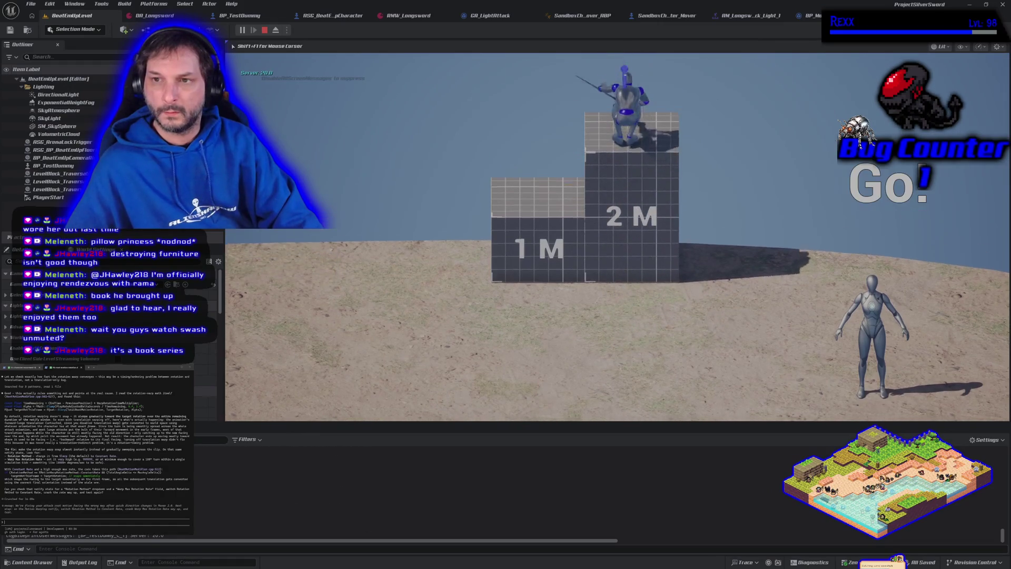
pyautogui.press('s')
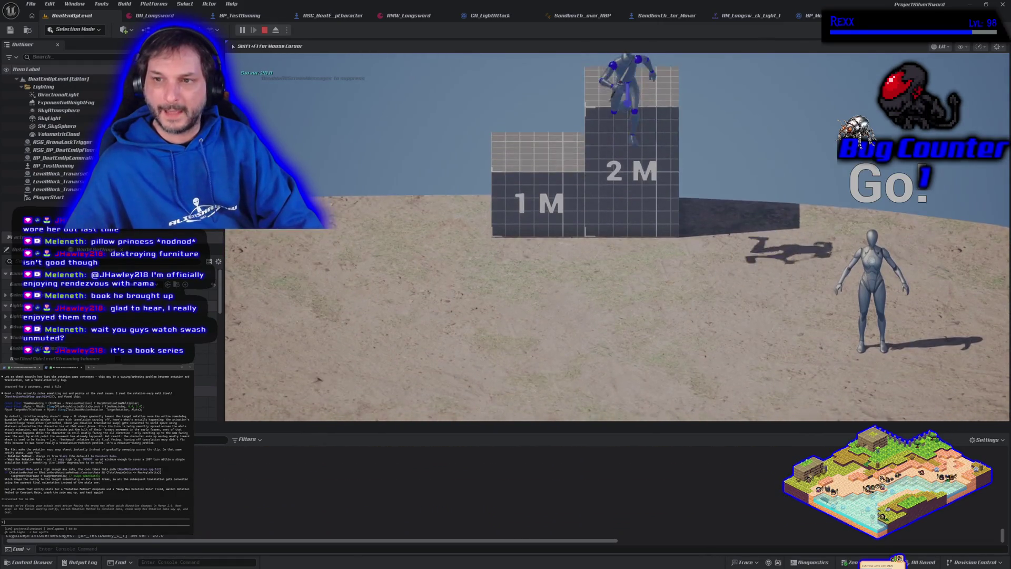
# - Test sword thrusts while turning left and right toward the dummy, then stop playing
pyautogui.press('a')
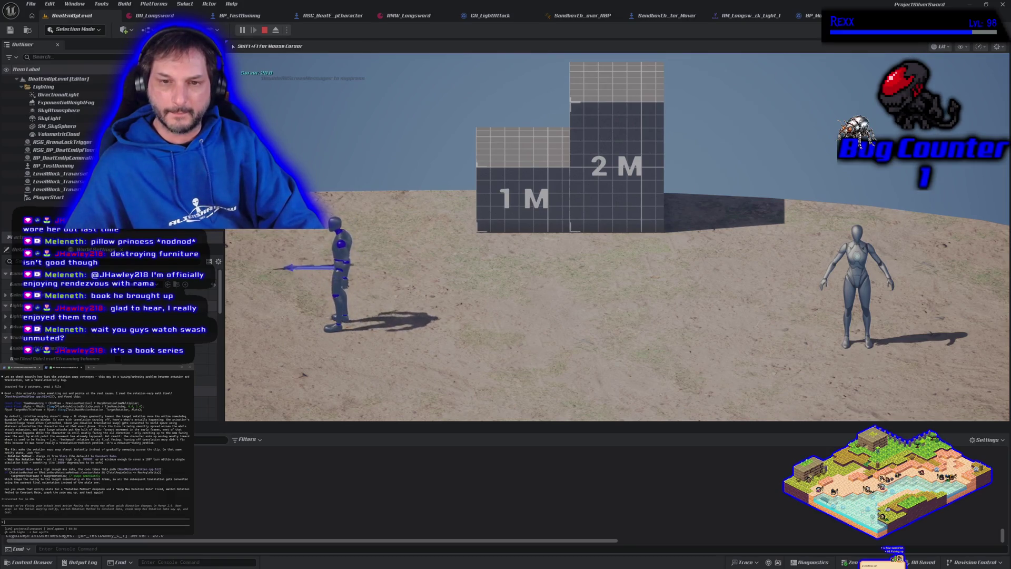
pyautogui.press('a')
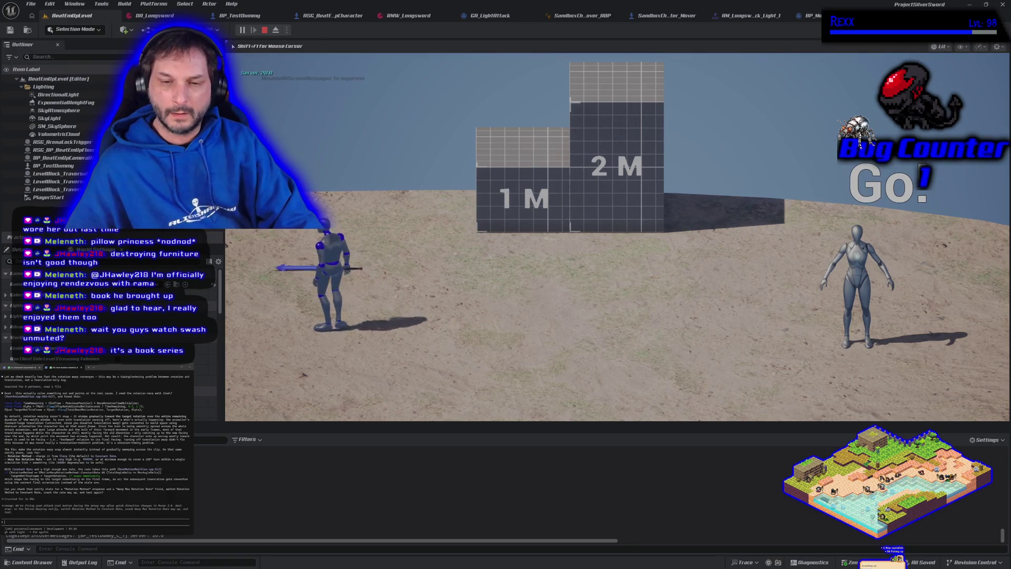
pyautogui.press('d')
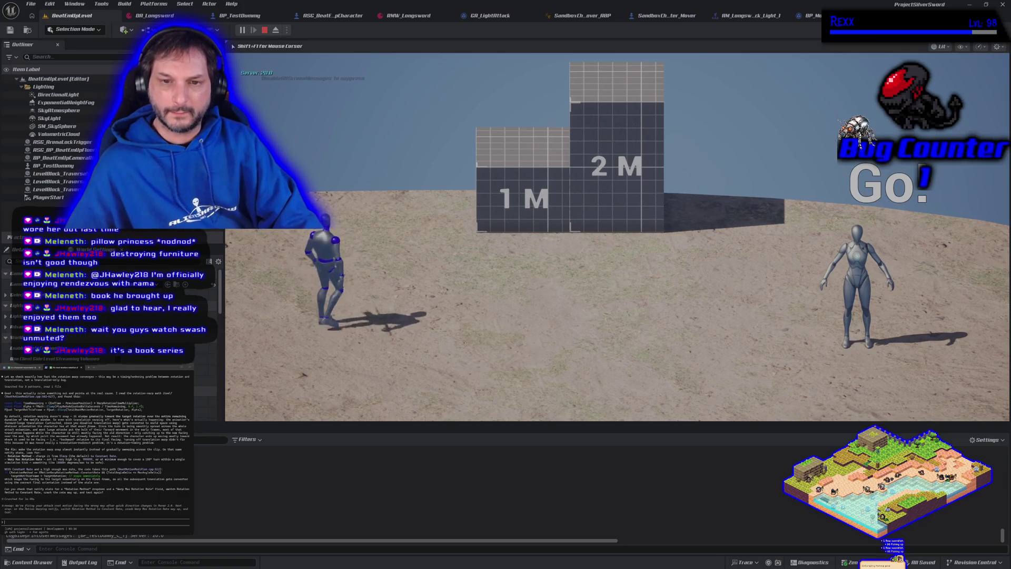
pyautogui.press('j')
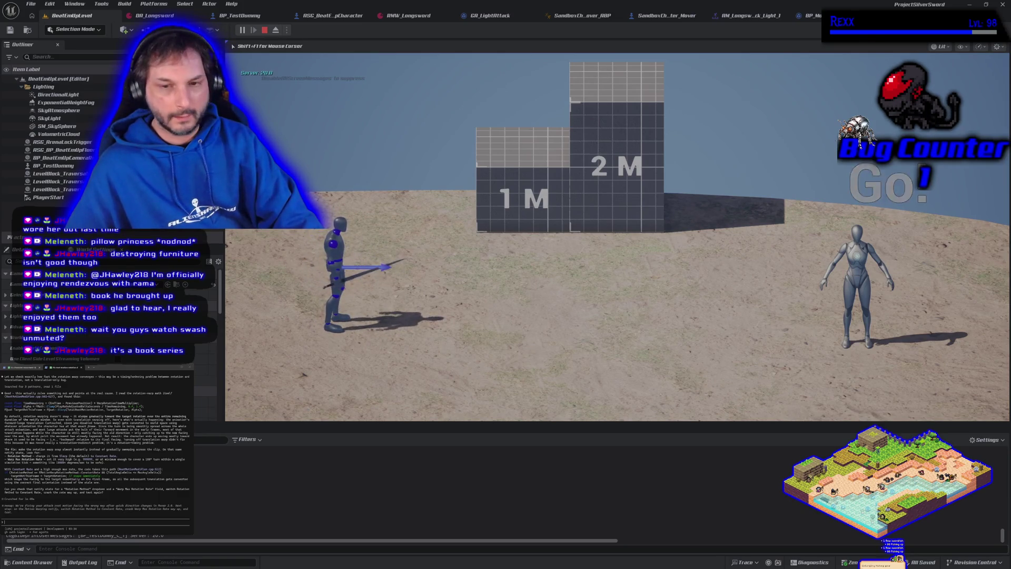
pyautogui.press('j')
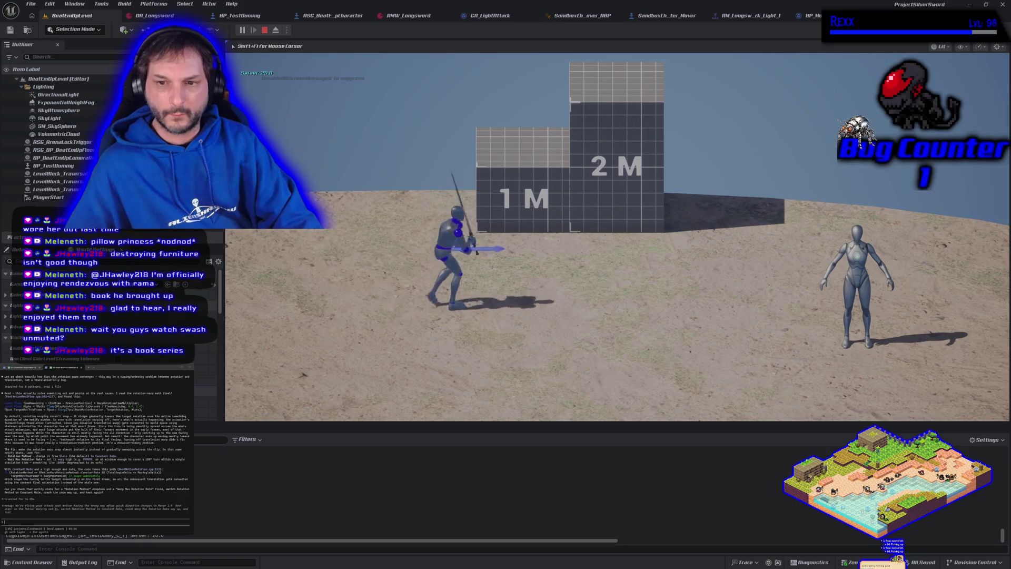
pyautogui.press('a')
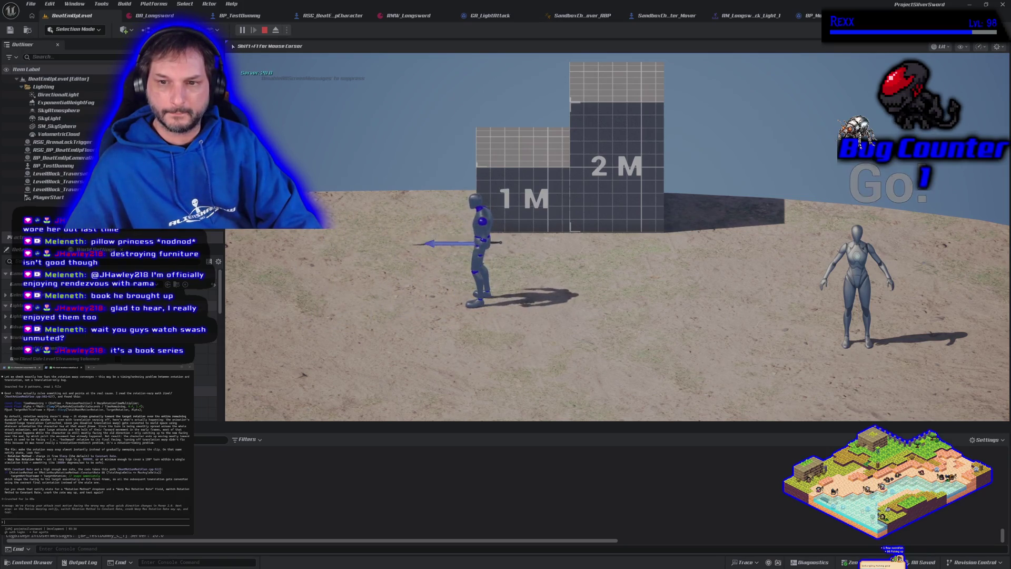
pyautogui.press('j')
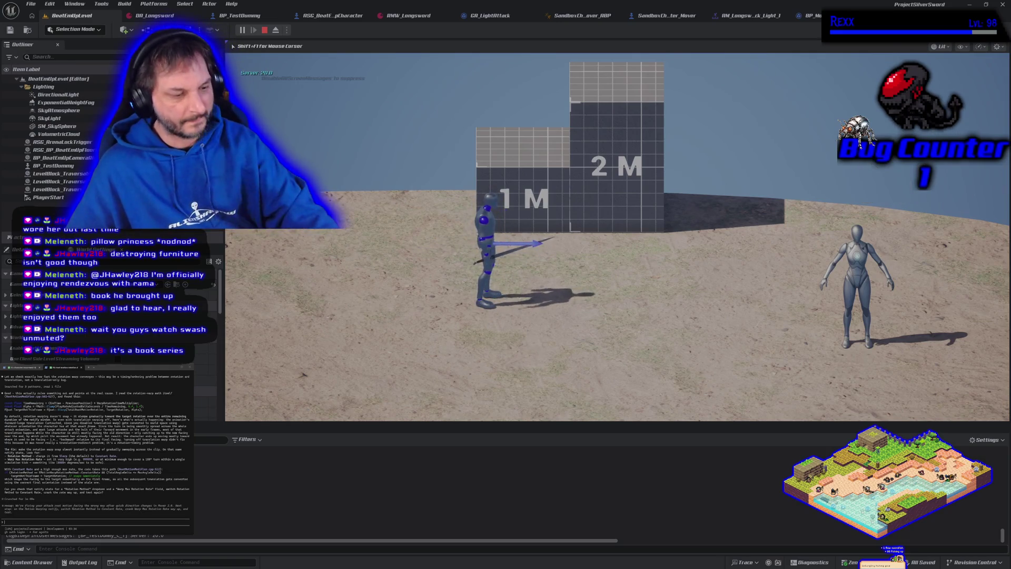
pyautogui.press('Escape')
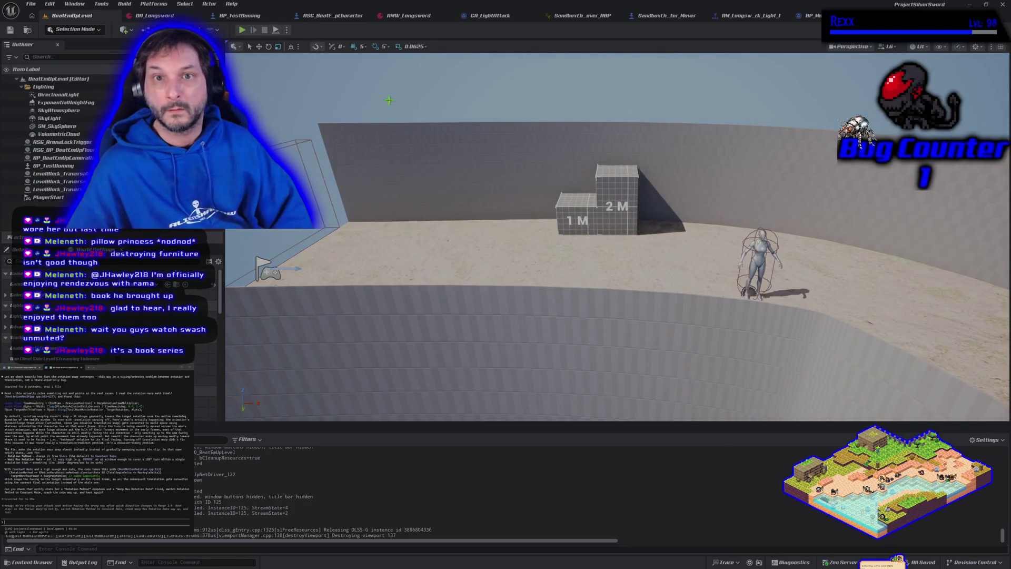
pyautogui.click(242, 30)
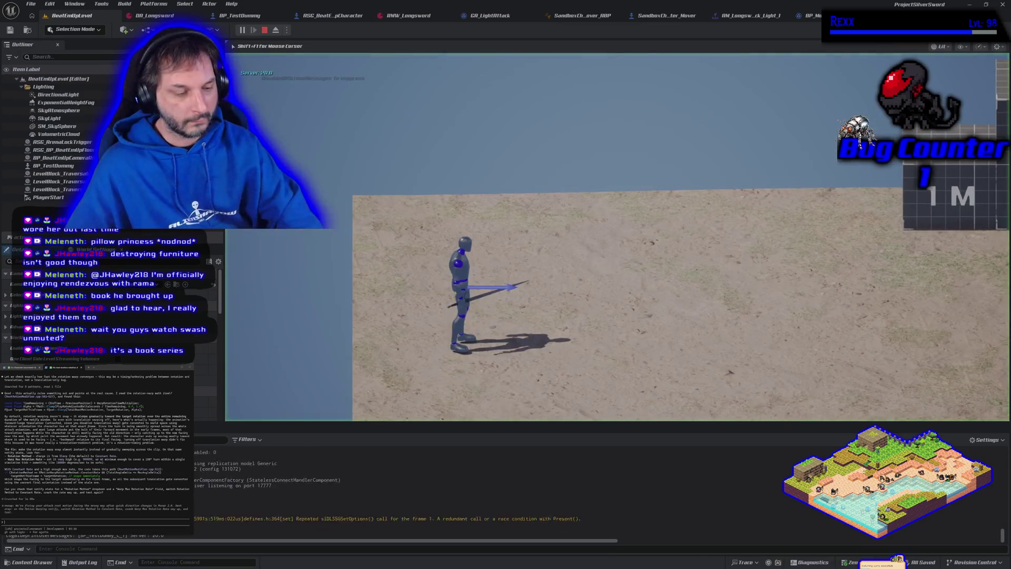
pyautogui.press('d')
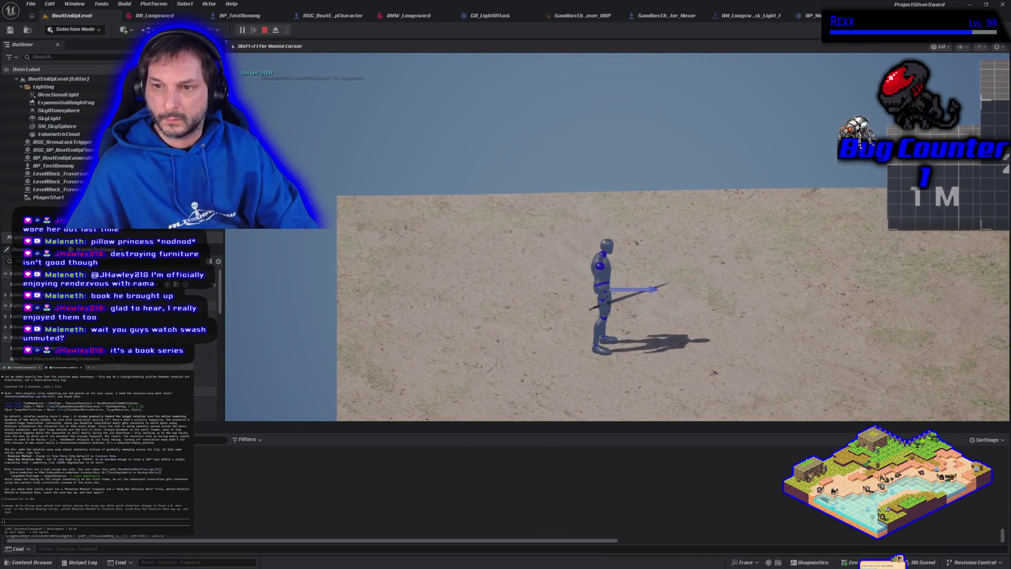
pyautogui.press('d')
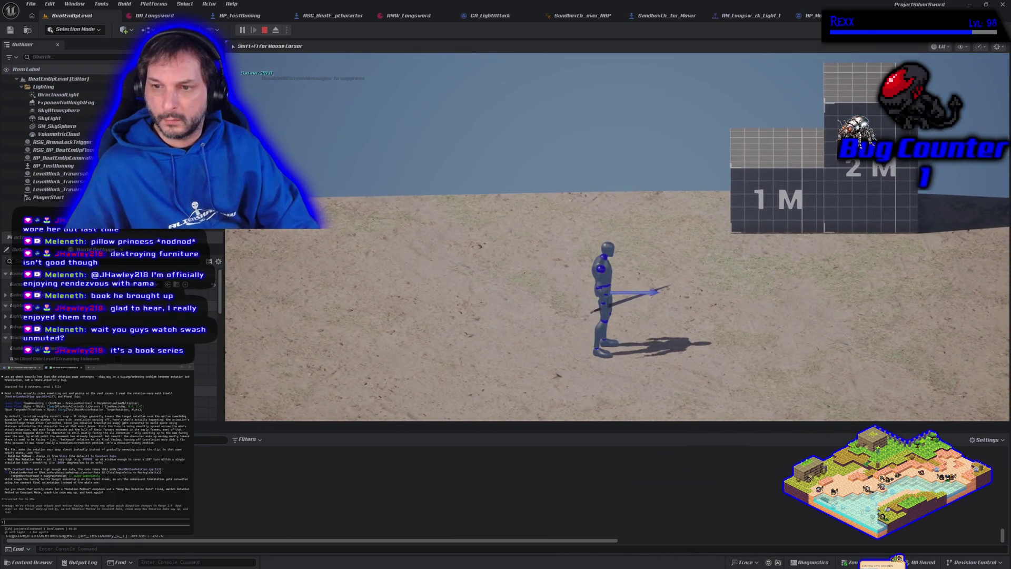
pyautogui.press('d')
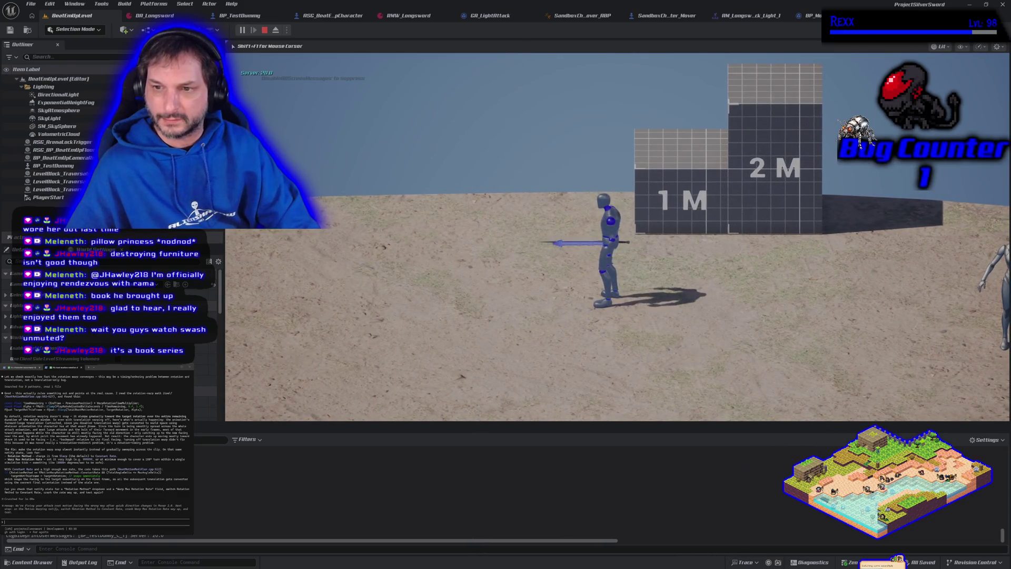
pyautogui.press('a')
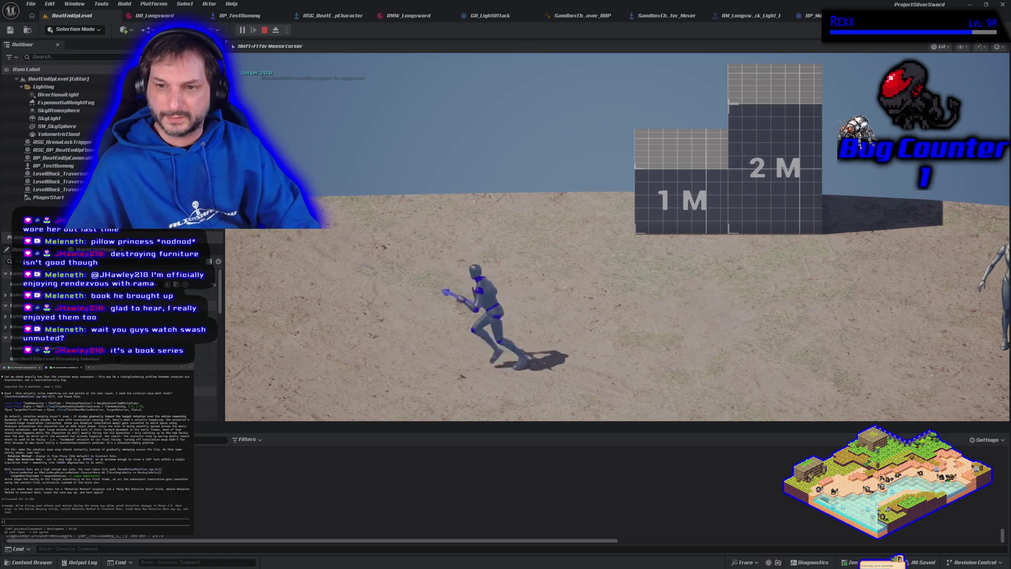
pyautogui.press('d')
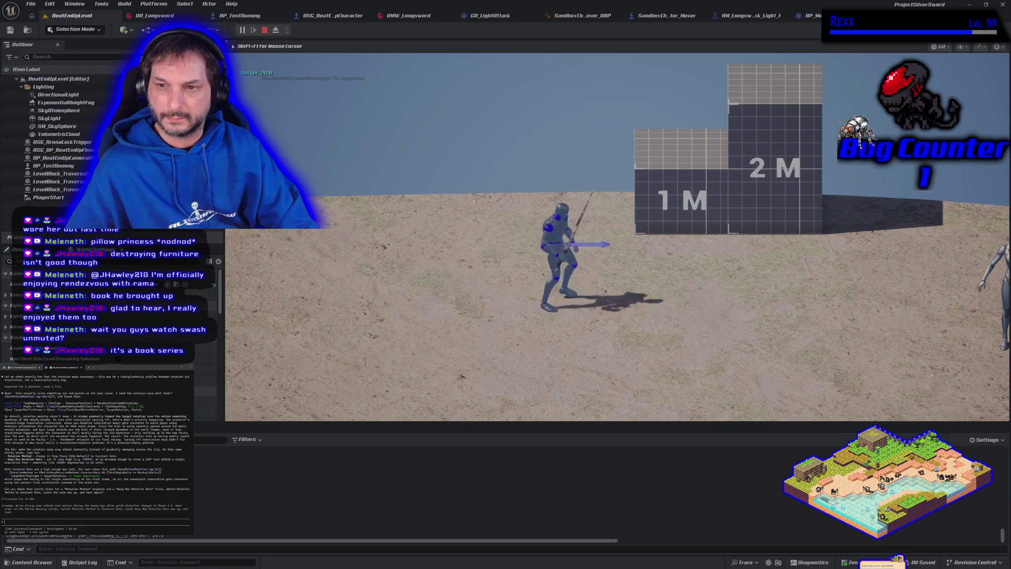
pyautogui.press('d')
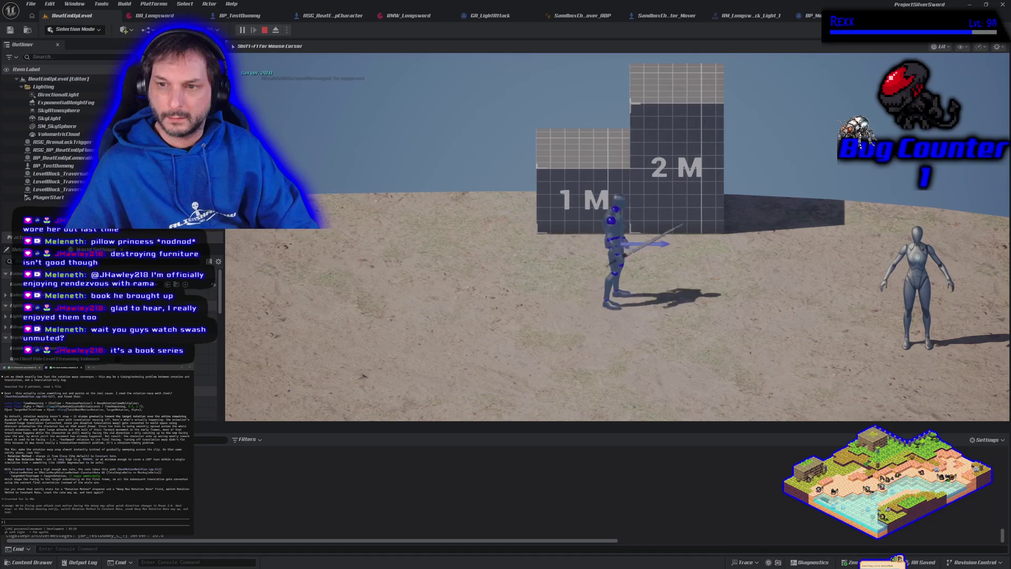
pyautogui.press('d')
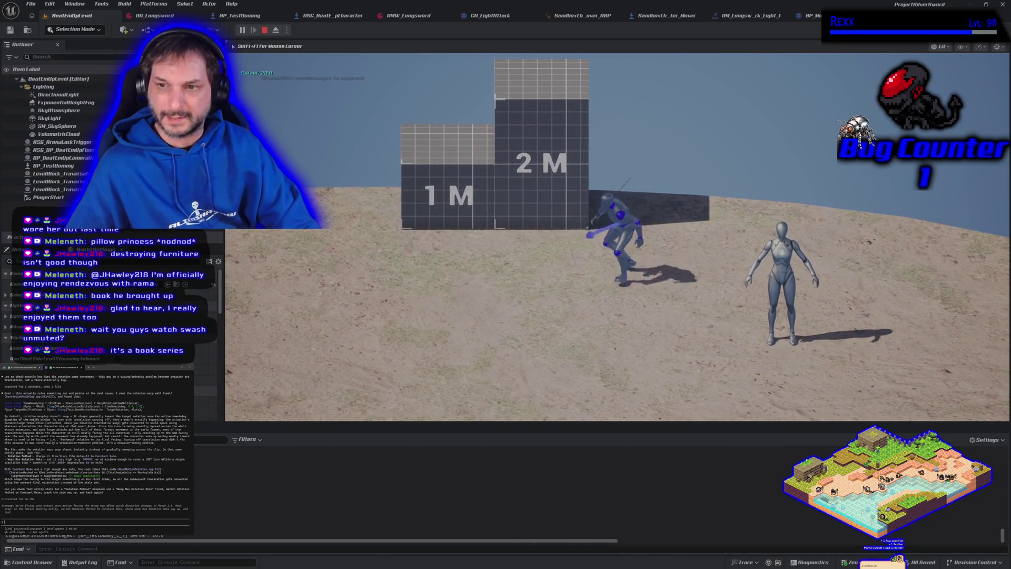
pyautogui.press('a')
pyautogui.press('d')
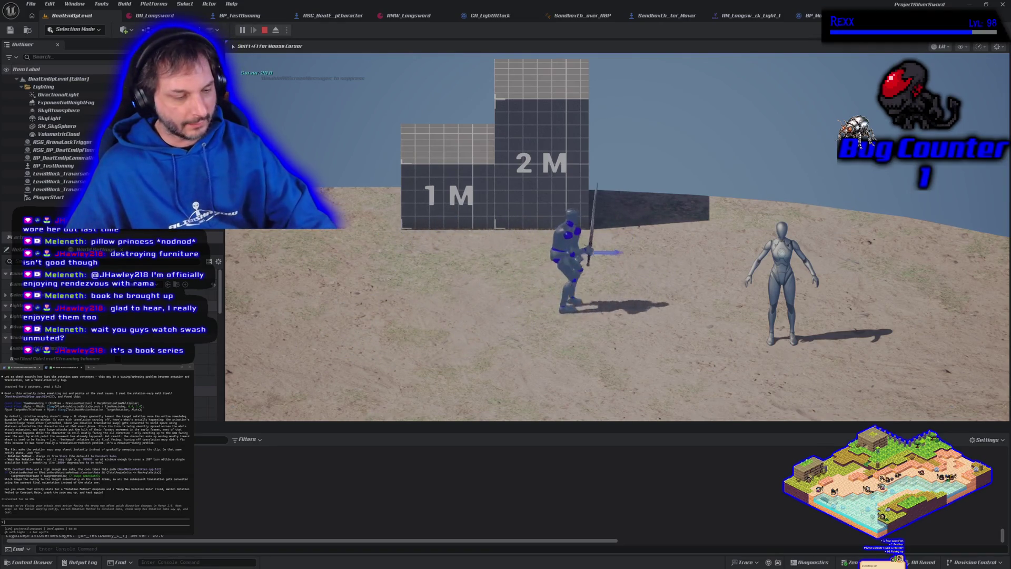
pyautogui.press('Escape')
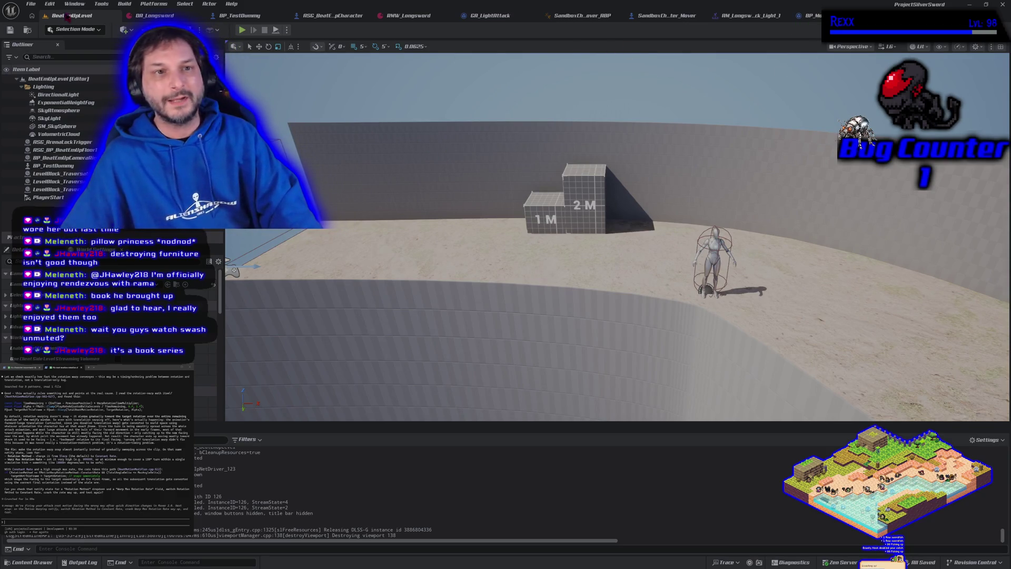
# - Play-test the character repeatedly turning and attacking left and right, then stop the session
pyautogui.hotkey('alt', 'p')
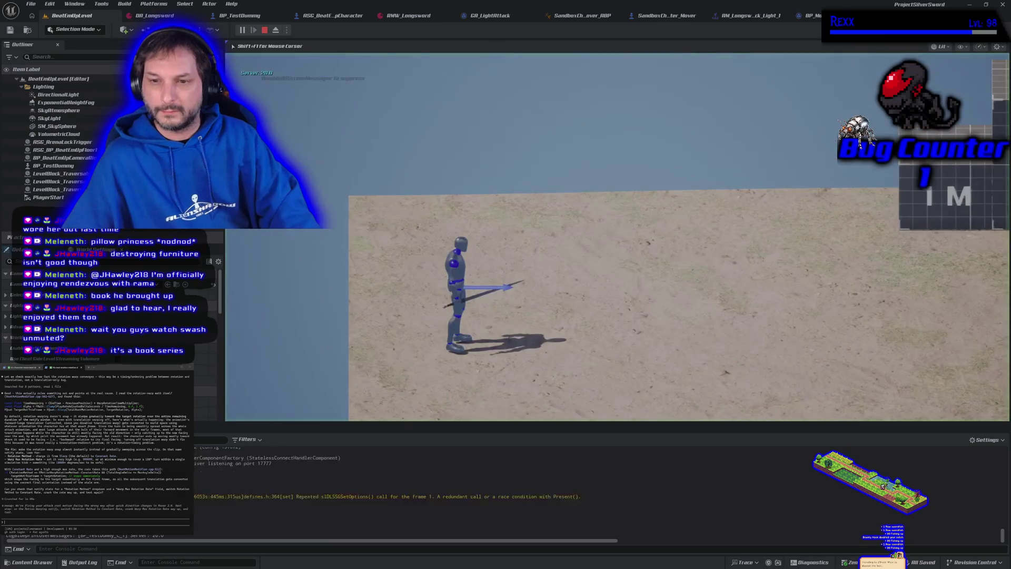
pyautogui.press('d')
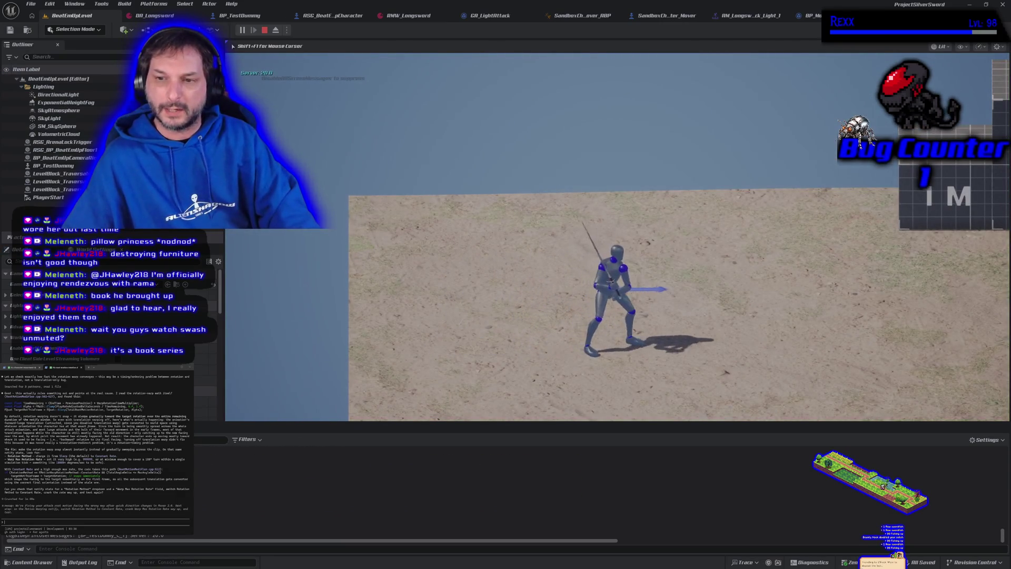
pyautogui.press('d')
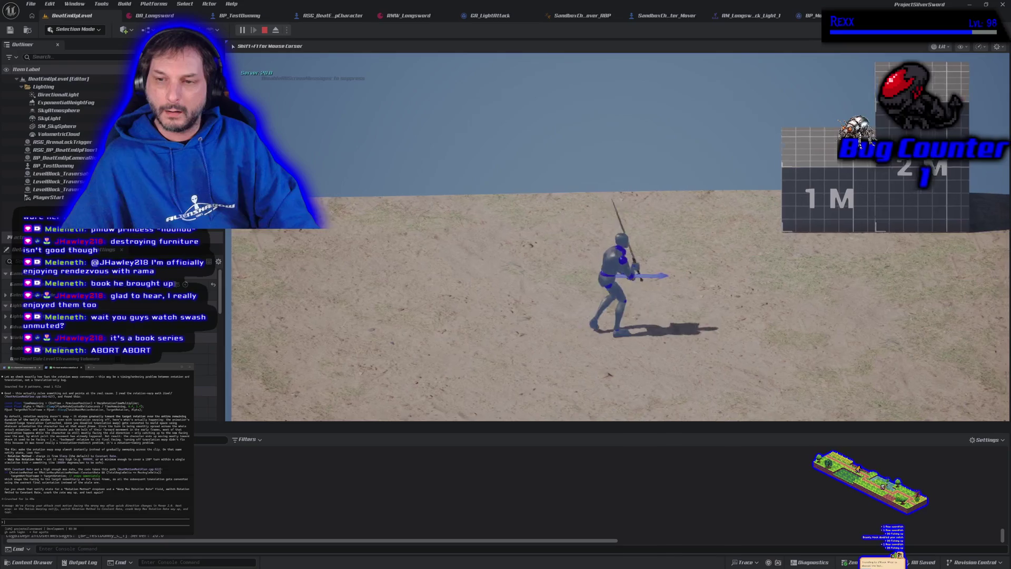
pyautogui.press('a')
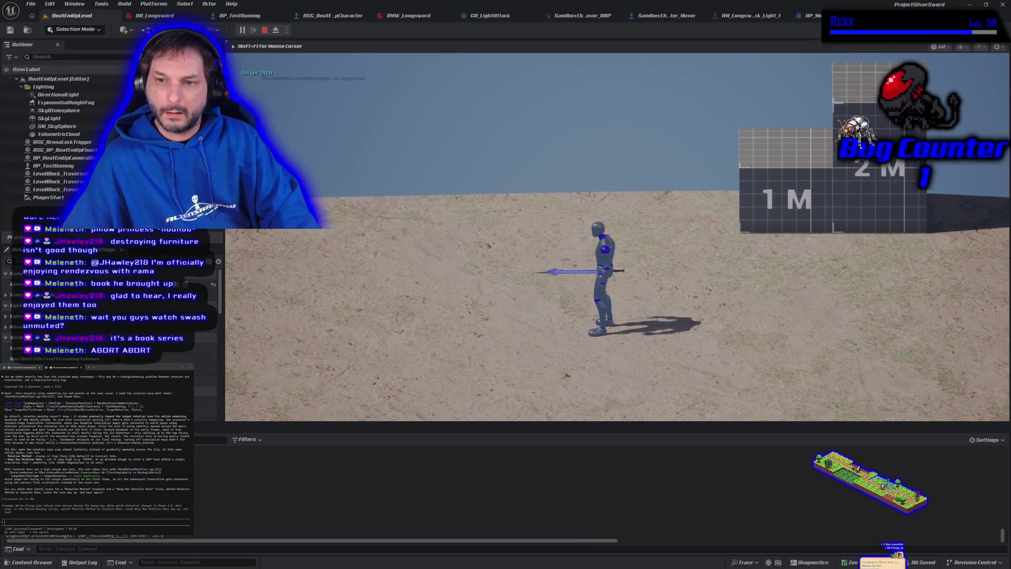
pyautogui.press('a')
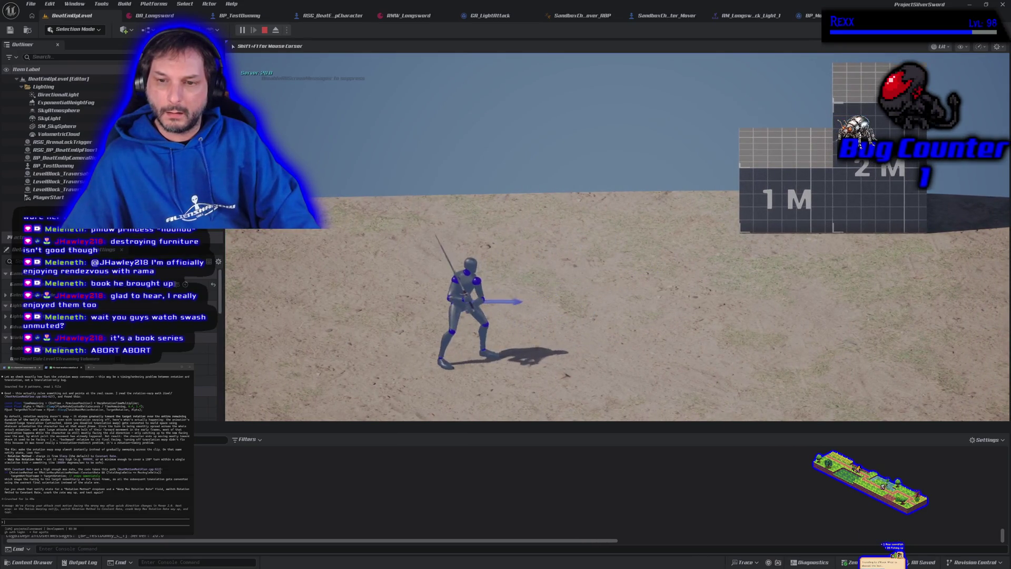
pyautogui.press('d')
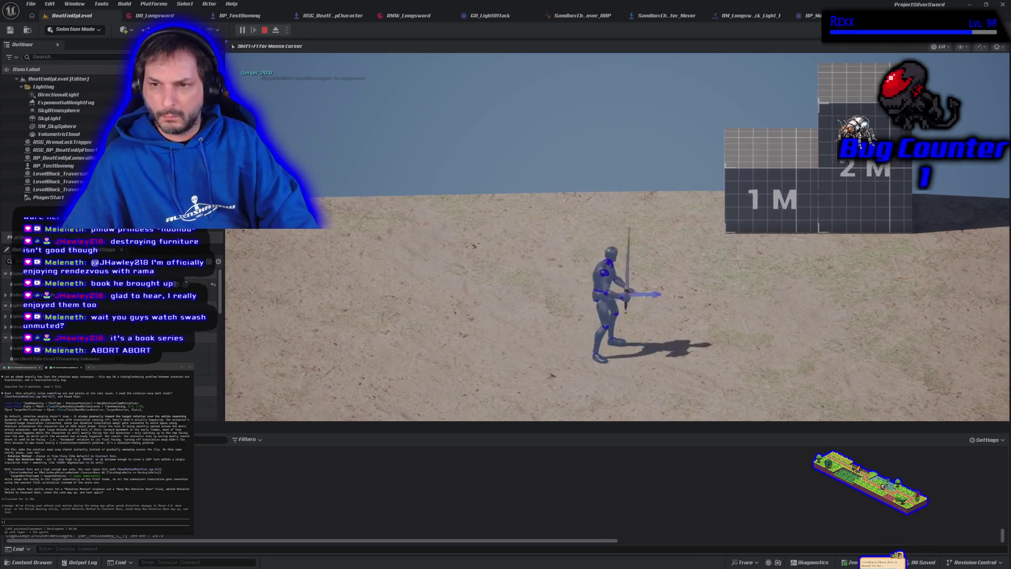
pyautogui.press('a')
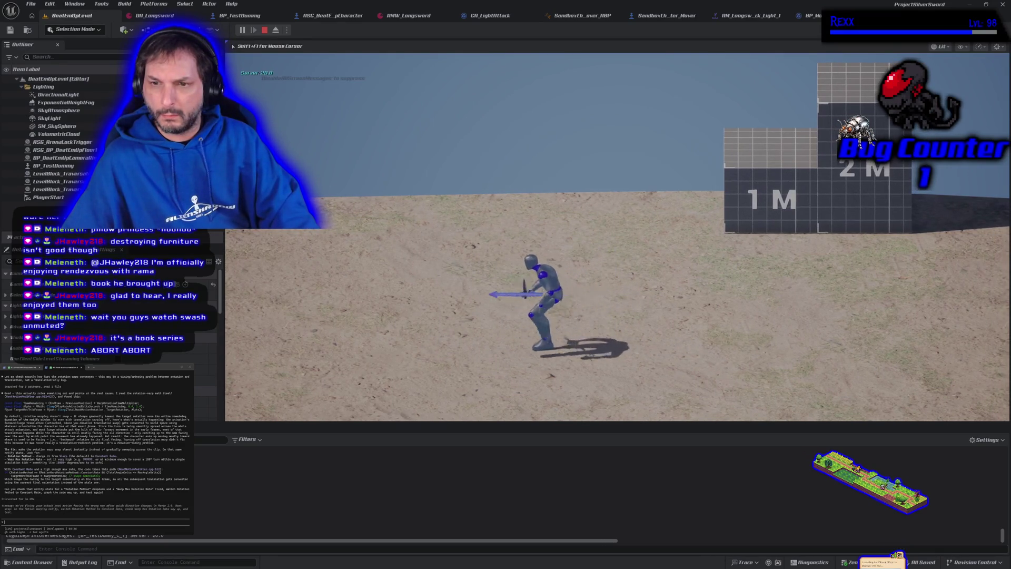
pyautogui.press('a')
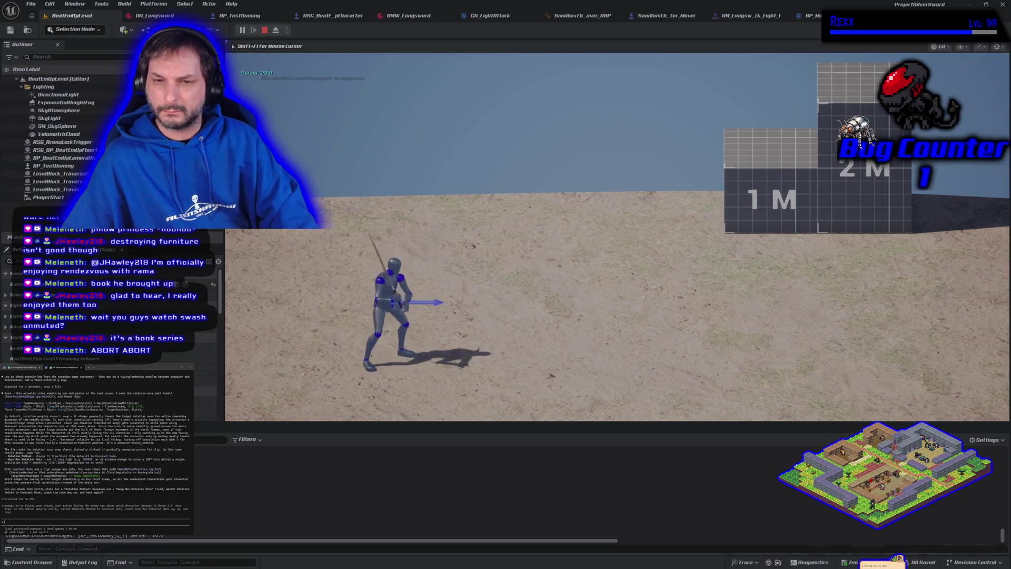
pyautogui.press('d')
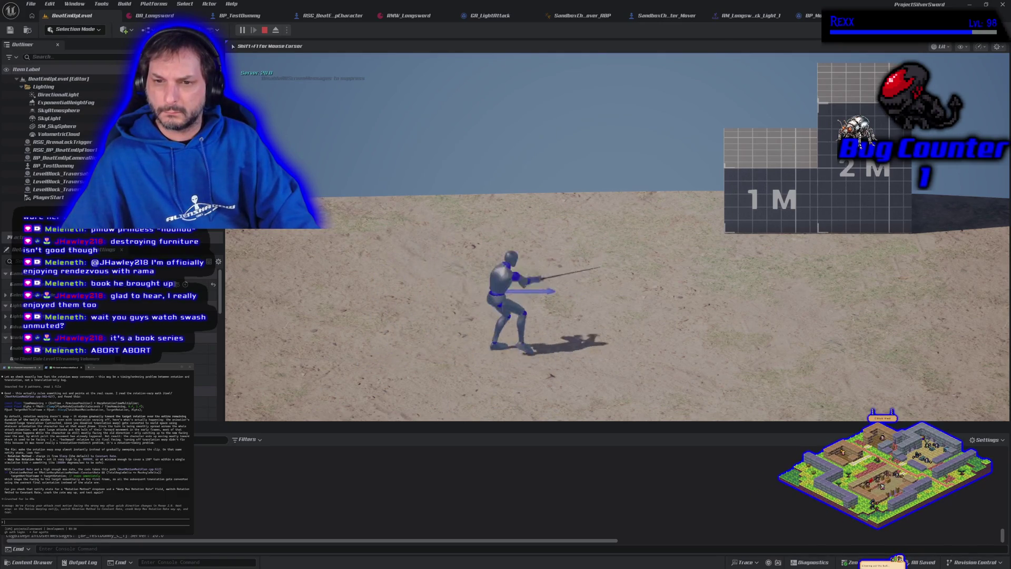
pyautogui.press('d')
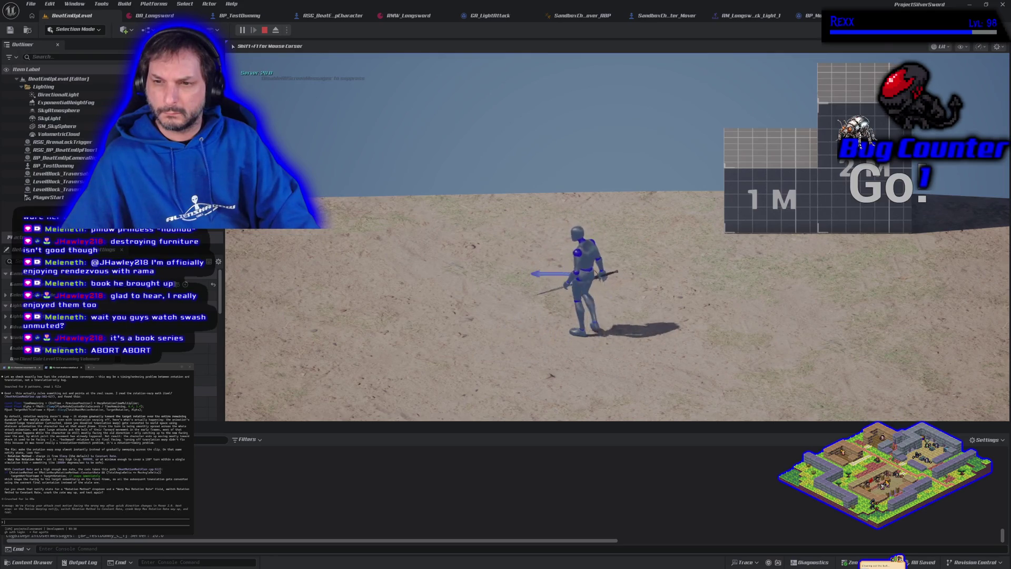
pyautogui.press('a')
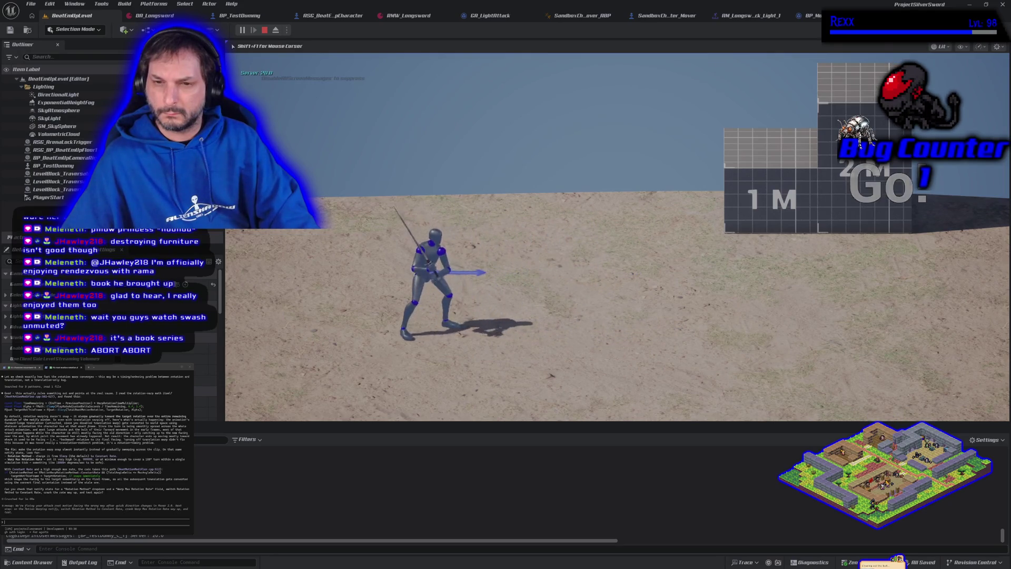
pyautogui.press('d')
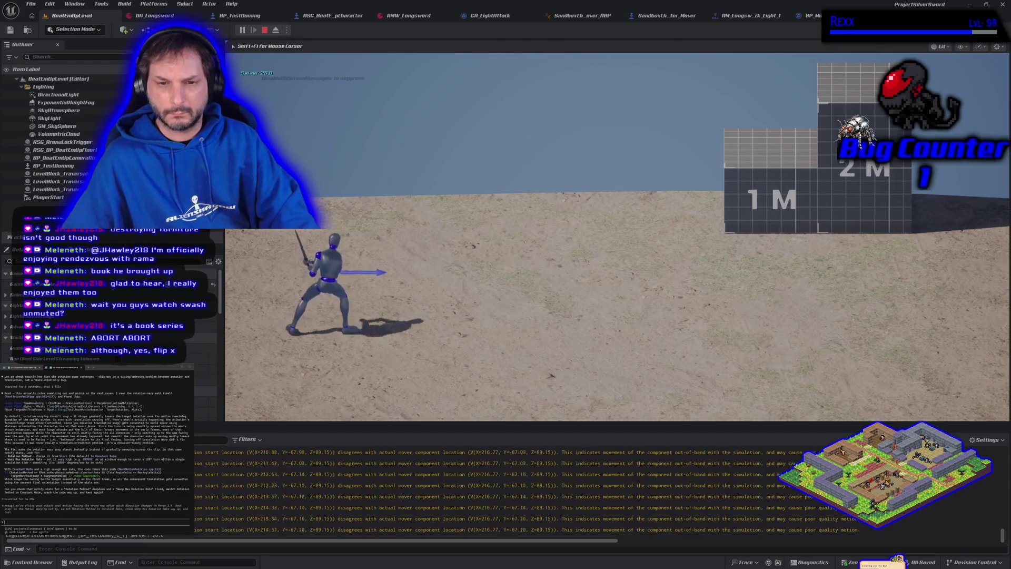
pyautogui.press('d')
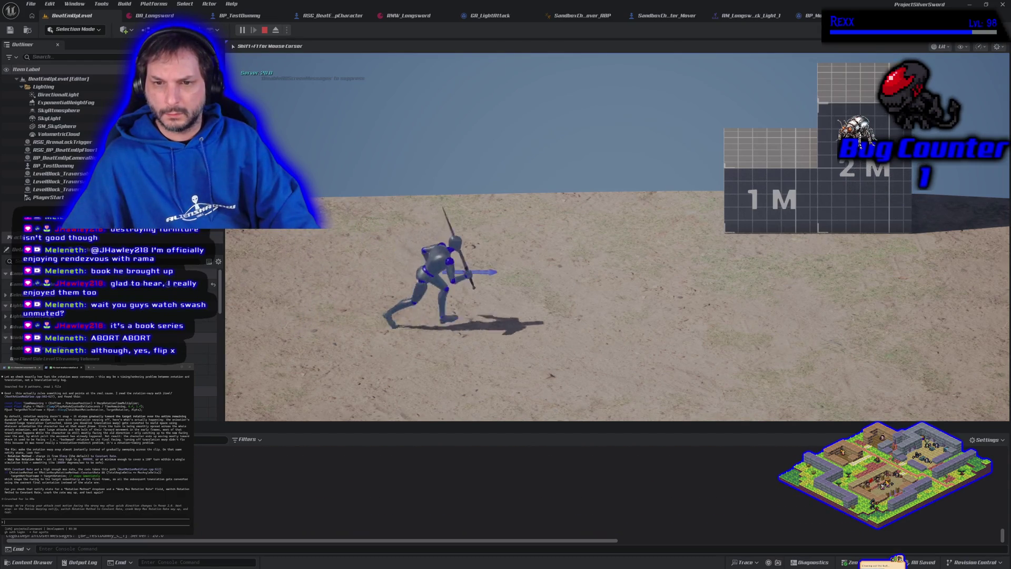
pyautogui.press('d')
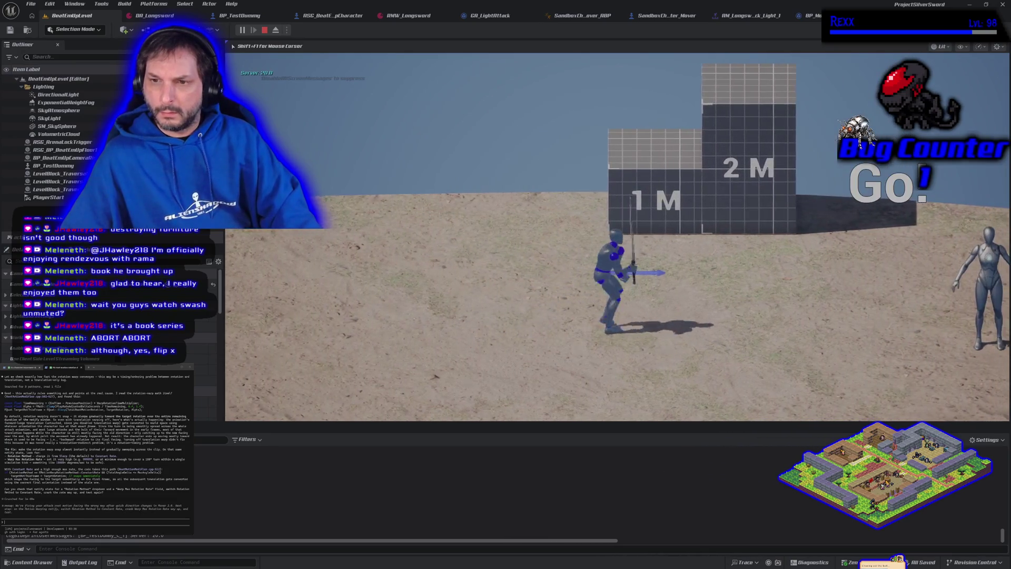
pyautogui.press('a')
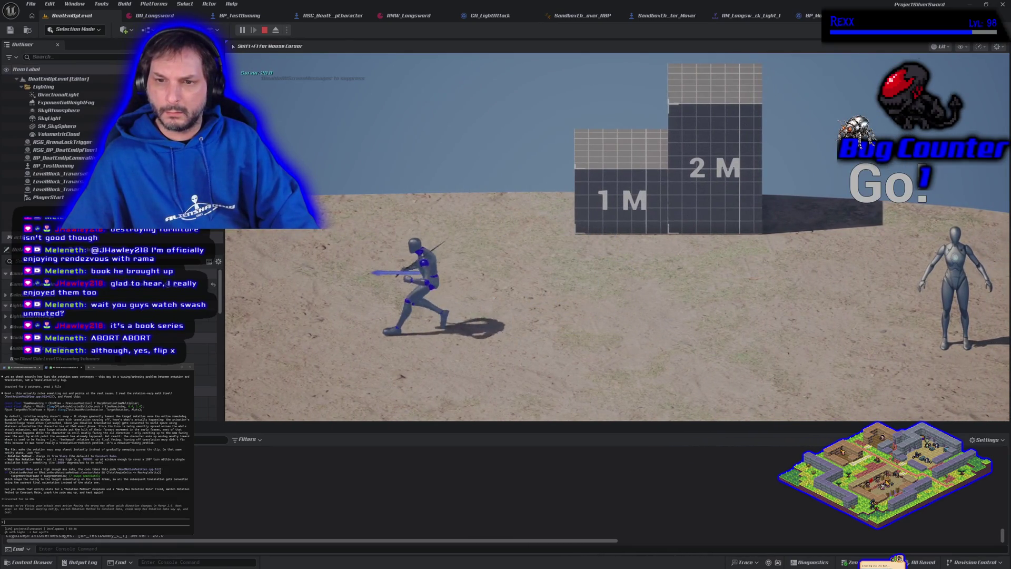
pyautogui.press('d')
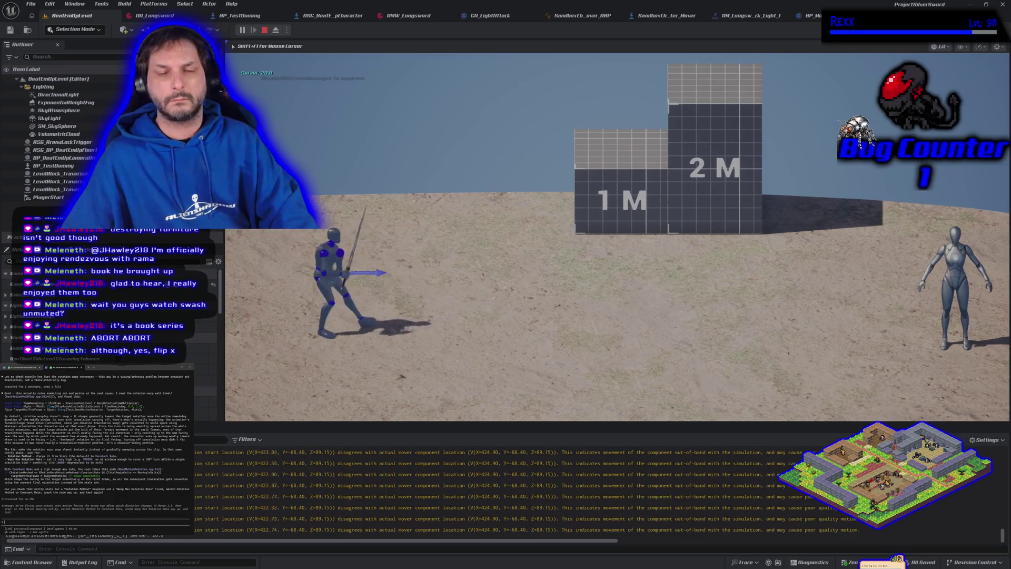
pyautogui.press('a')
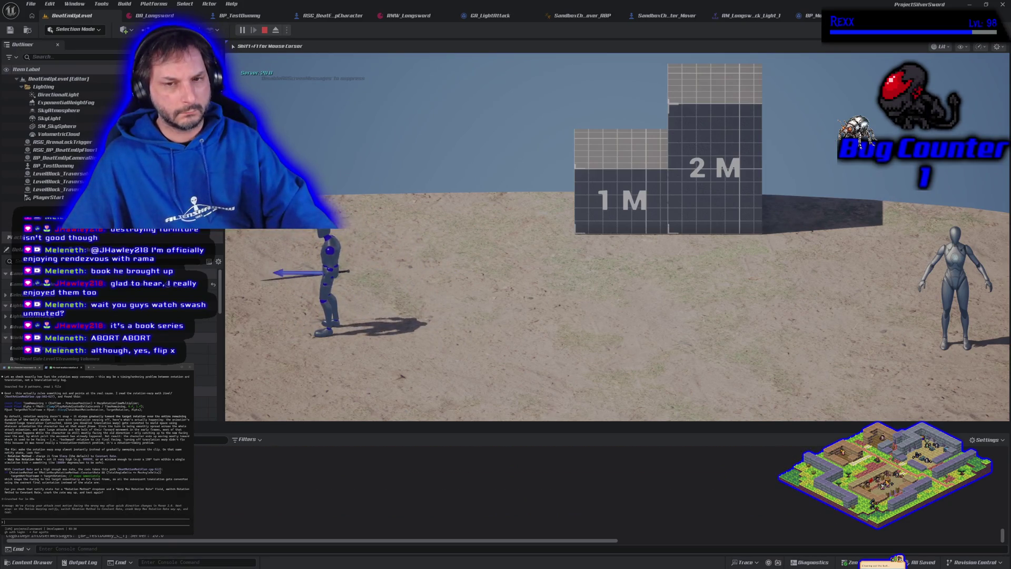
pyautogui.press('Escape')
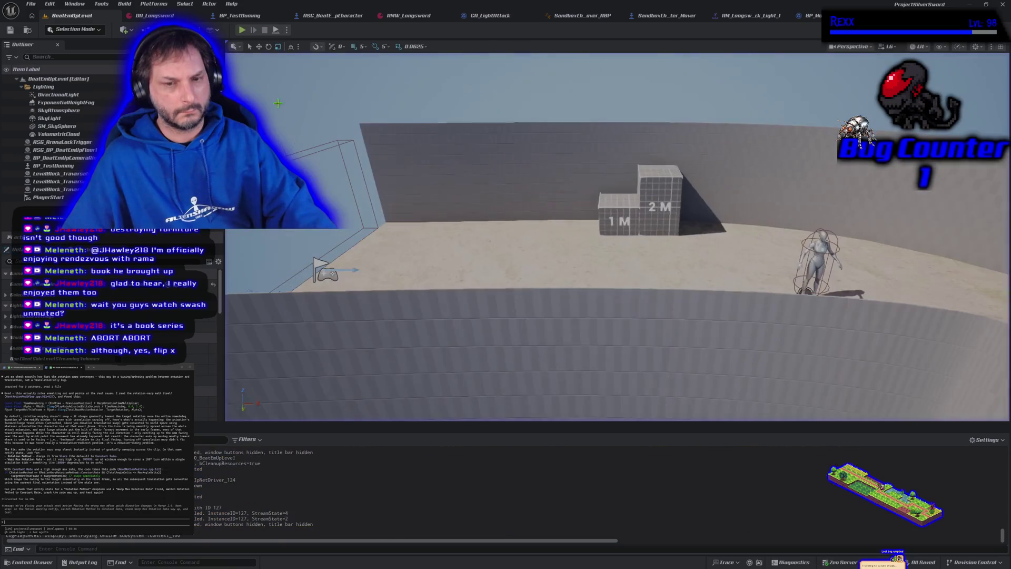
# - Start another play session, perform a J attack, and stop playing
pyautogui.hotkey('alt', 'p')
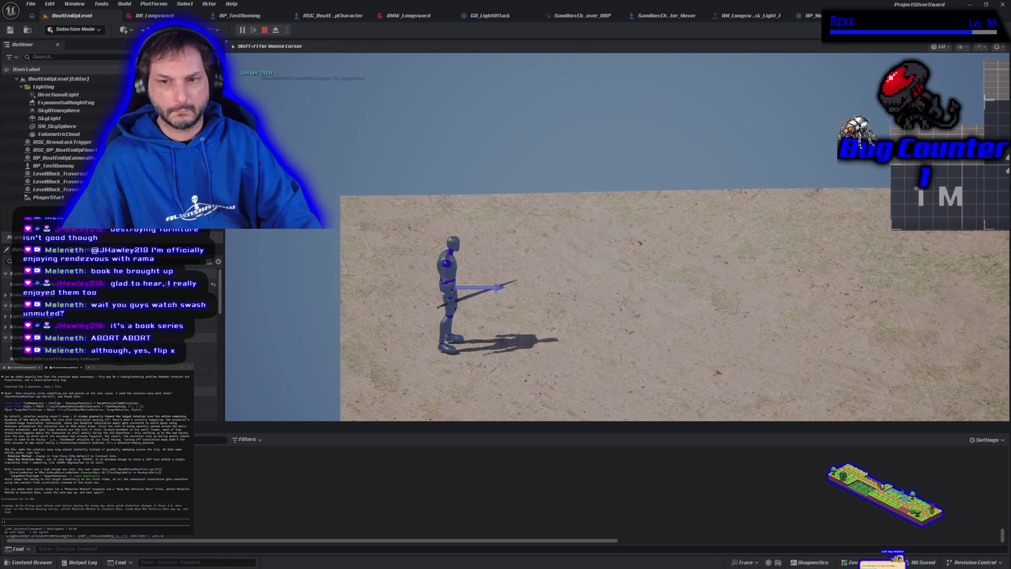
pyautogui.press('j')
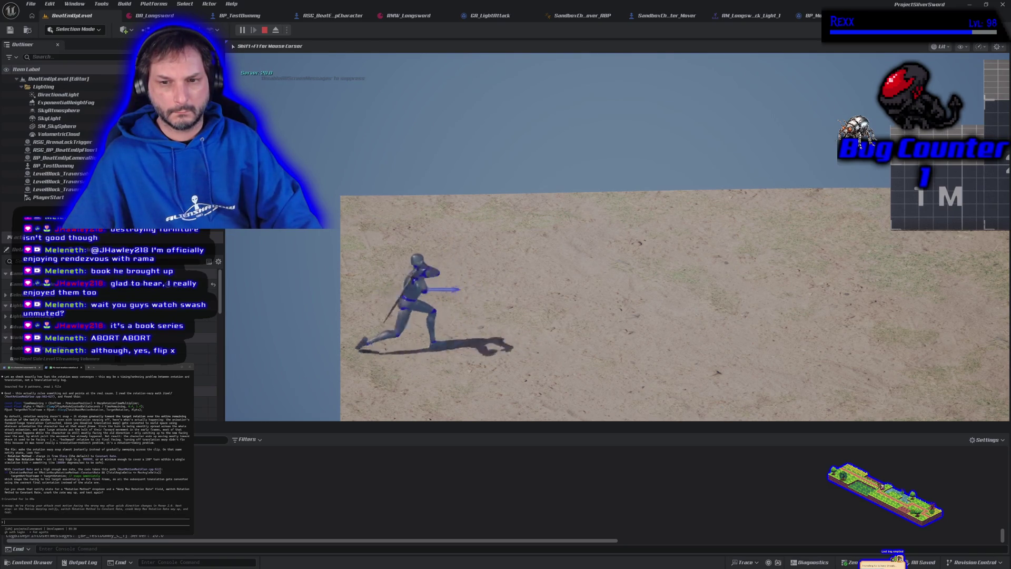
pyautogui.press('Escape')
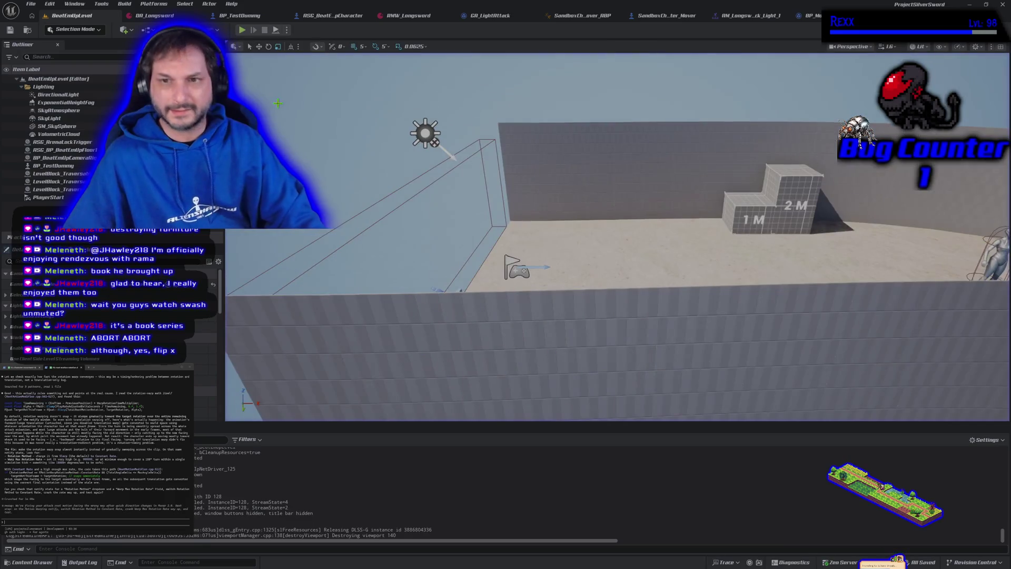
# - Break the wire into Update Capsule Rotation in the EventGraph and recompile SandboxCharacter_Mover
pyautogui.click(747, 16)
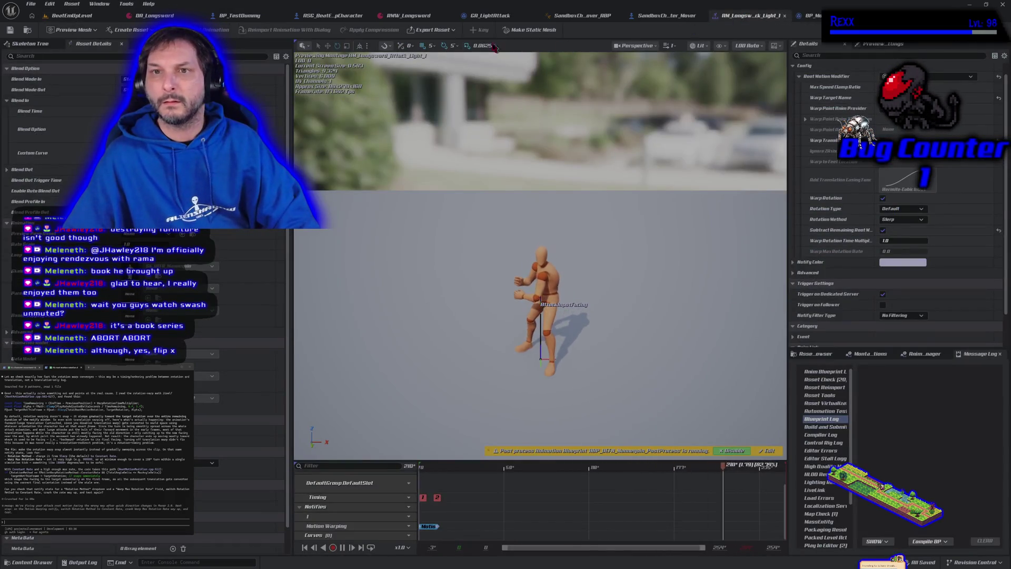
pyautogui.click(653, 15)
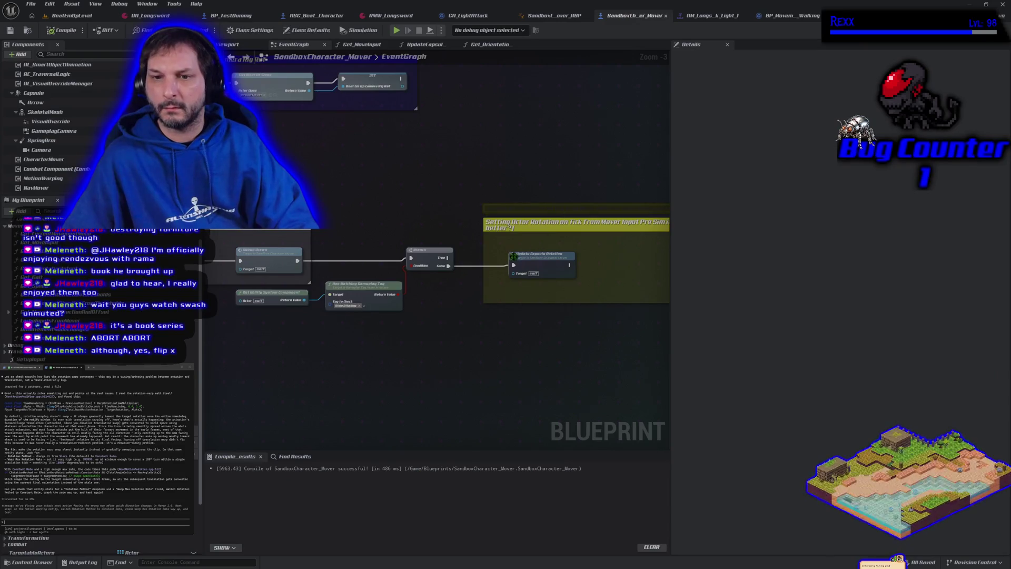
pyautogui.keyDown('alt'); pyautogui.click(513, 266); pyautogui.keyUp('alt')
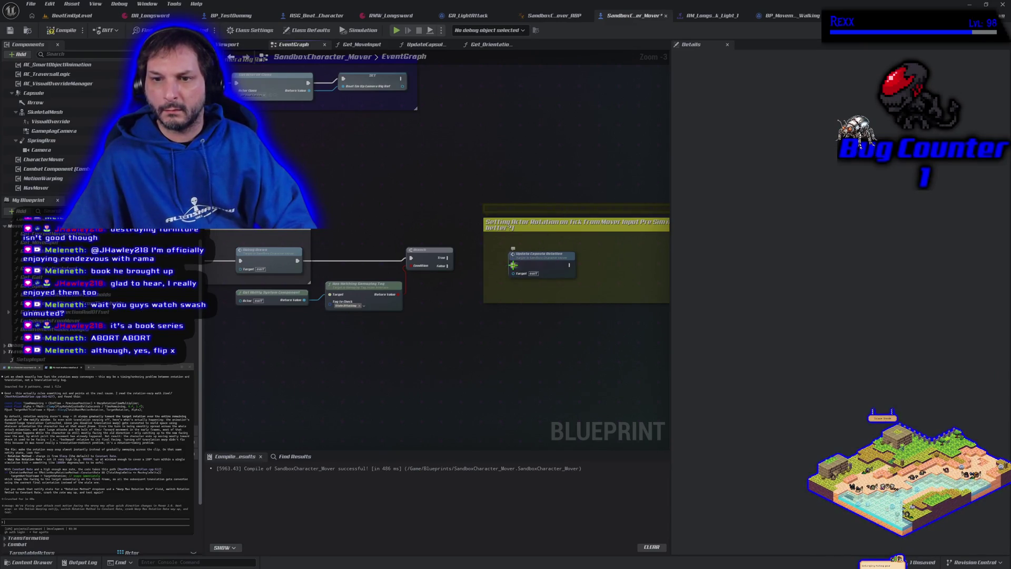
pyautogui.click(82, 31)
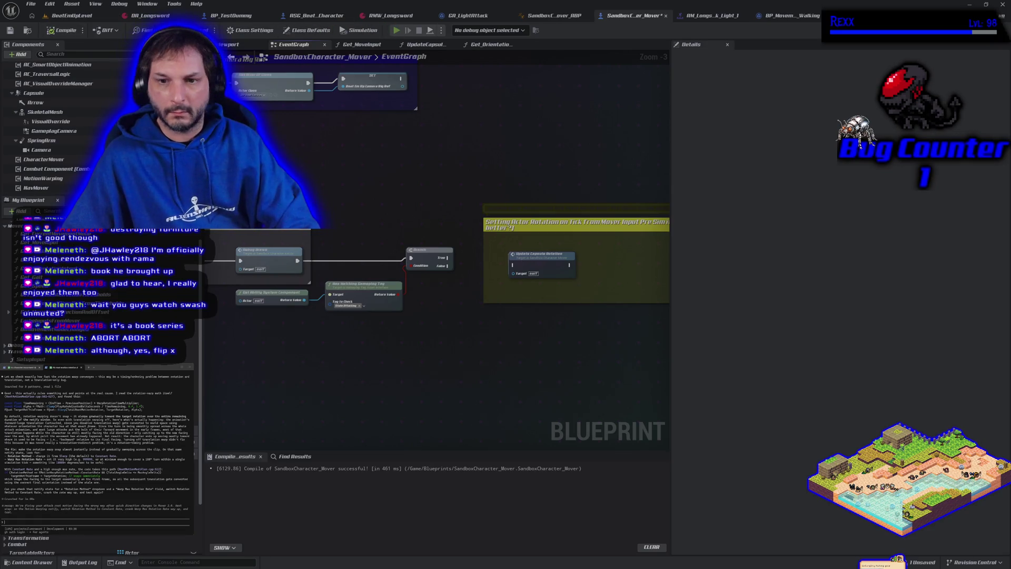
# - Play-test running right and left over several relaunched sessions, then return to the blueprint
pyautogui.press('d')
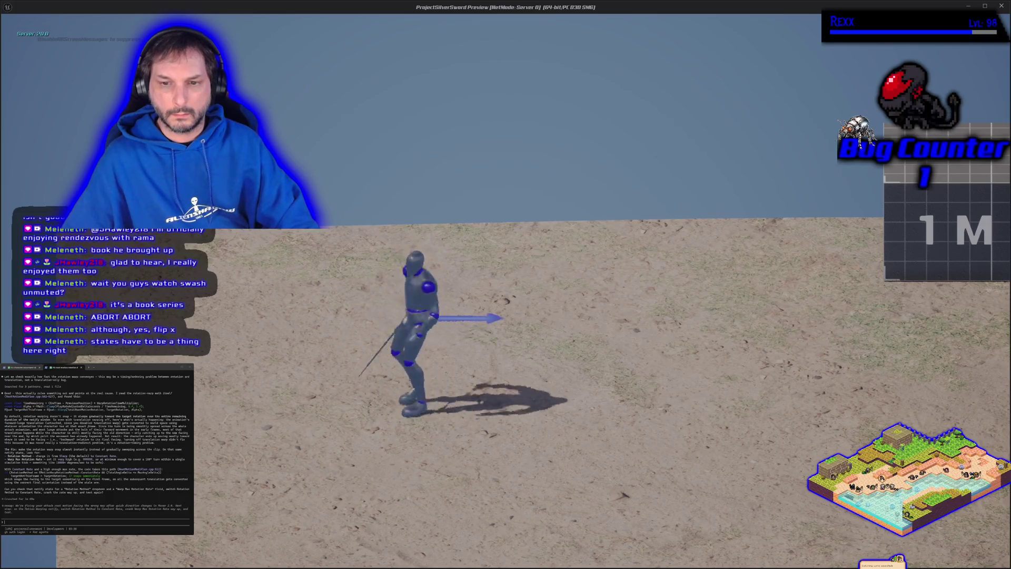
pyautogui.press('a')
pyautogui.press('Escape')
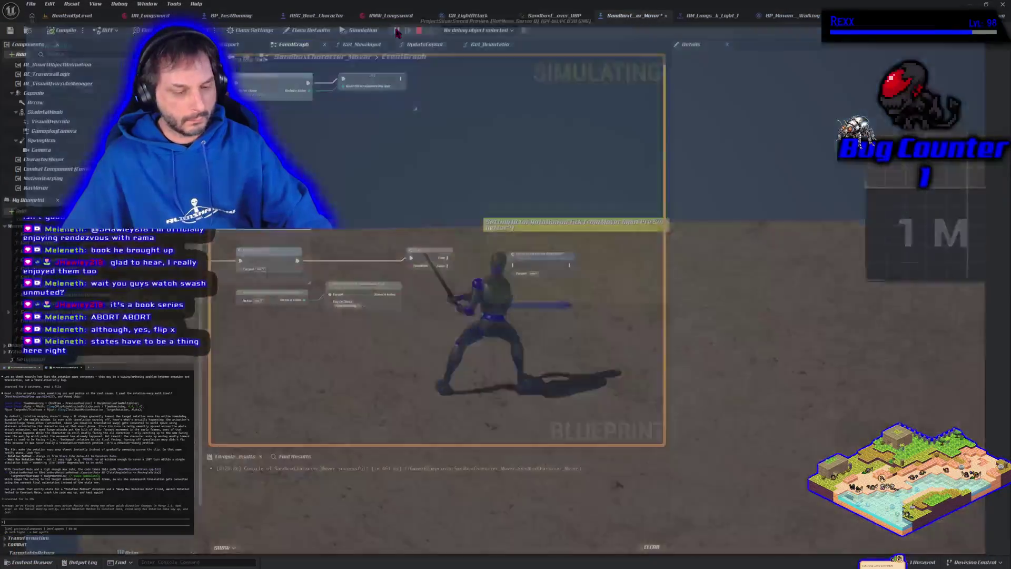
pyautogui.hotkey('alt', 'p')
pyautogui.press('d')
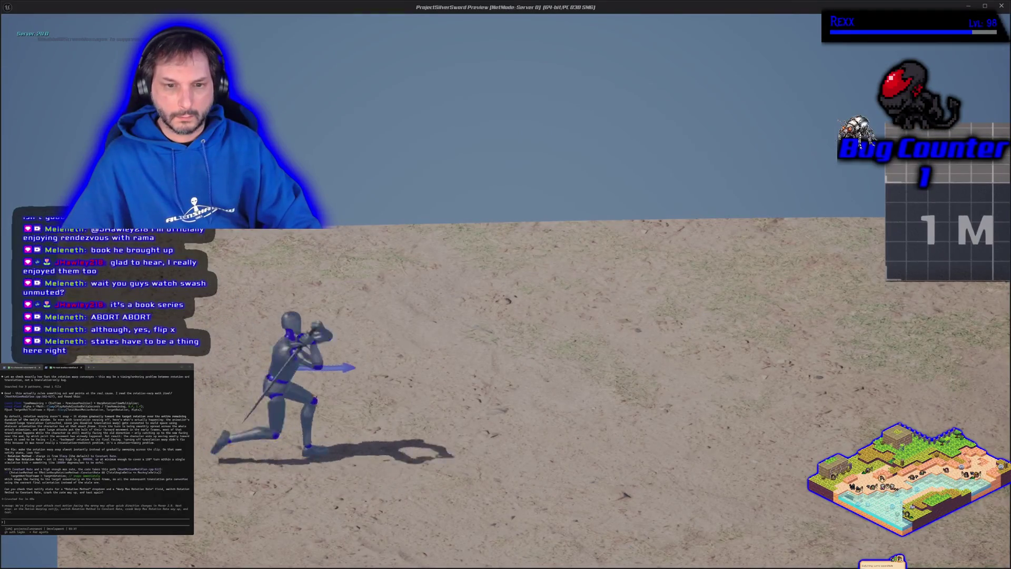
pyautogui.press('Escape')
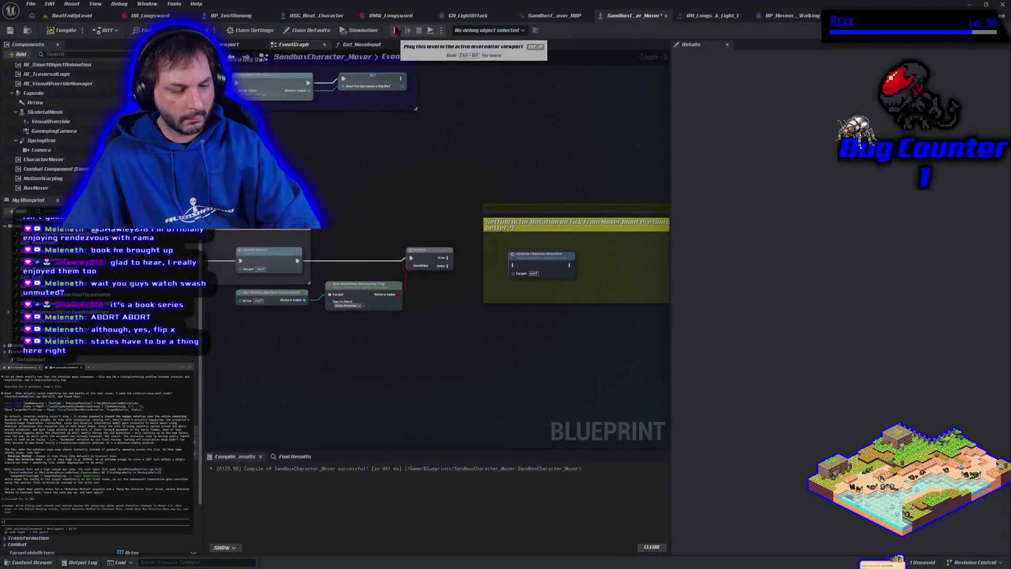
pyautogui.hotkey('alt', 'p')
pyautogui.press('d')
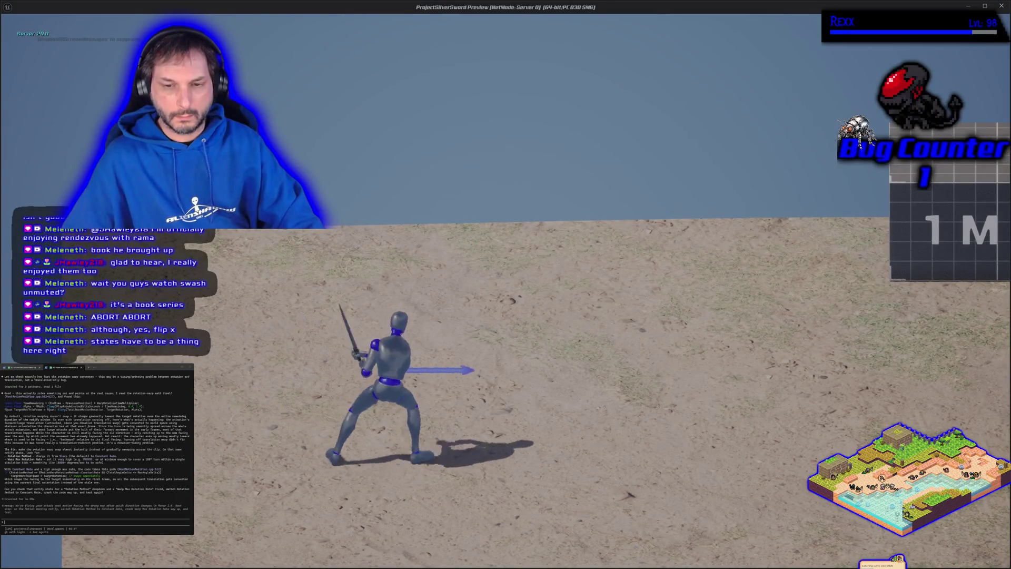
pyautogui.press('a')
pyautogui.press('a')
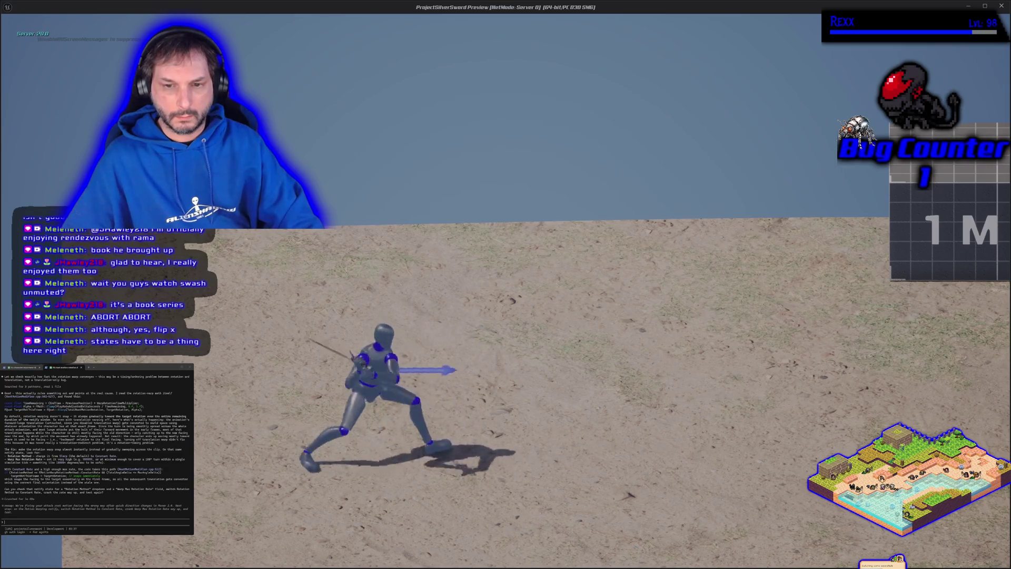
pyautogui.press('a')
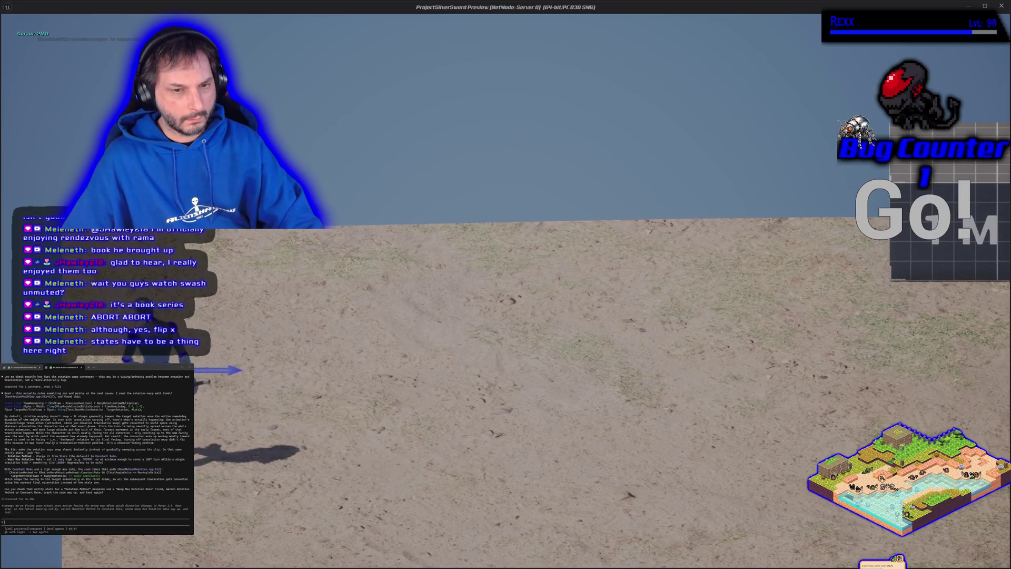
pyautogui.press('Escape')
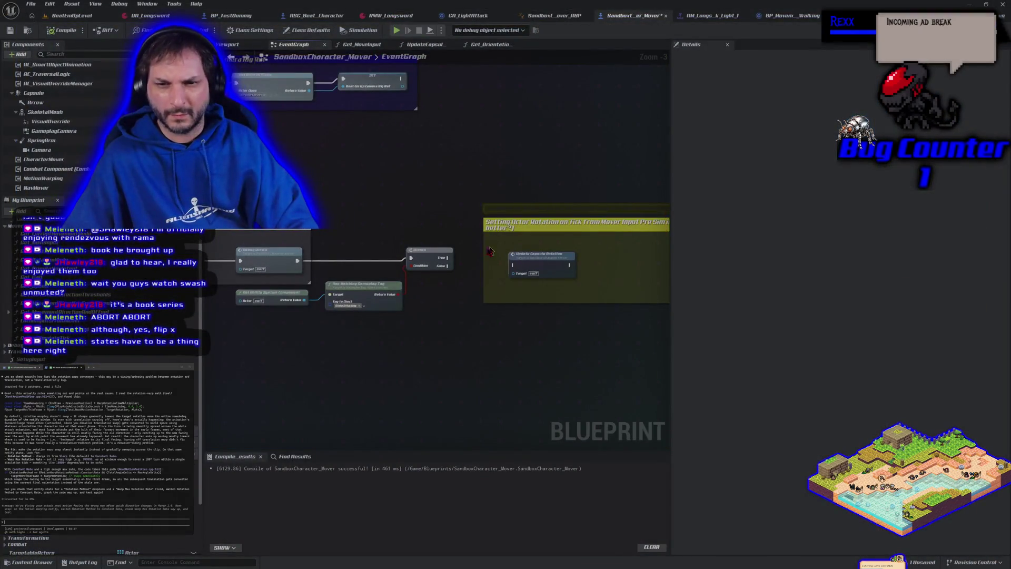
# - Wire the Branch True pin into Update Capsule Rotation and play-test moving right, left, then right
pyautogui.moveTo(447, 257); pyautogui.dragTo(514, 265)
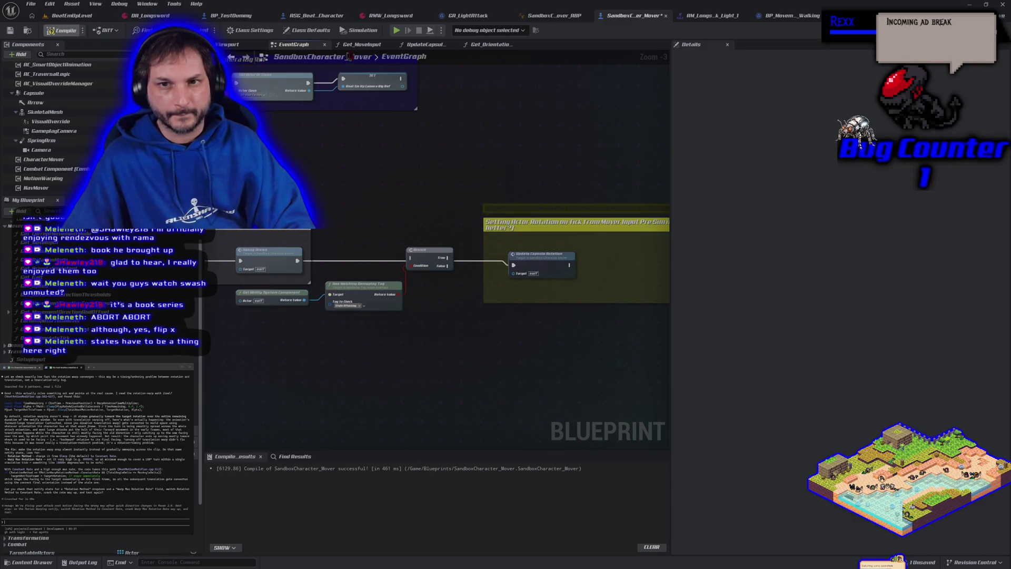
pyautogui.click(396, 30)
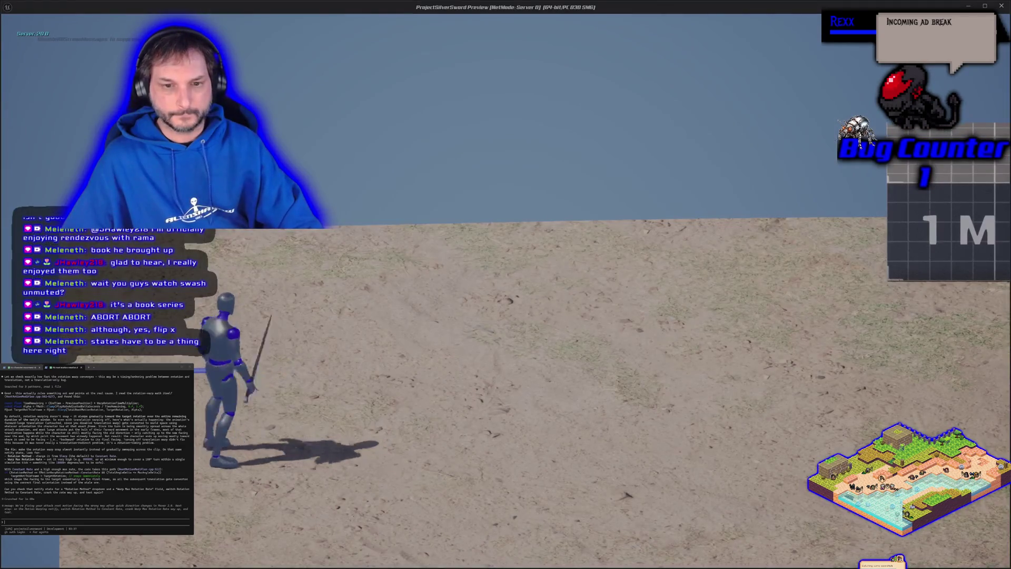
pyautogui.press('d')
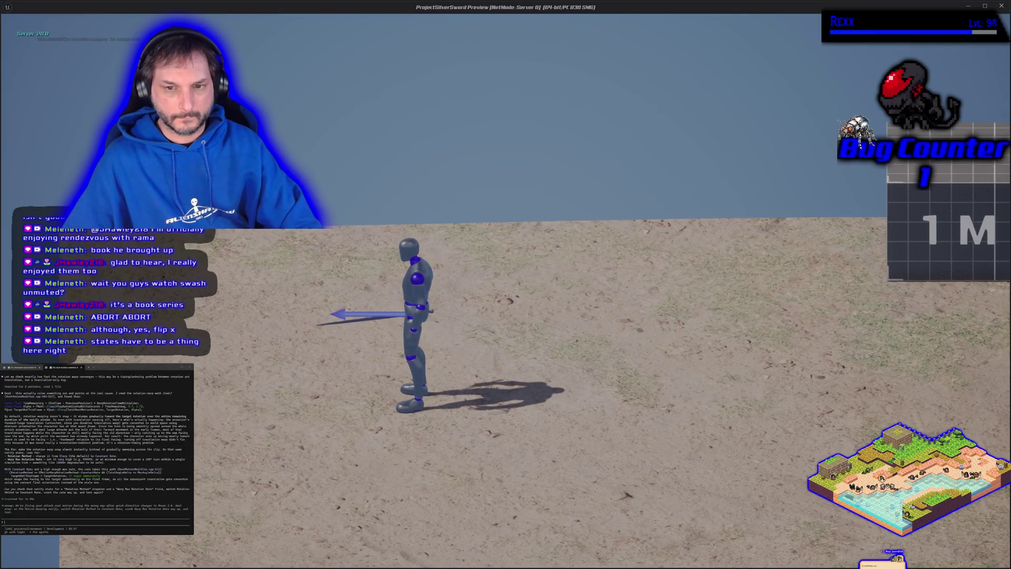
pyautogui.press('a')
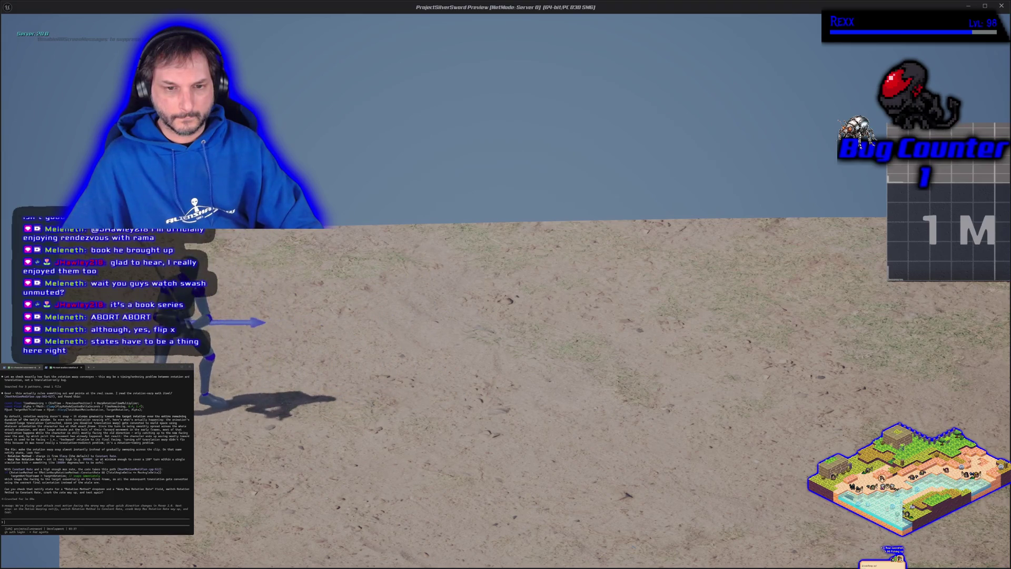
pyautogui.press('d')
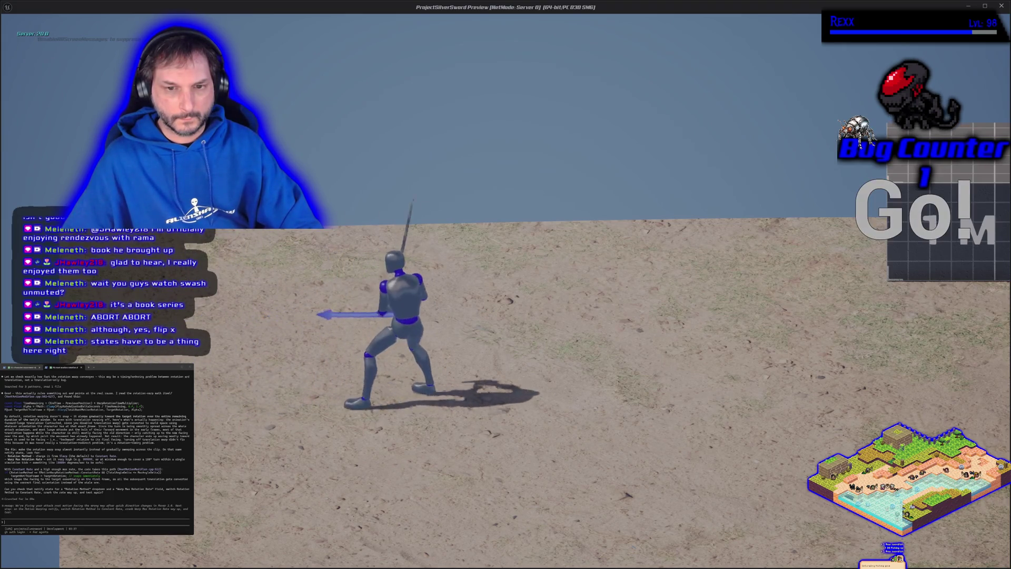
pyautogui.press('Escape')
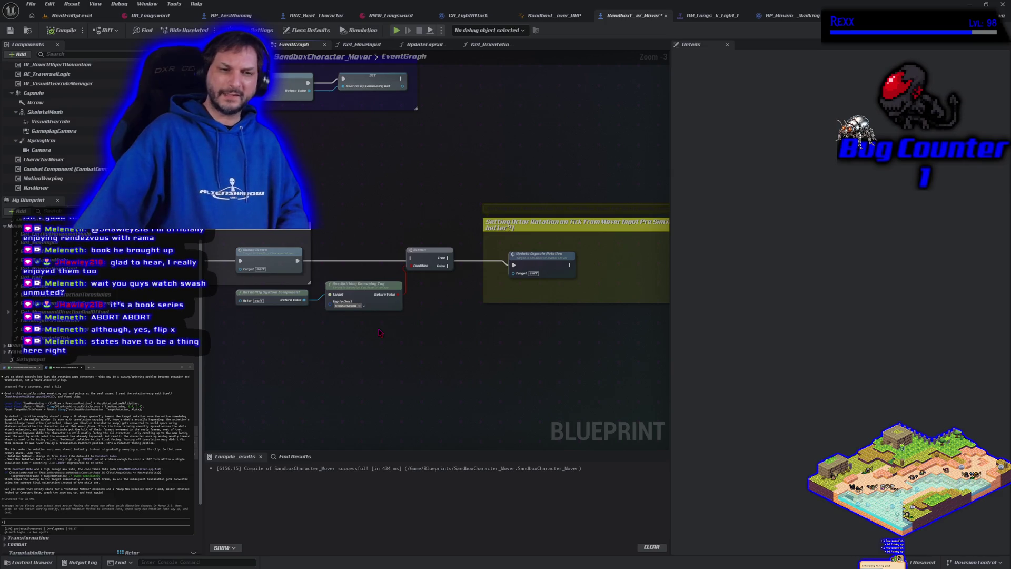
pyautogui.scroll(1, 53, 171)
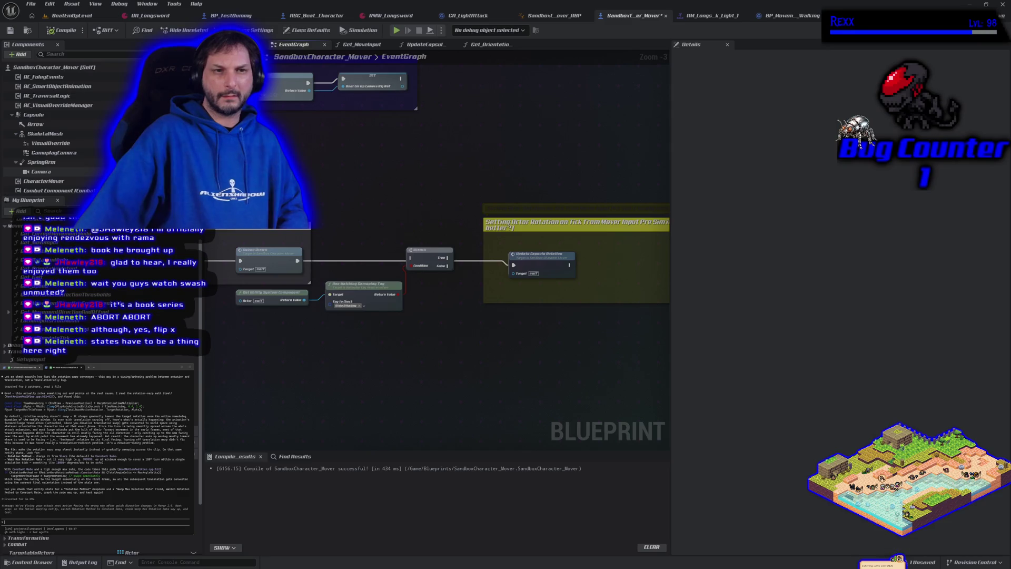
pyautogui.scroll(-1, 52, 171)
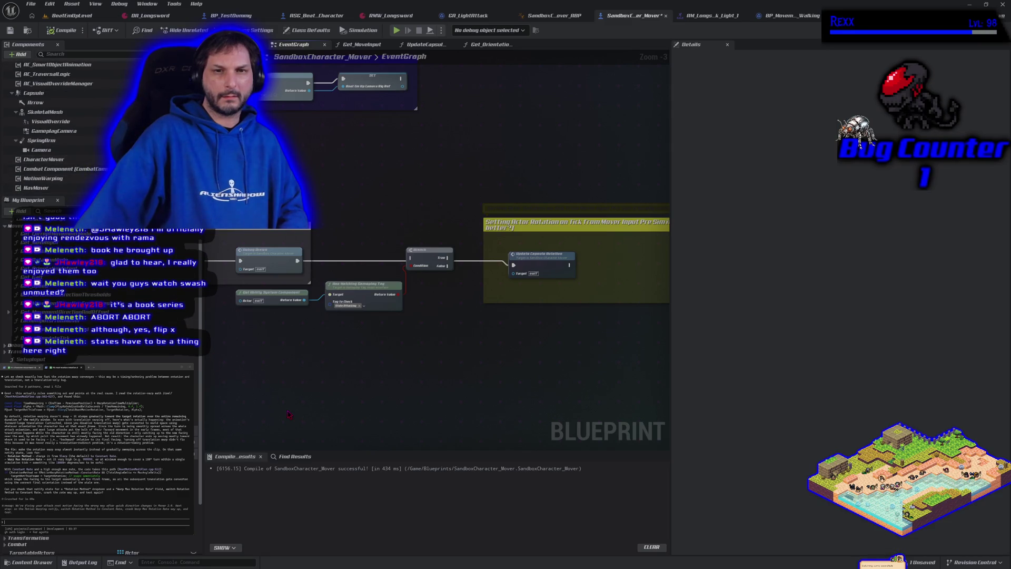
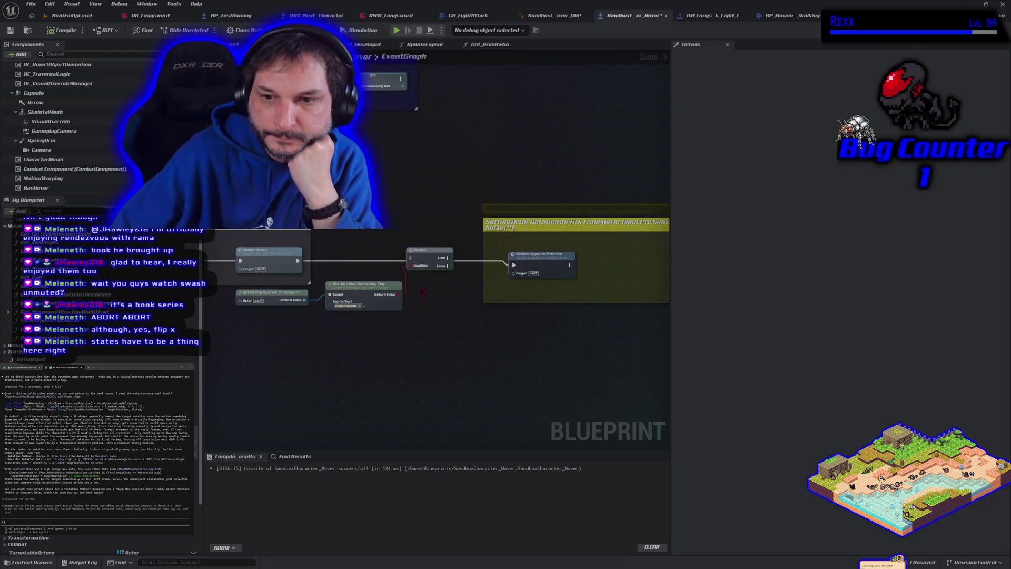
# - Move the Branch node out of the chain and break Update Capsule Rotation's exec link
pyautogui.moveTo(431, 265); pyautogui.dragTo(427, 299)
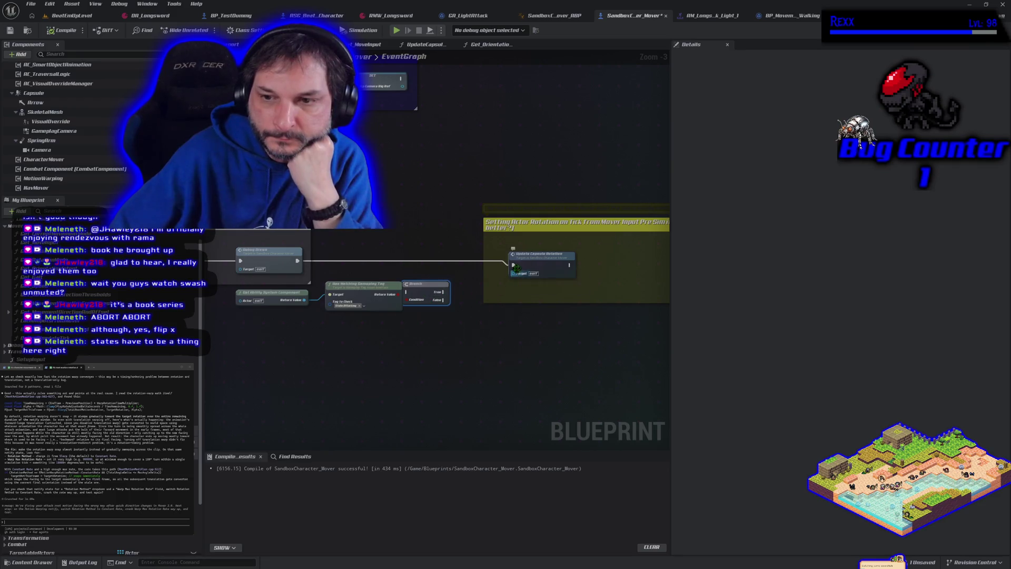
pyautogui.rightClick(516, 267)
pyautogui.click(526, 293)
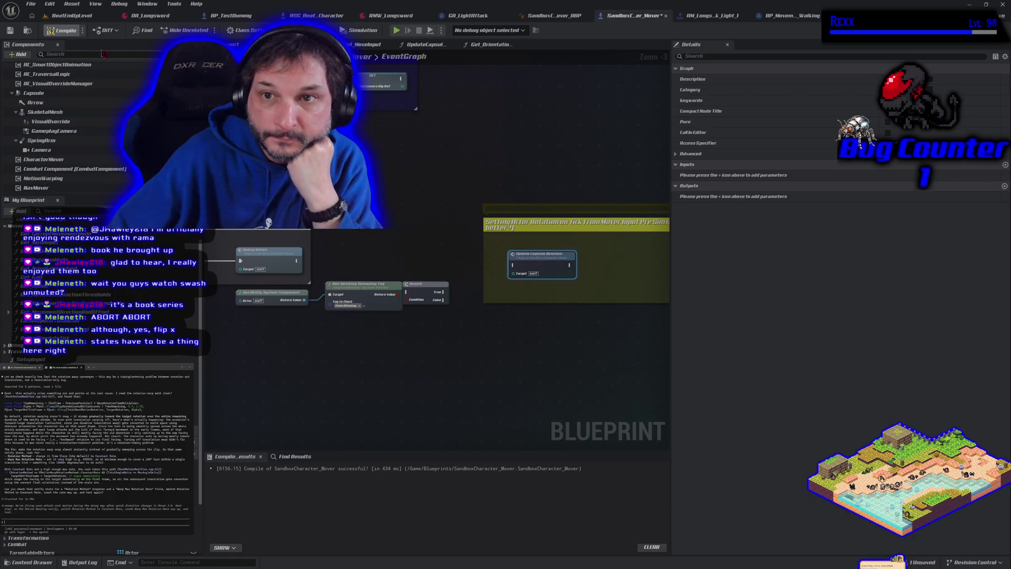
pyautogui.click(463, 15)
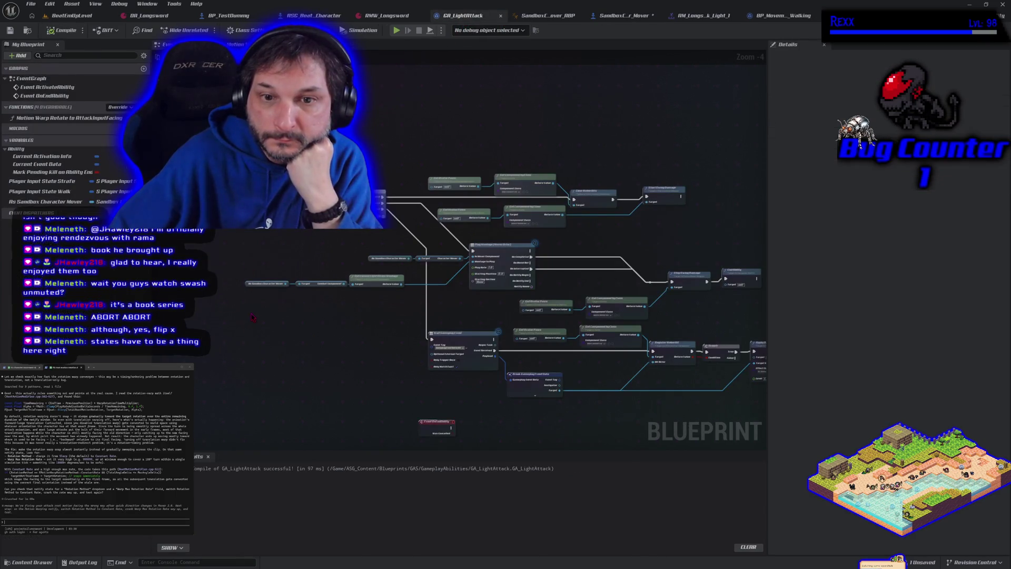
# - Launch a Play In Editor session with the sword-wielding character on the sand
pyautogui.scroll(-1, 271, 318)
pyautogui.scroll(1, 307, 273)
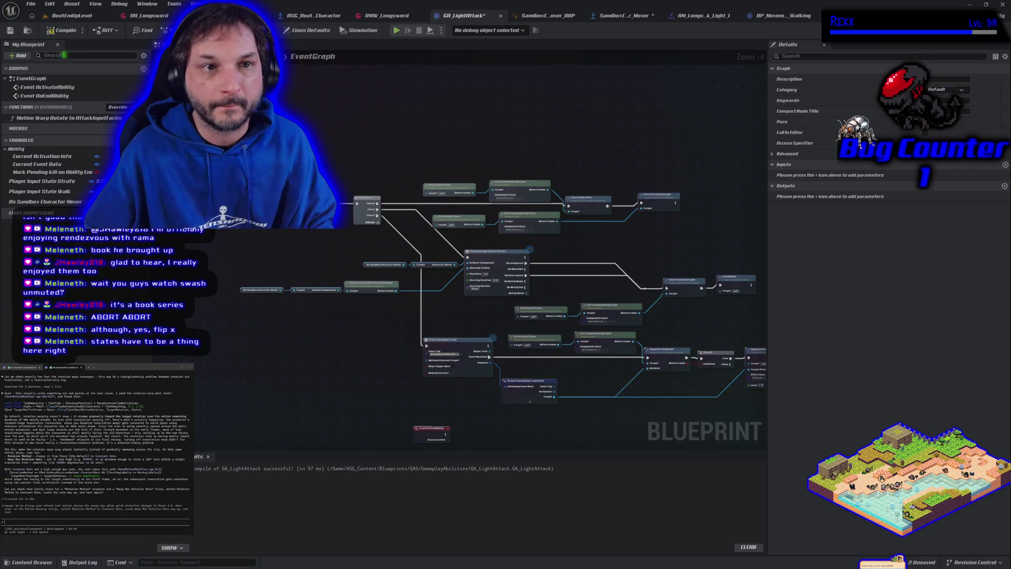
pyautogui.click(396, 30)
# - Run the character right and left several times to watch it turn, then stop the play-test
pyautogui.press('d')
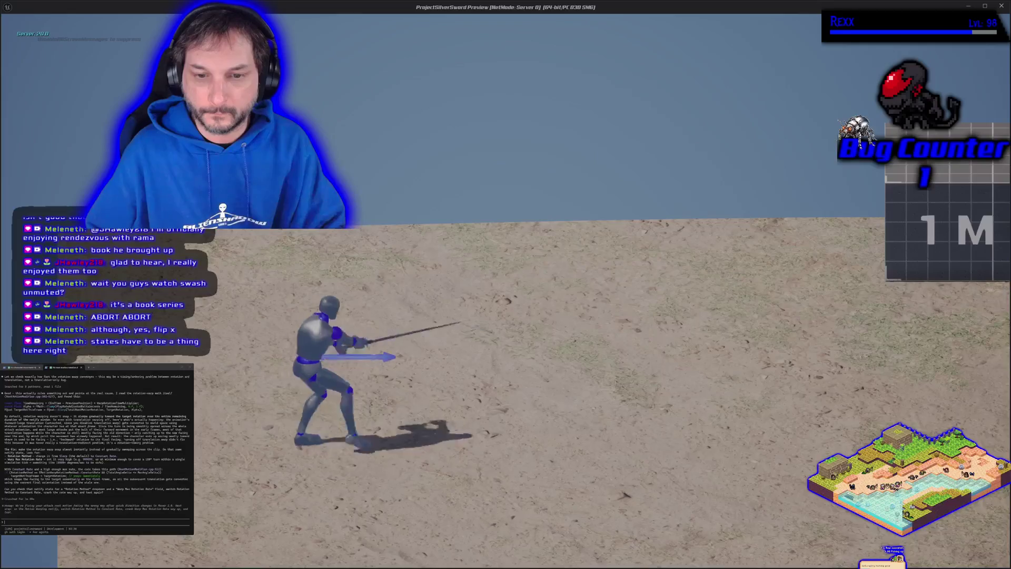
pyautogui.press('a')
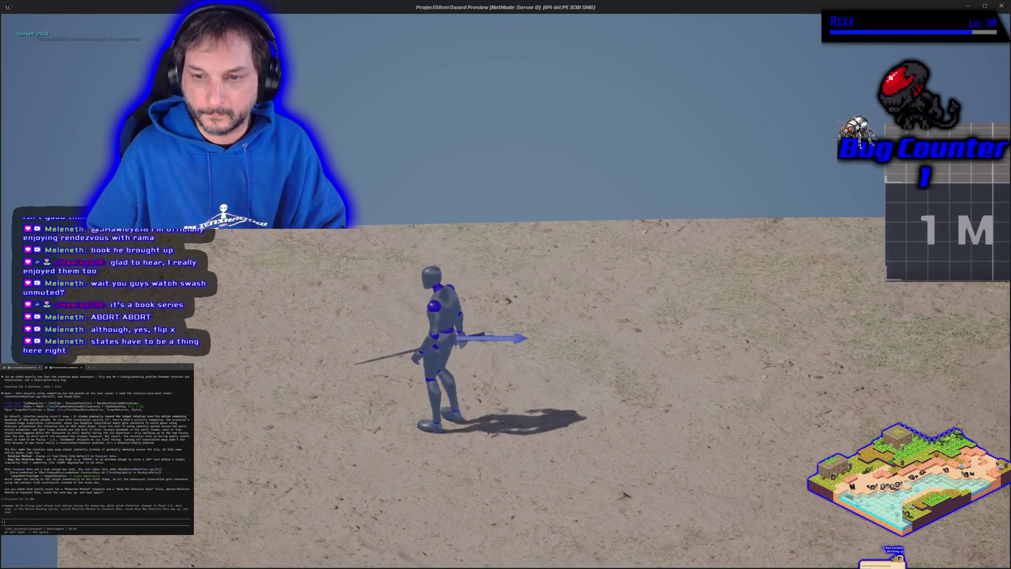
pyautogui.press('a')
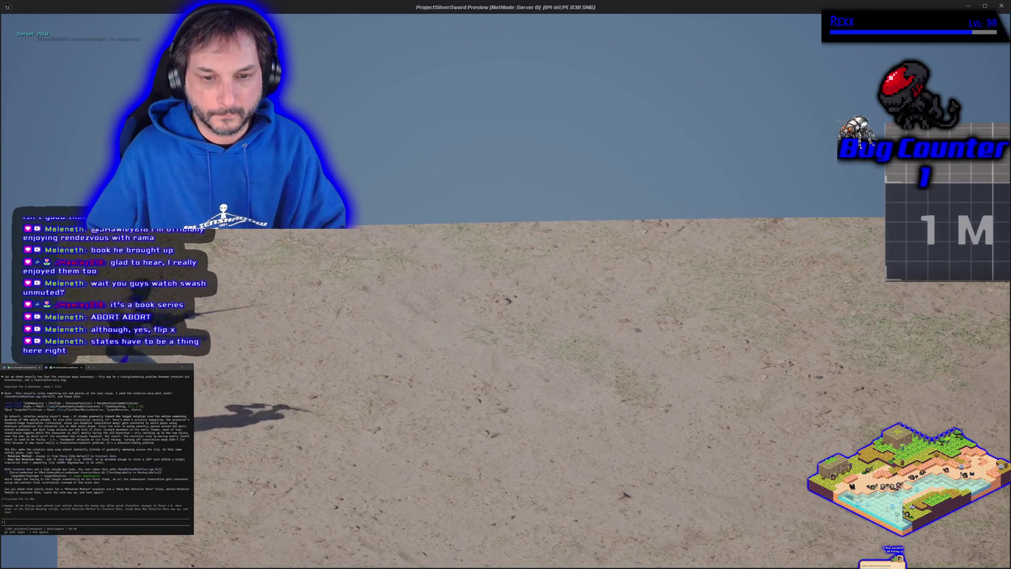
pyautogui.press('d')
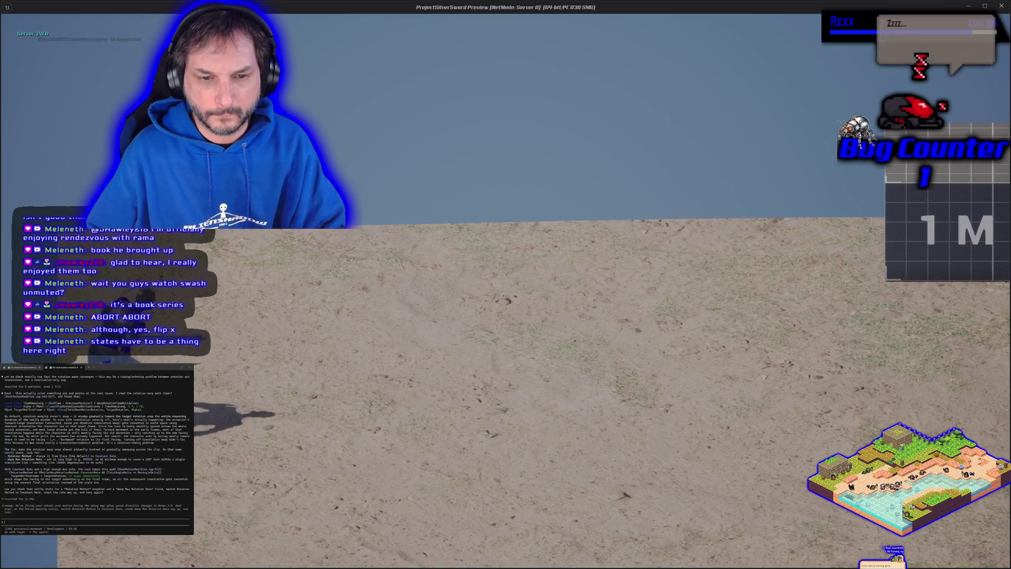
pyautogui.press('a')
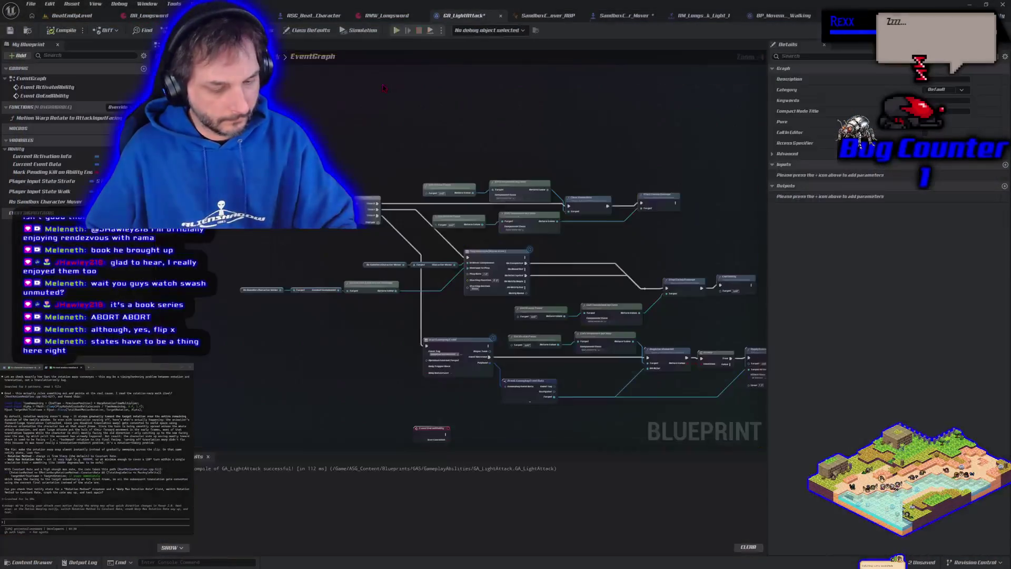
pyautogui.press('d')
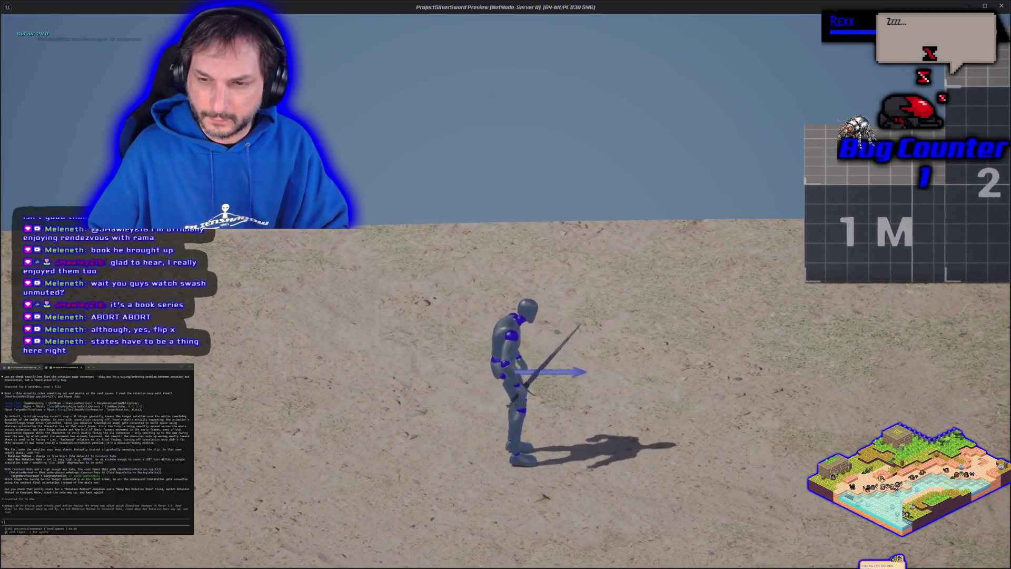
pyautogui.press('a')
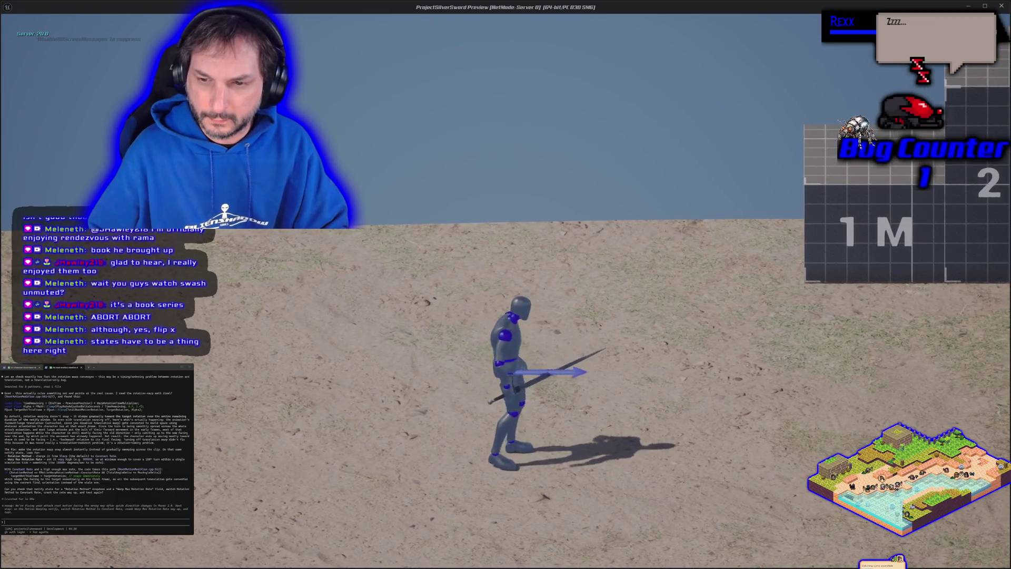
pyautogui.press('Escape')
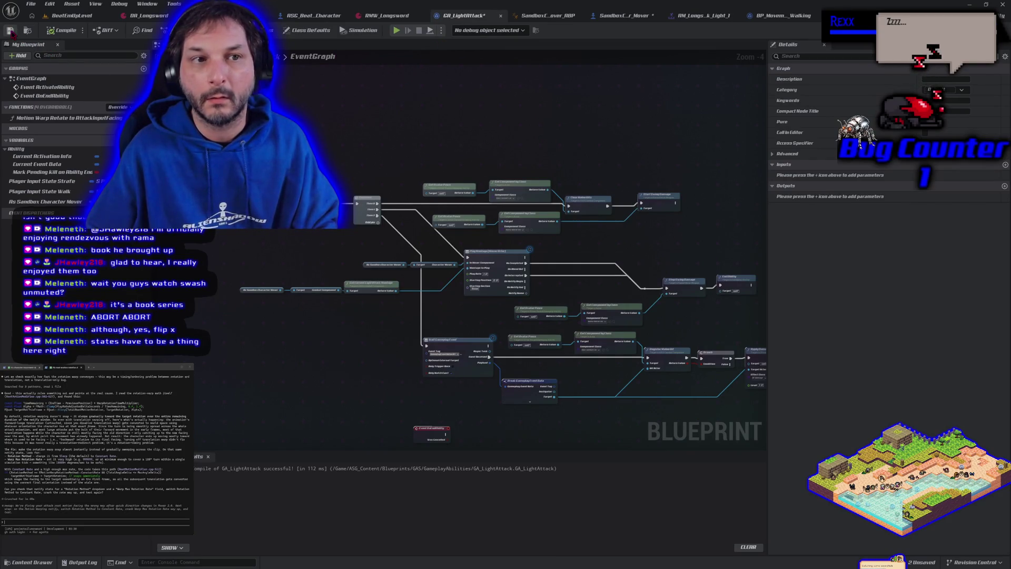
pyautogui.click(314, 15)
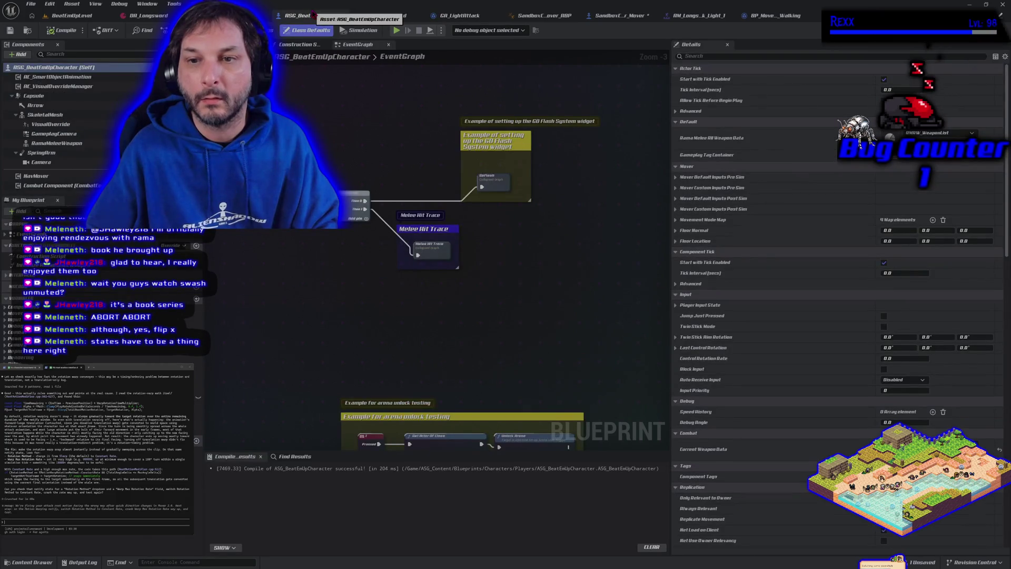
# - Wire Debug Draw's exec output into Update Capsule Rotation and start a new play-test
pyautogui.click(634, 16)
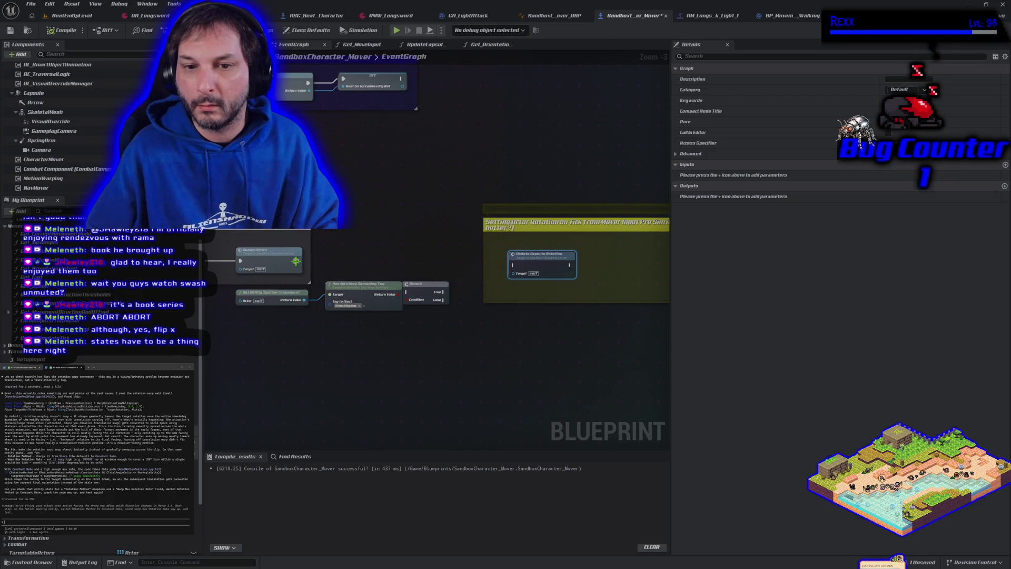
pyautogui.moveTo(302, 268); pyautogui.dragTo(513, 265)
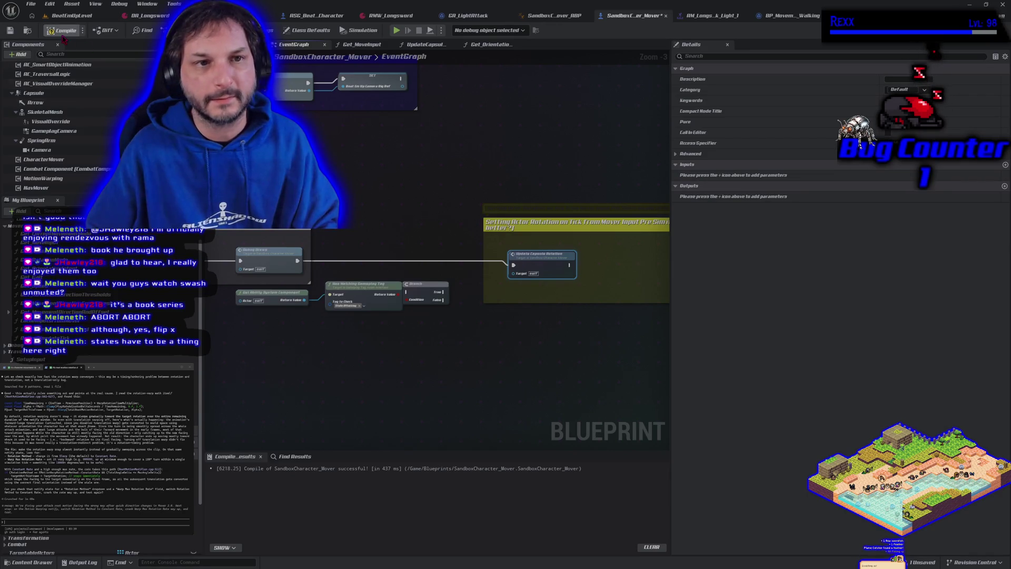
pyautogui.click(396, 30)
pyautogui.press('d')
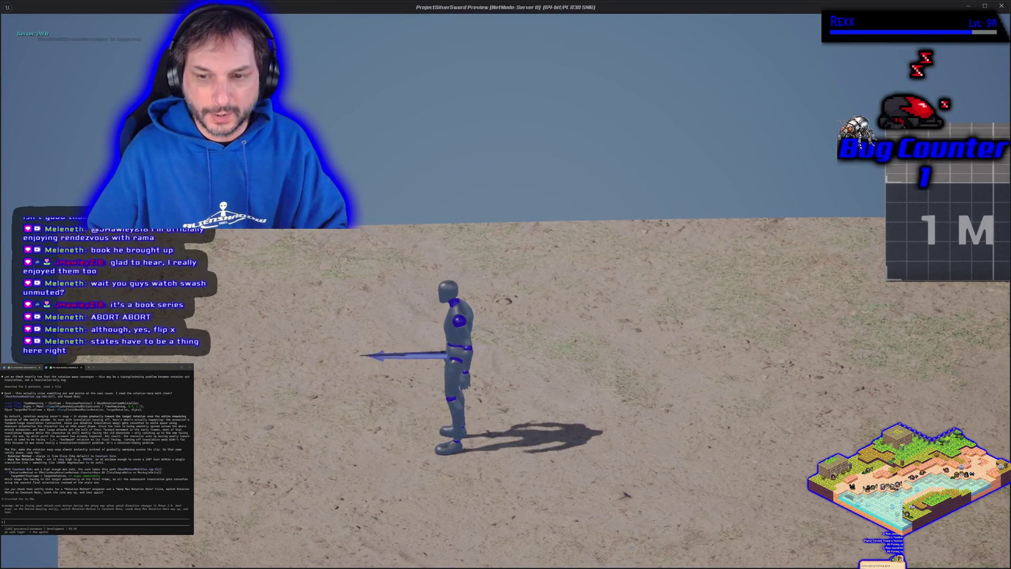
# - Lunge left and right into sword attacks to check turning, then exit the play-test
pyautogui.press('a')
pyautogui.press('a')
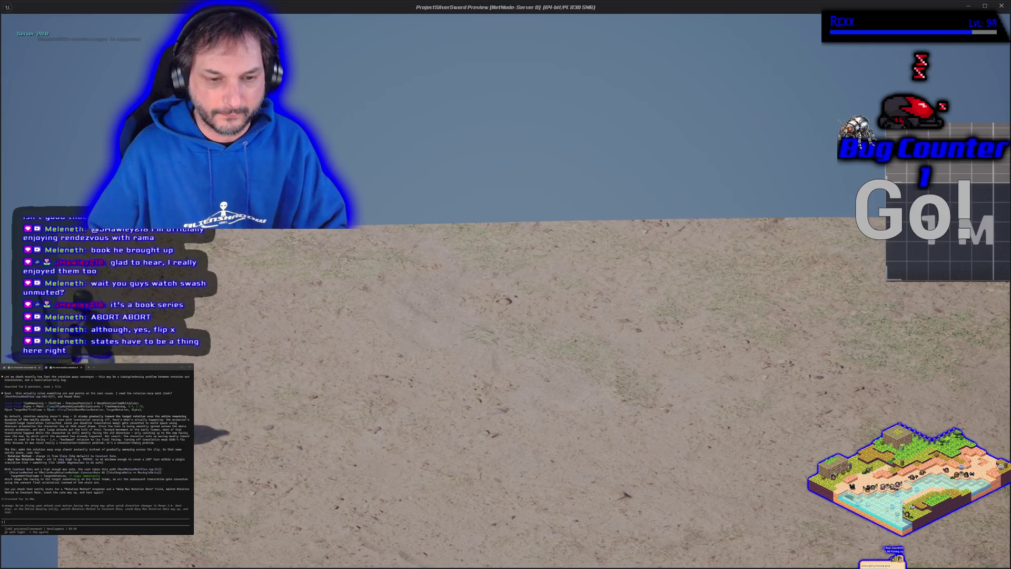
pyautogui.press('d')
pyautogui.press('d')
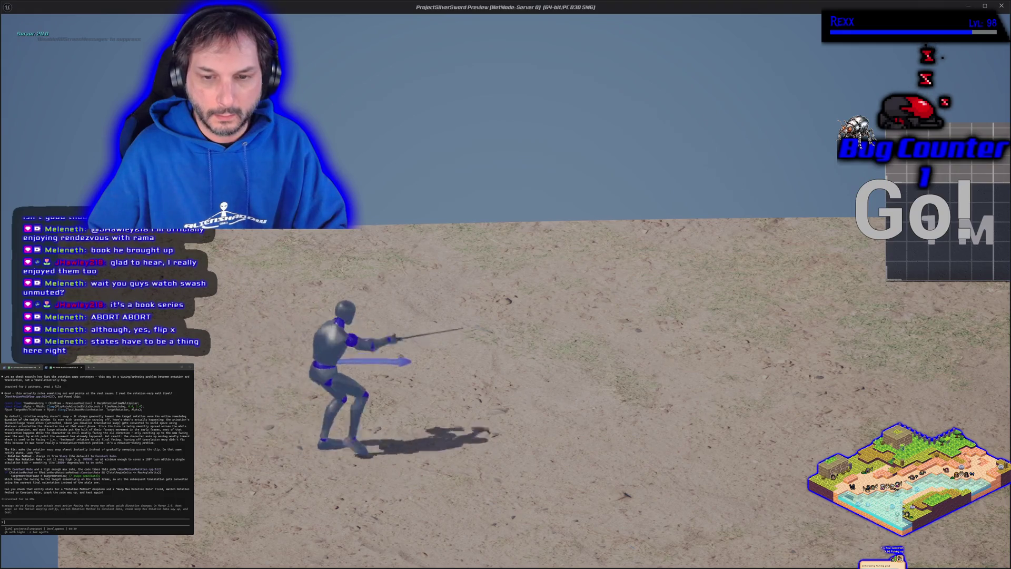
pyautogui.press('a')
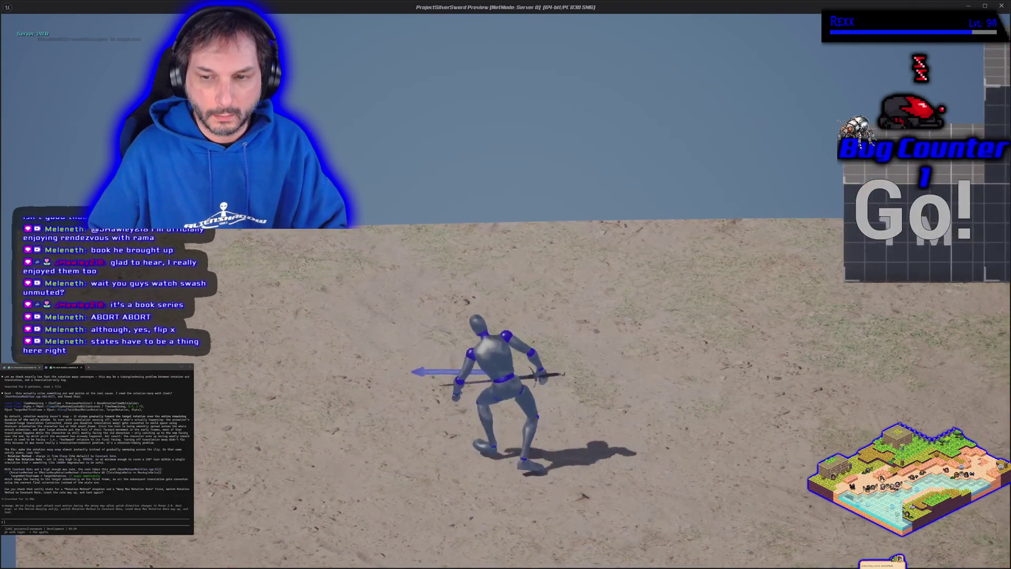
pyautogui.press('Escape')
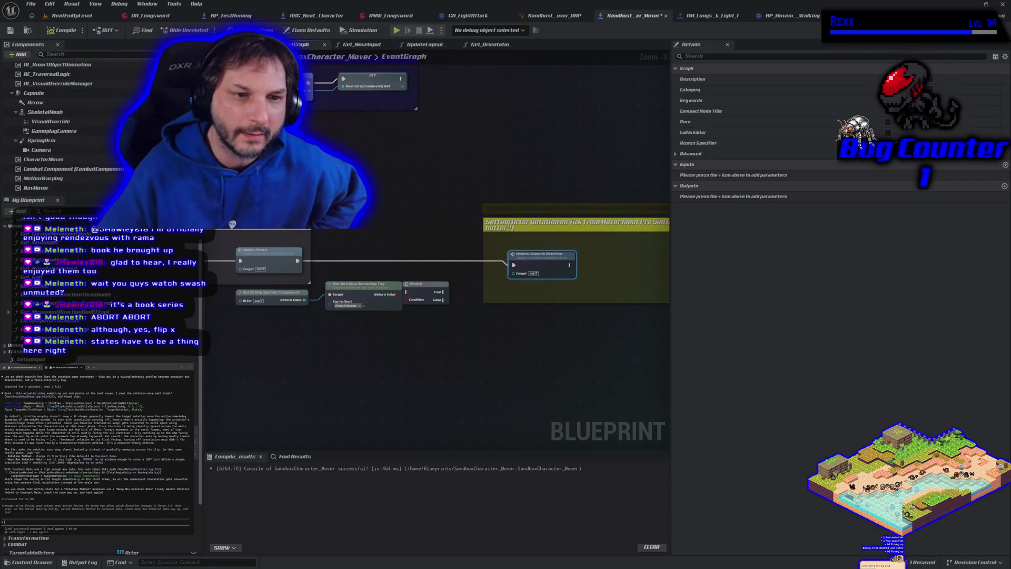
pyautogui.scroll(1, 68, 126)
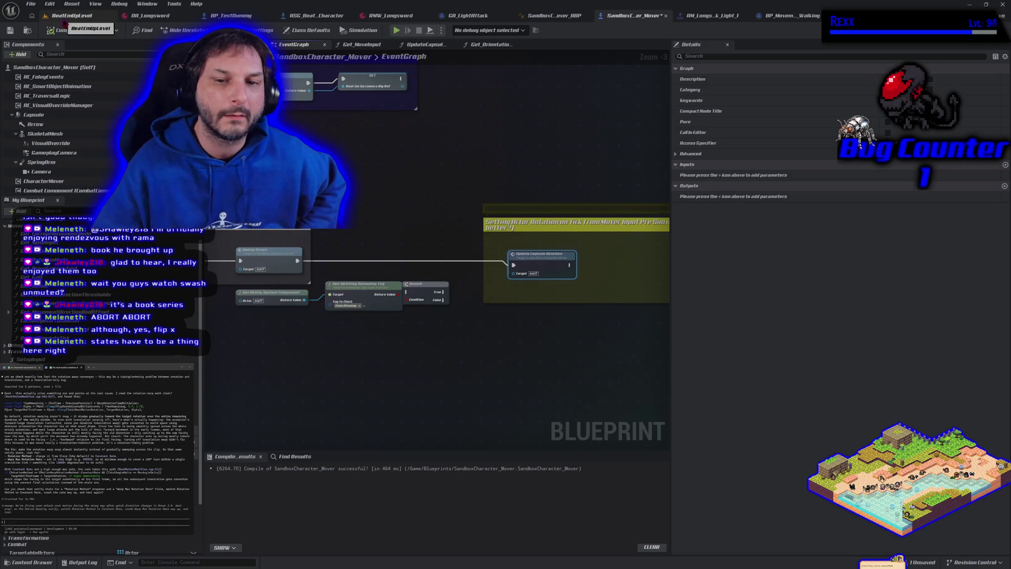
# - Run a brief Alt+P play-test in BeatEmUpLevel, then view SandboxCharacter_Mover's class defaults
pyautogui.click(64, 21)
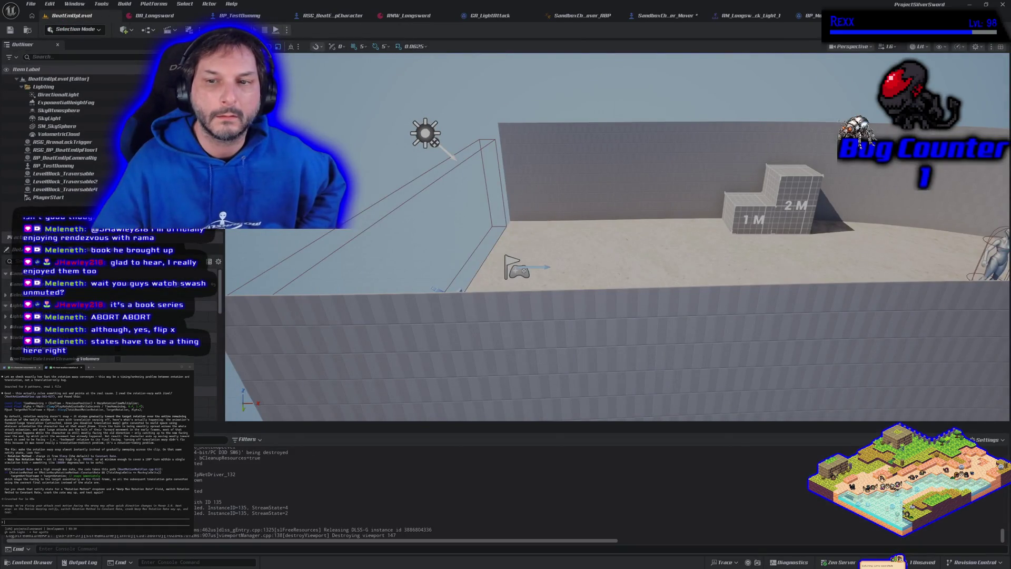
pyautogui.hotkey('alt', 'p')
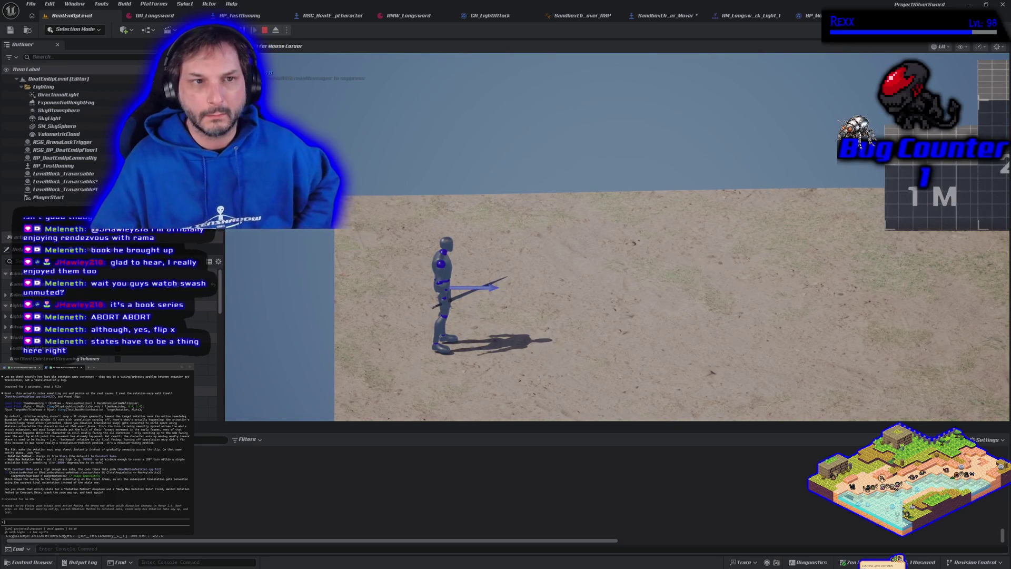
pyautogui.press('Escape')
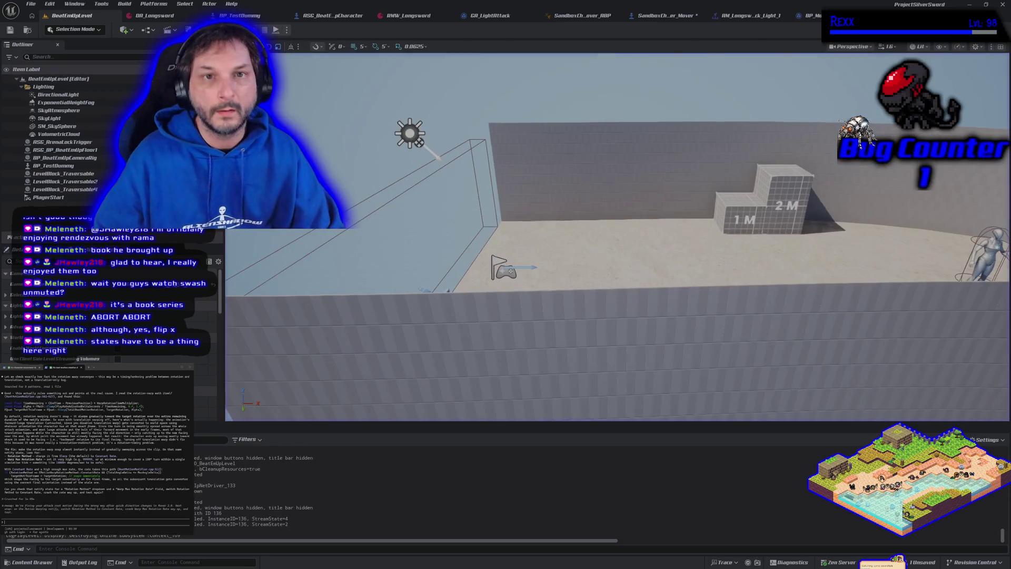
pyautogui.click(634, 16)
pyautogui.click(45, 69)
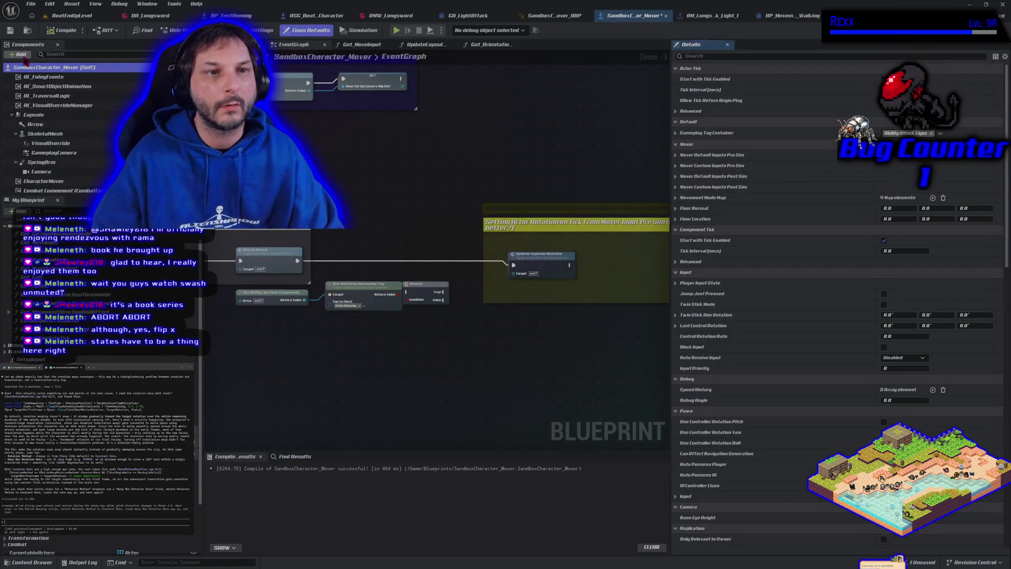
# - Add an Arrow1 component under the Capsule, then compile and save the blueprint
pyautogui.click(22, 55)
pyautogui.write('arro')
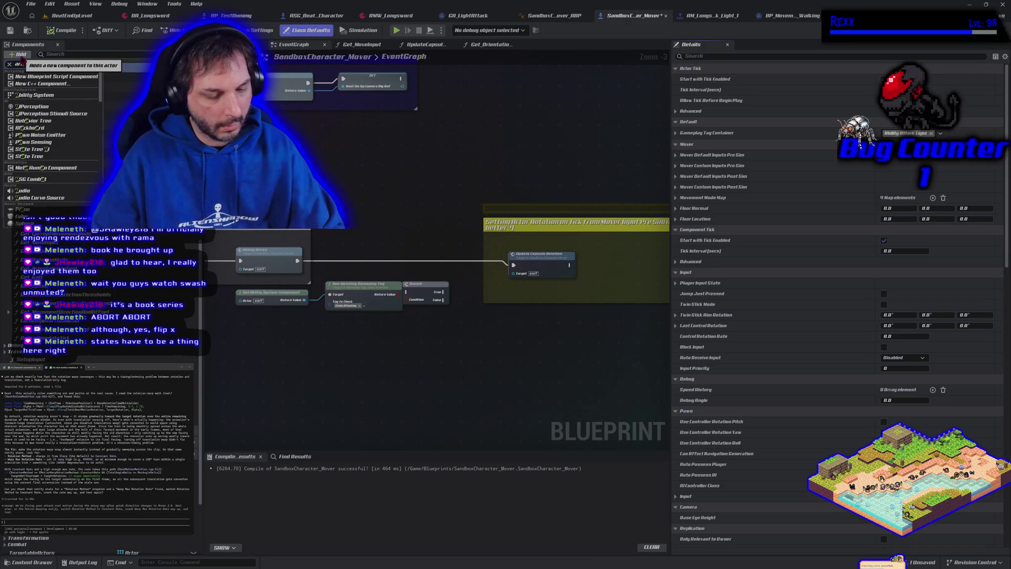
pyautogui.press('Return')
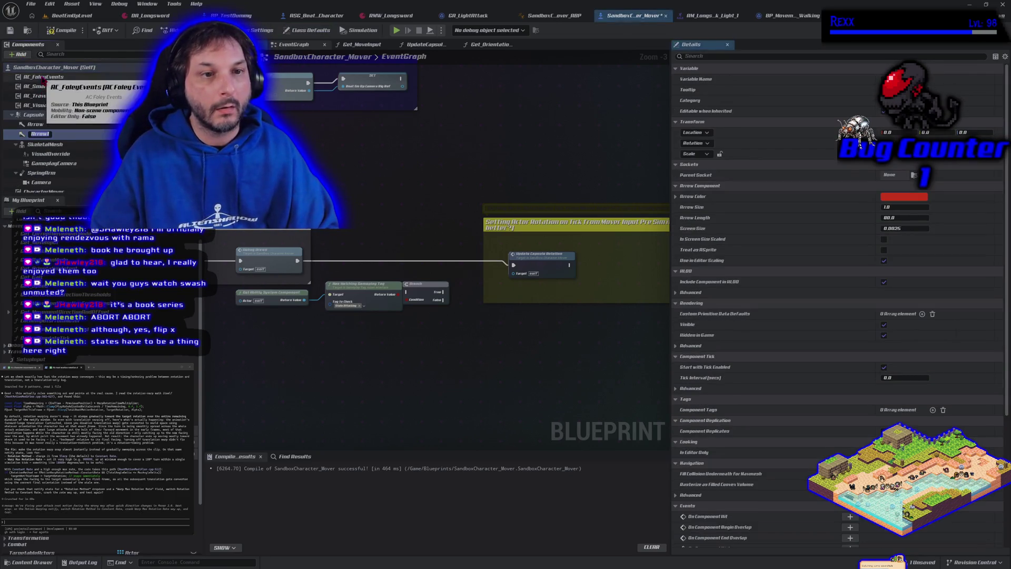
pyautogui.click(44, 135)
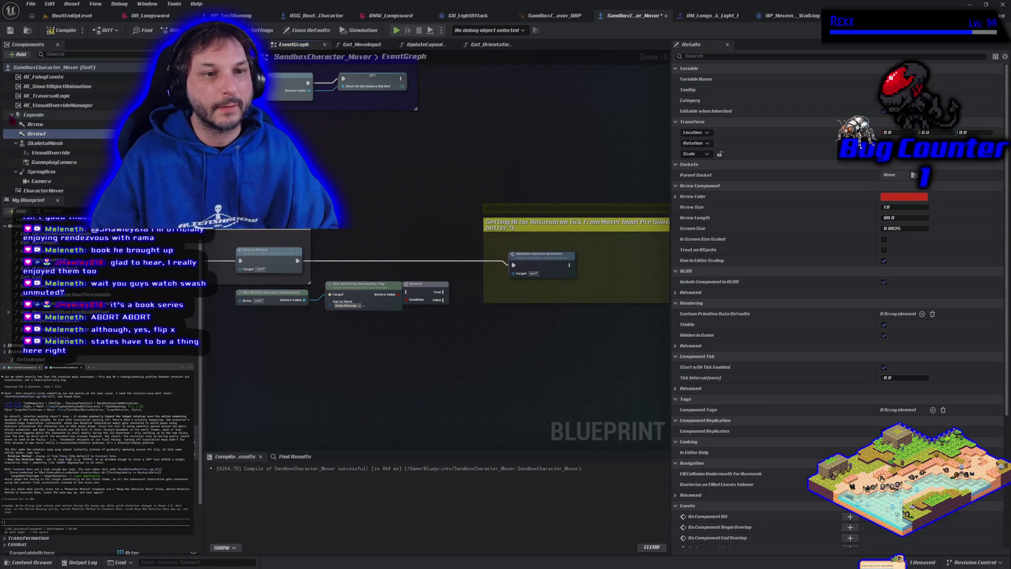
pyautogui.click(31, 135)
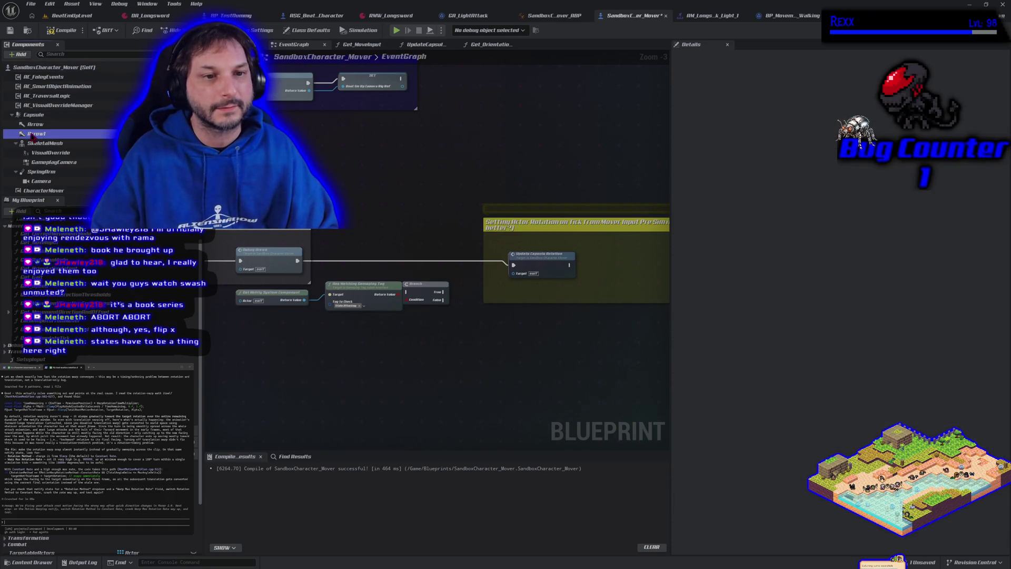
pyautogui.moveTo(32, 136)
pyautogui.mouseDown()
pyautogui.moveTo(34, 78)
pyautogui.moveTo(60, 194)
pyautogui.moveTo(60, 158)
pyautogui.moveTo(46, 135)
pyautogui.moveTo(46, 143)
pyautogui.mouseUp()
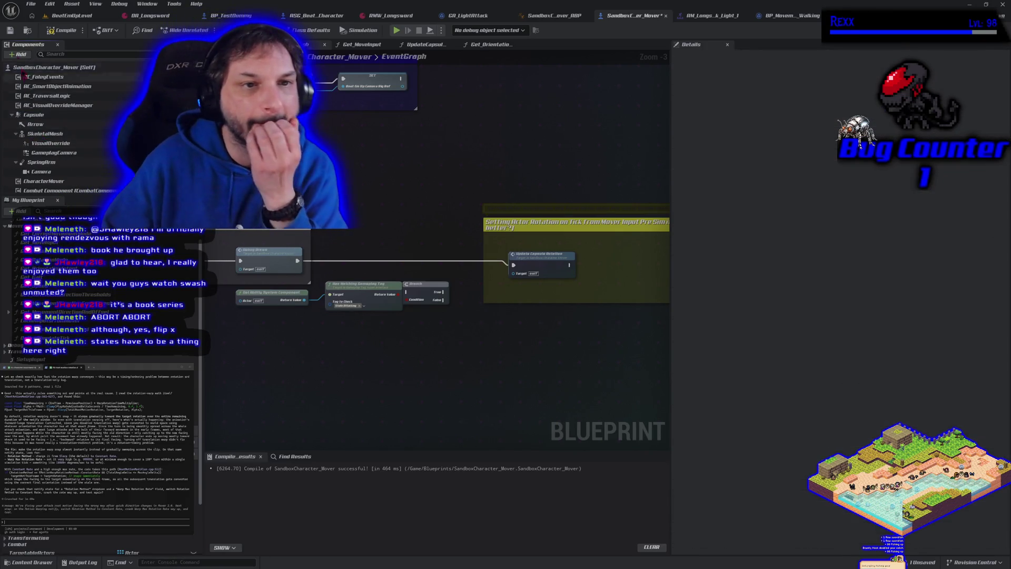
pyautogui.click(50, 30)
pyautogui.click(13, 32)
# - Turn off the Capsule's Hidden in Game setting and recompile
pyautogui.click(39, 105)
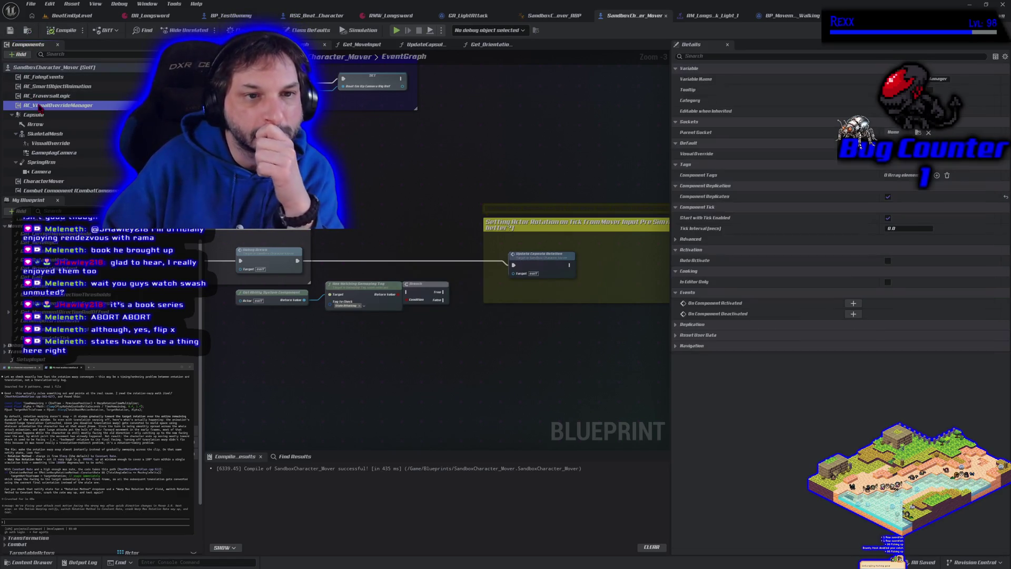
pyautogui.click(36, 68)
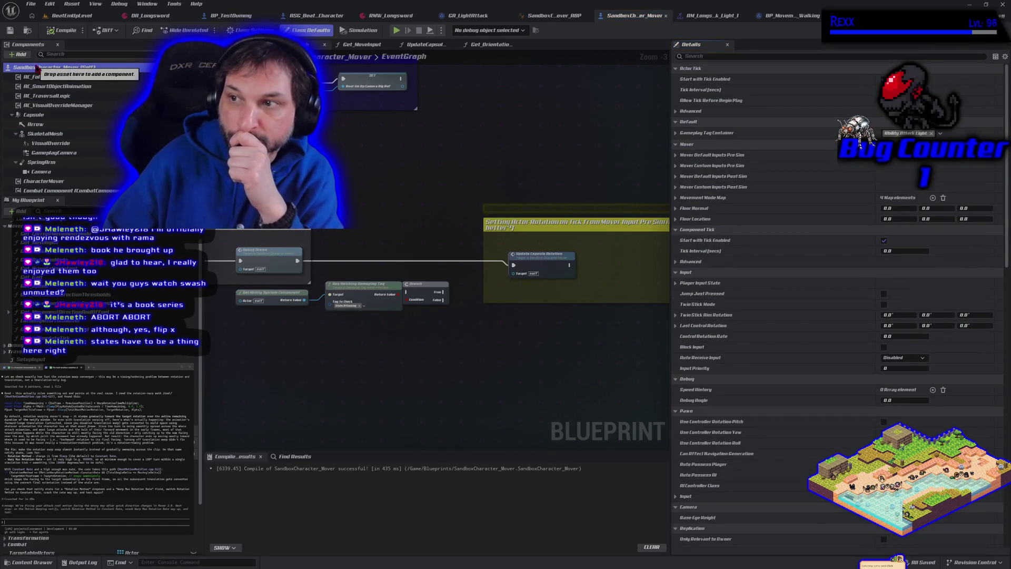
pyautogui.click(53, 116)
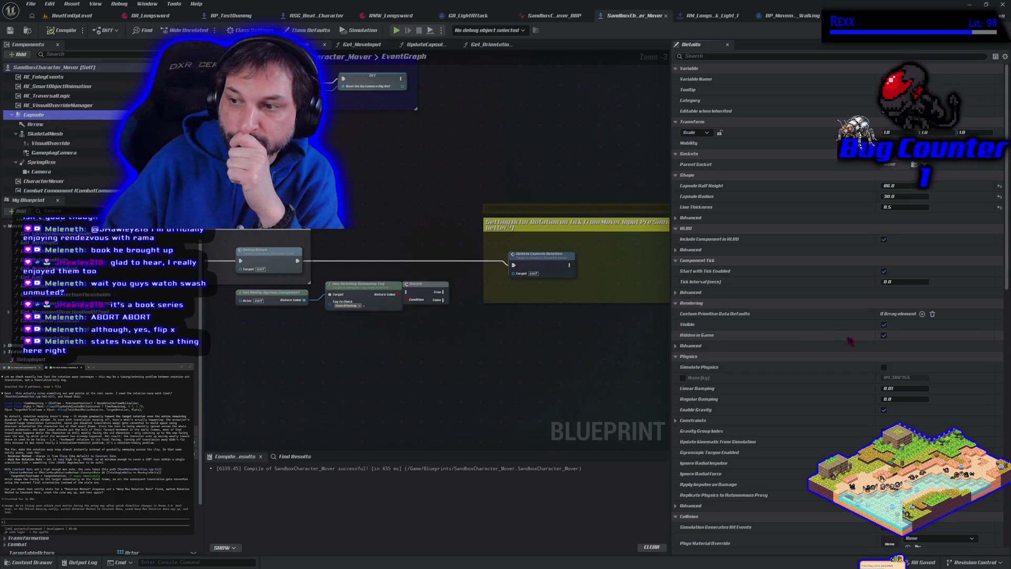
pyautogui.click(884, 336)
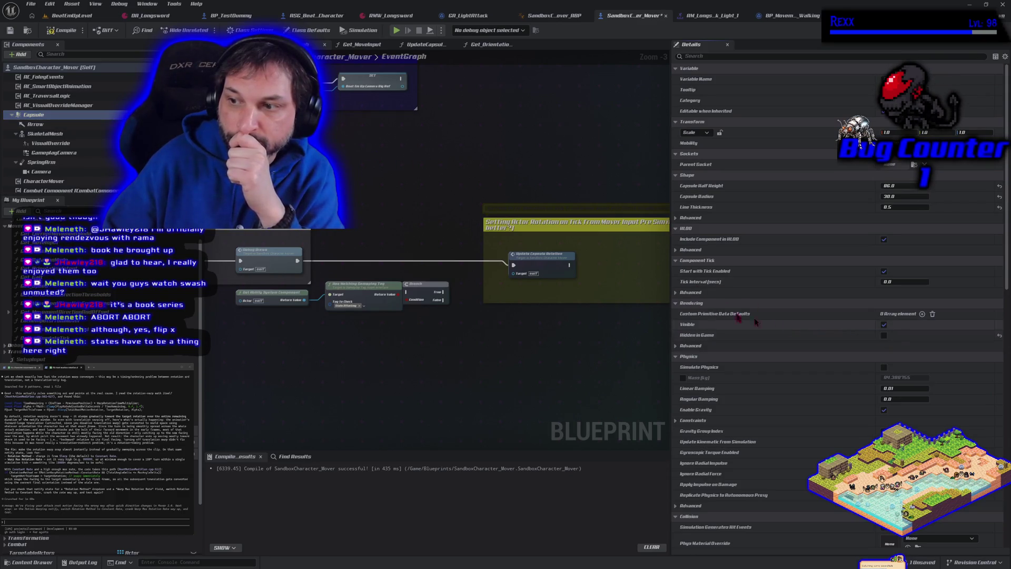
pyautogui.click(57, 31)
pyautogui.click(68, 4)
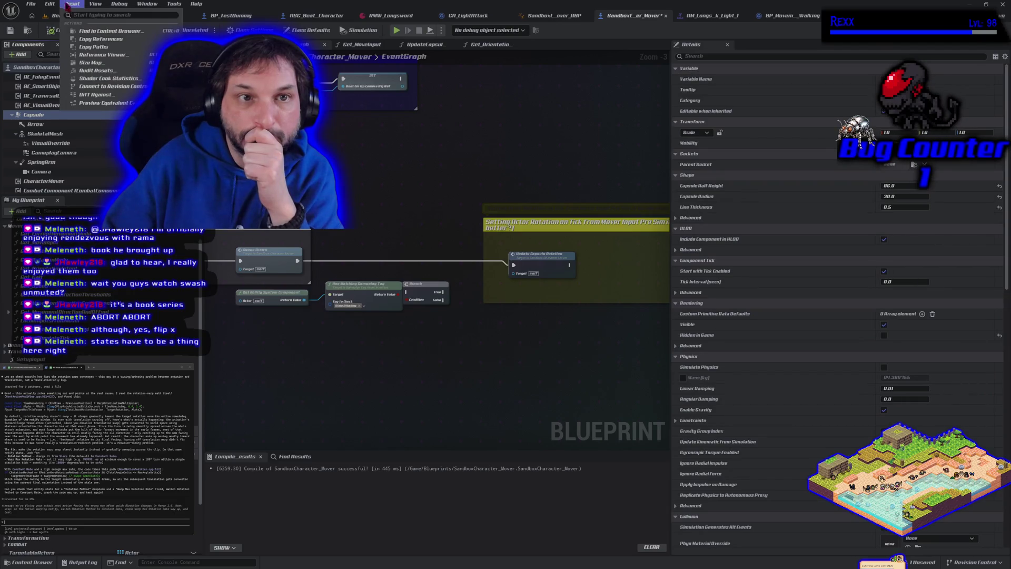
pyautogui.click(59, 16)
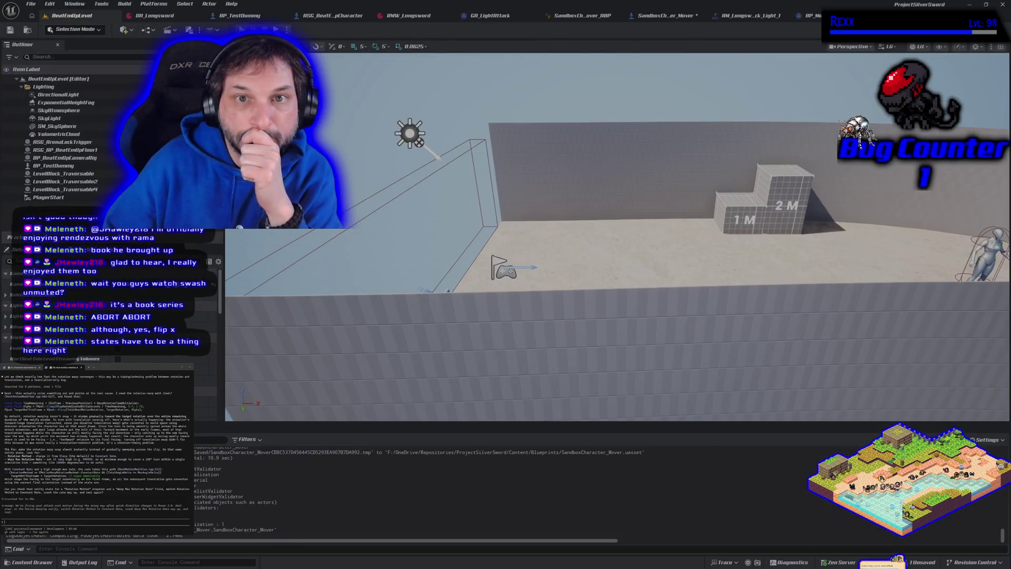
# - Play-test with Alt+P, walking in all four directions and swinging the sword to check facing
pyautogui.hotkey('alt', 'p')
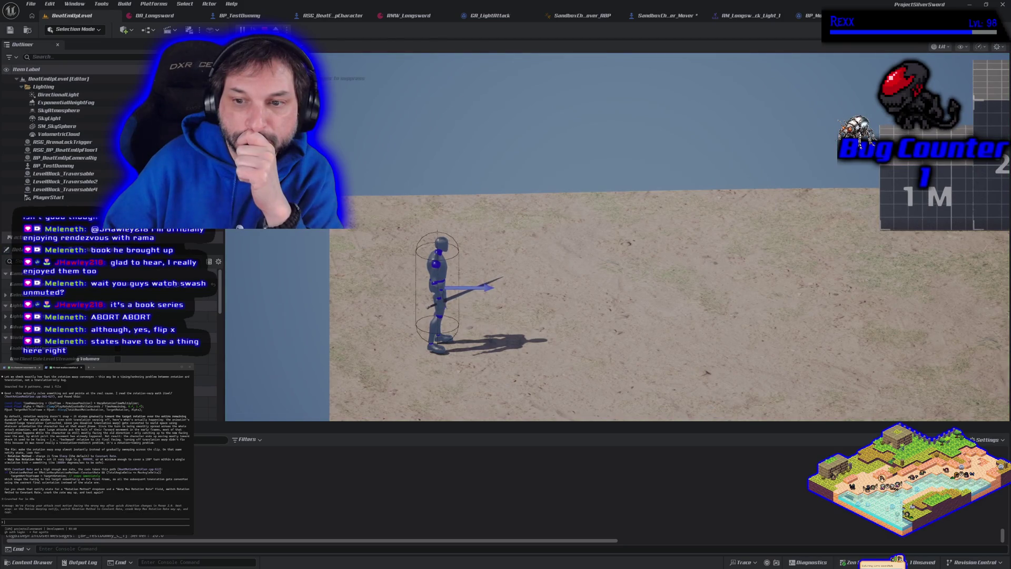
pyautogui.press('s')
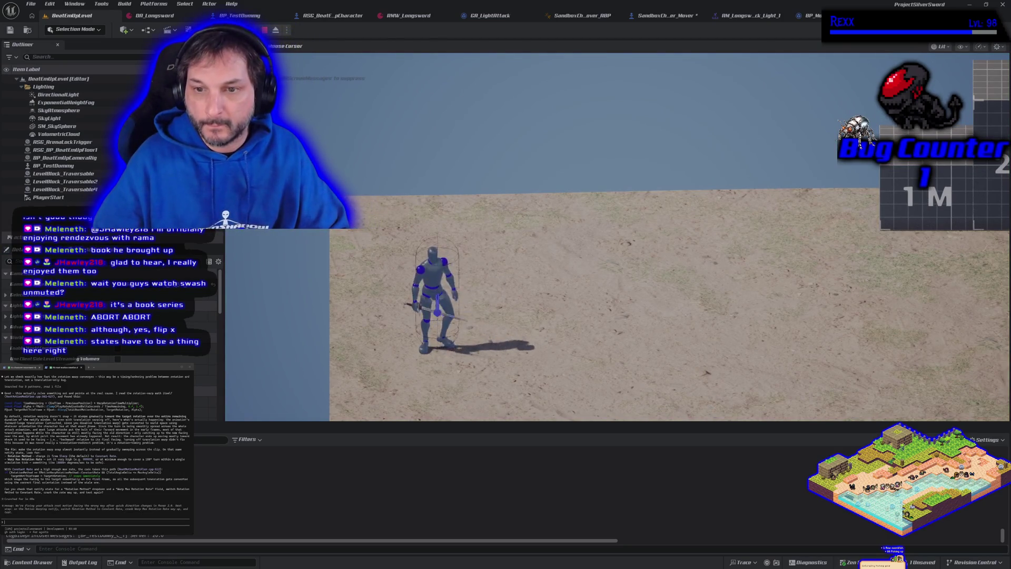
pyautogui.press('d')
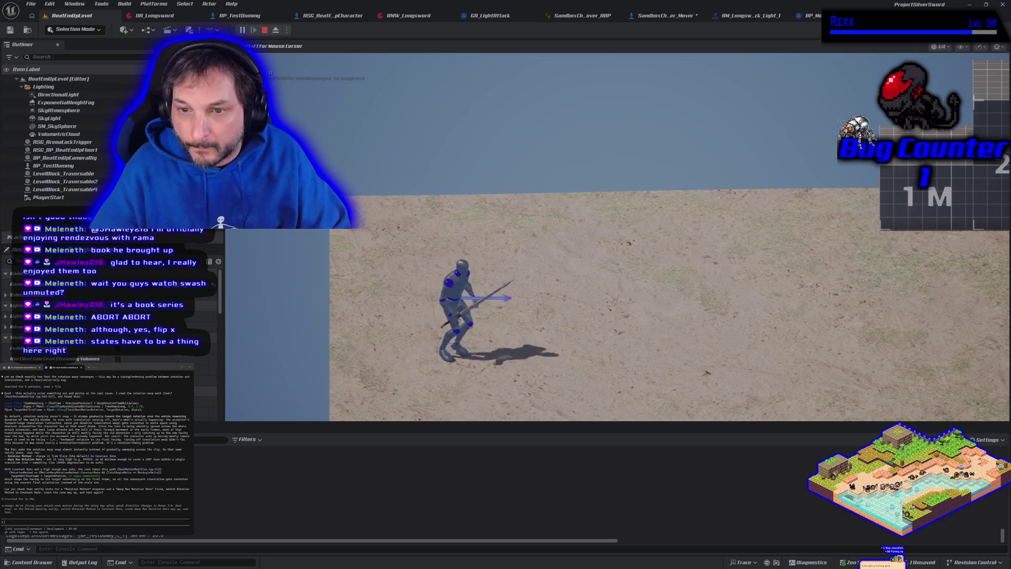
pyautogui.press('d')
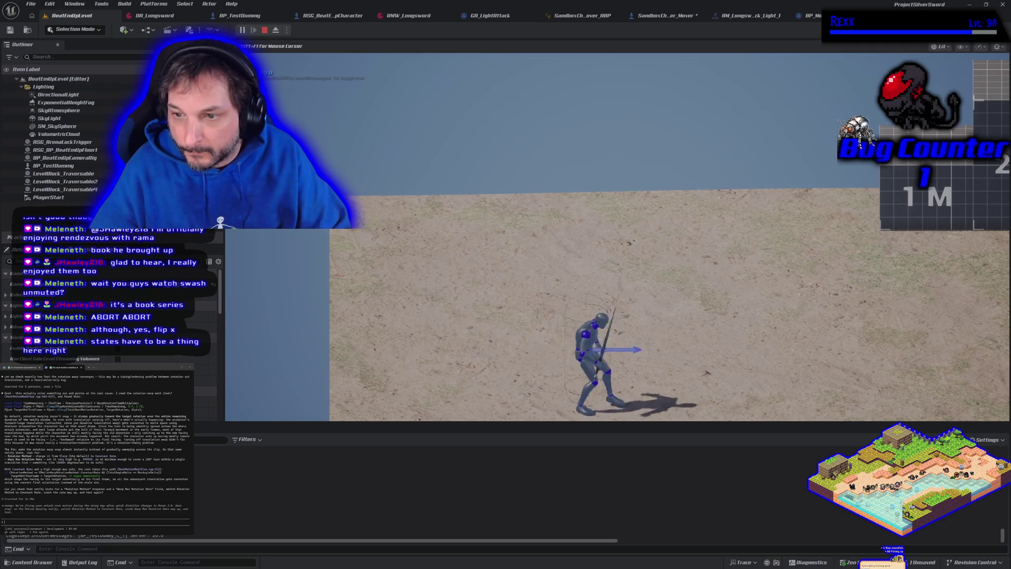
pyautogui.press('s')
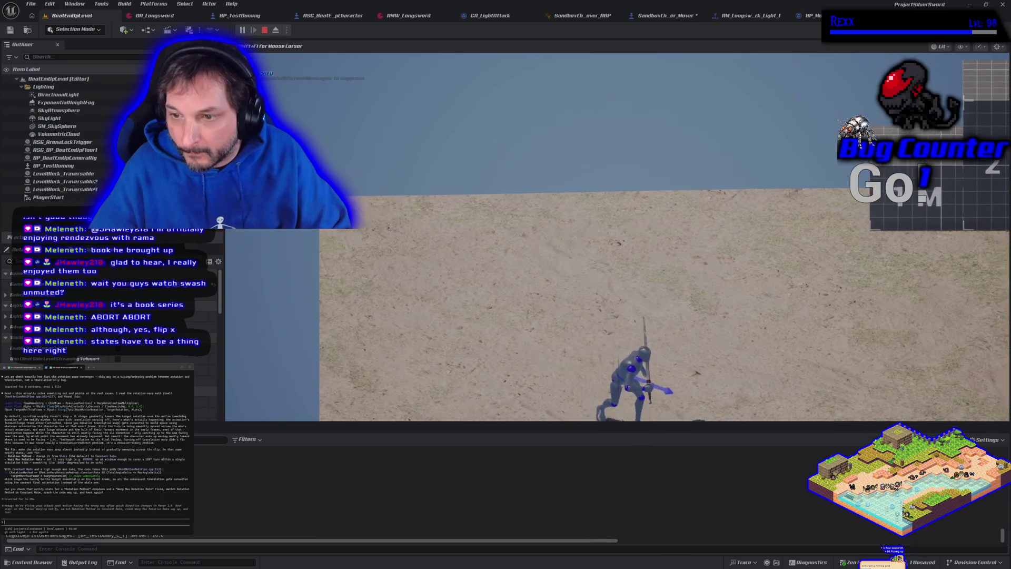
pyautogui.press('a')
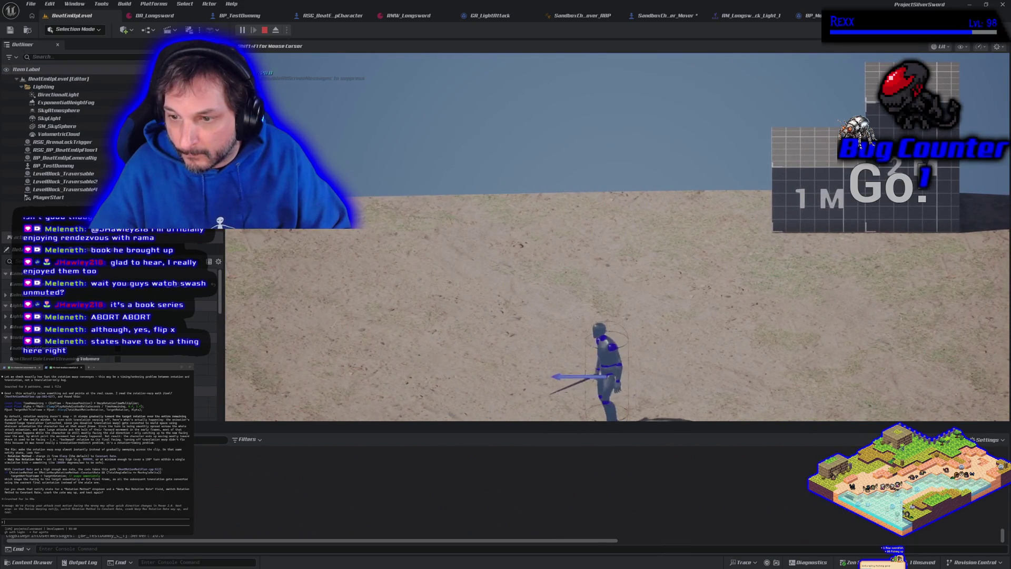
pyautogui.press('w')
pyautogui.press('a')
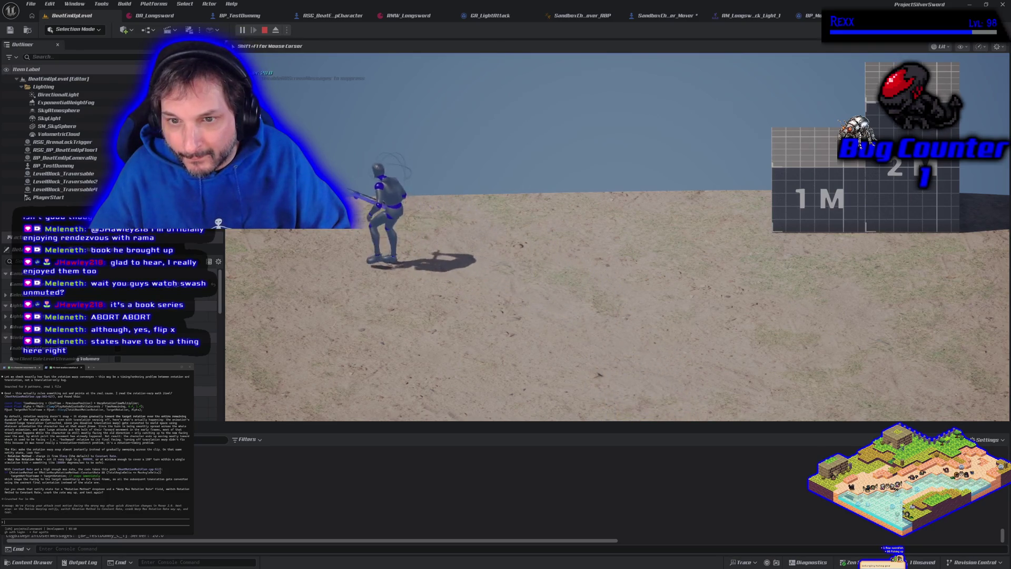